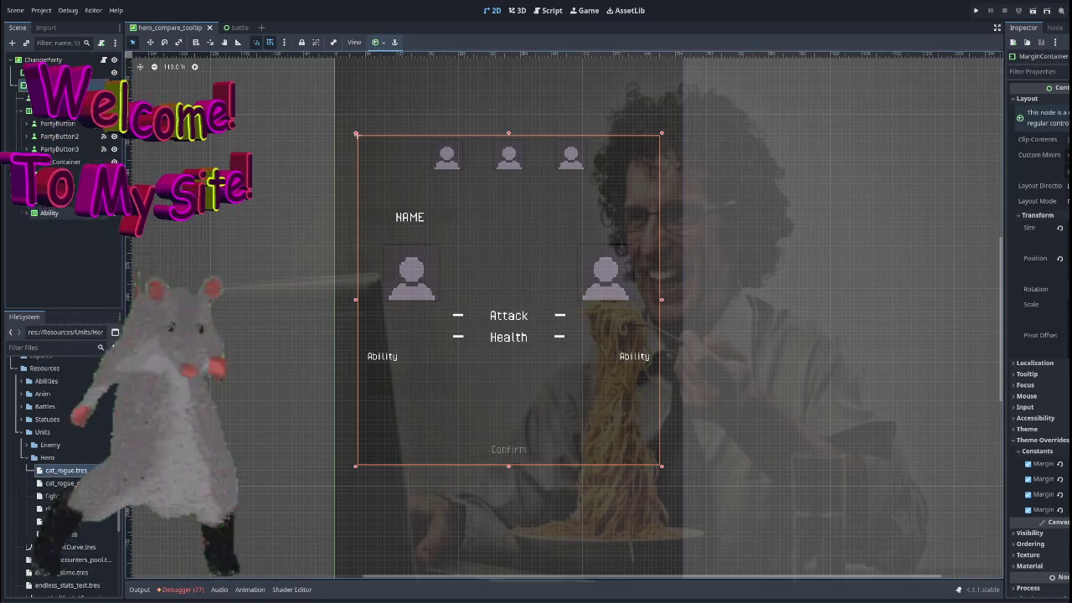
Add an HBoxContainer named Buttons and move it near the top of the ChangeParty tree.
{"action": "left_click", "coordinate": [58, 85]}
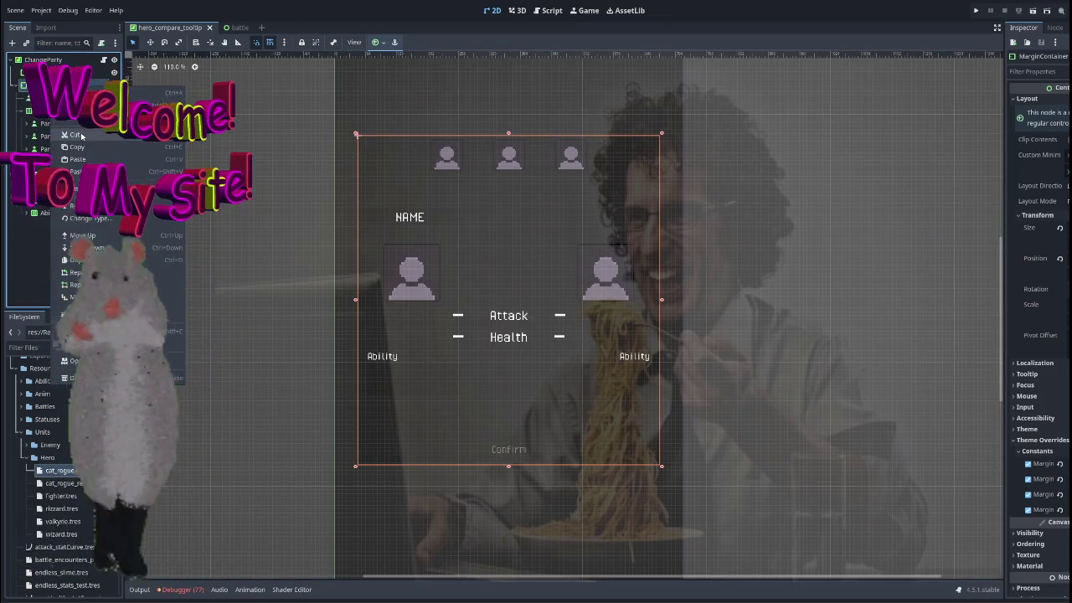
{"action": "left_click", "coordinate": [84, 92]}
{"action": "type", "text": "vbox"}
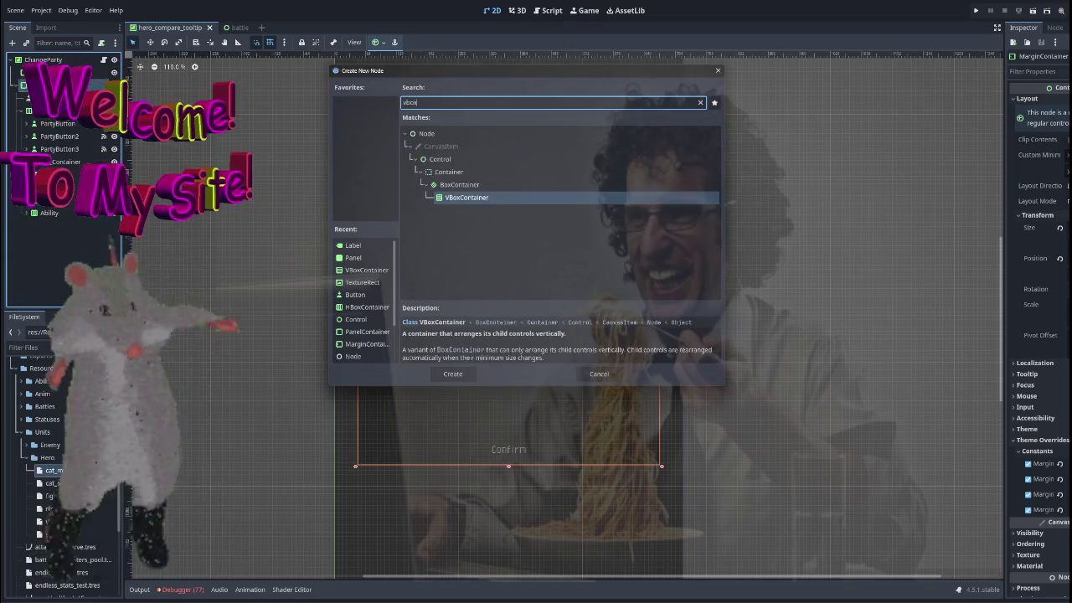
{"action": "key", "text": "ctrl+a"}
{"action": "type", "text": "hbox"}
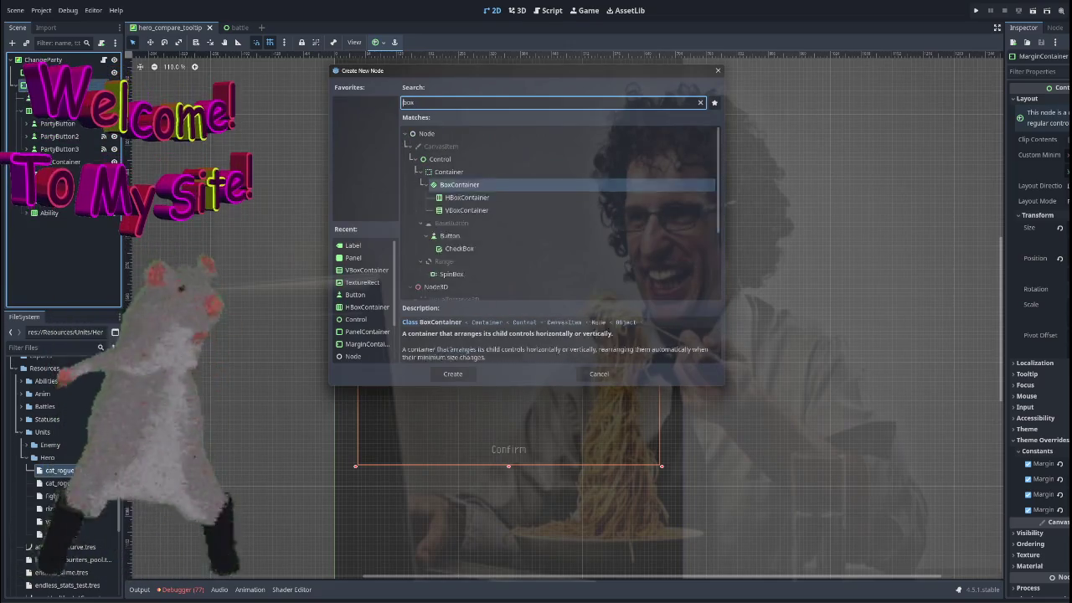
{"action": "double_click", "coordinate": [478, 235]}
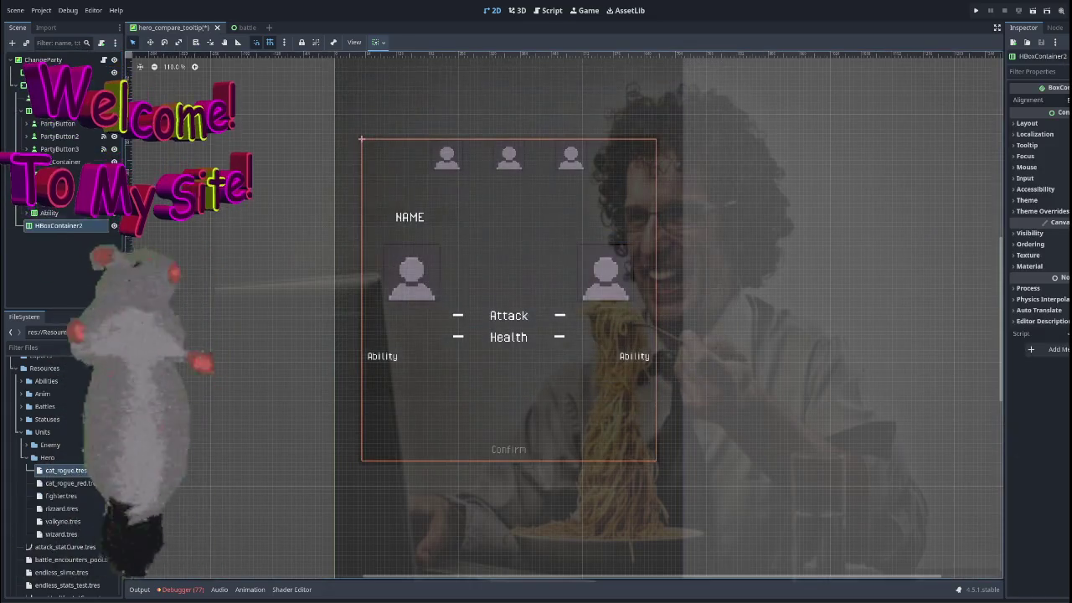
{"action": "left_click_drag", "start_coordinate": [58, 225], "coordinate": [84, 126]}
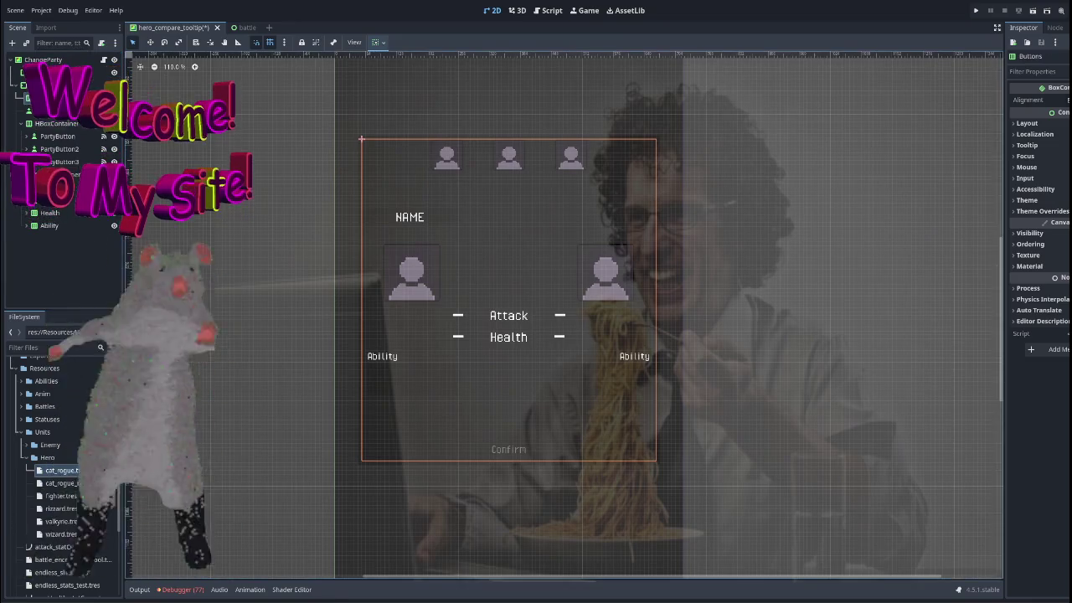
{"action": "left_click", "coordinate": [58, 213]}
Resize the Buttons container and duplicate the Confirm button beside the original.
{"action": "mouse_move", "coordinate": [478, 438]}
{"action": "left_mouse_down"}
{"action": "mouse_move", "coordinate": [360, 438]}
{"action": "mouse_move", "coordinate": [361, 139]}
{"action": "left_mouse_up"}
{"action": "left_click", "coordinate": [102, 226]}
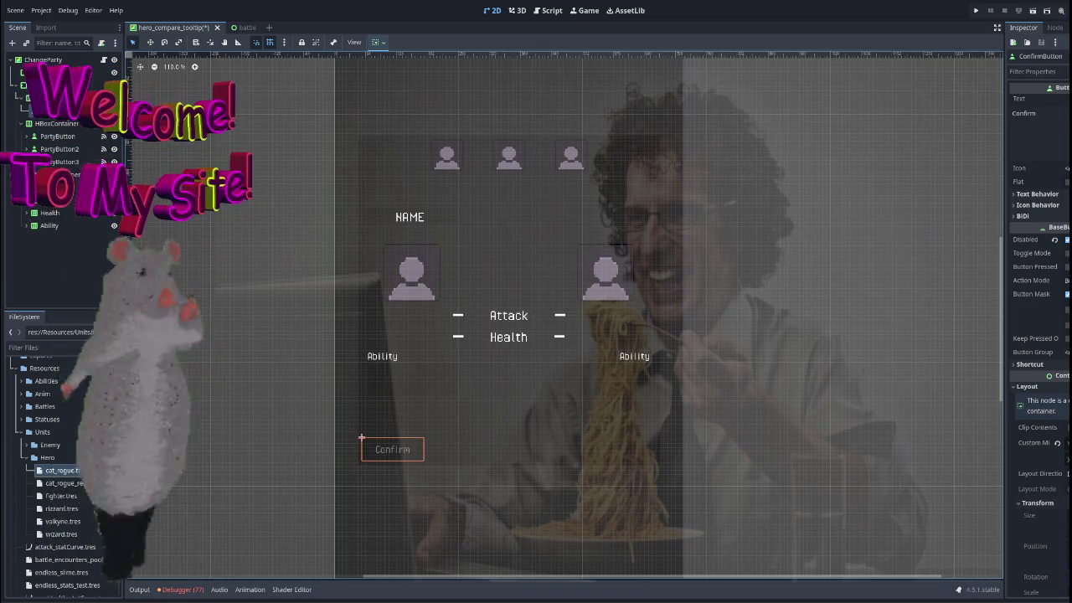
{"action": "key", "text": "ctrl+d"}
{"action": "left_click_drag", "start_coordinate": [362, 437], "coordinate": [425, 437]}
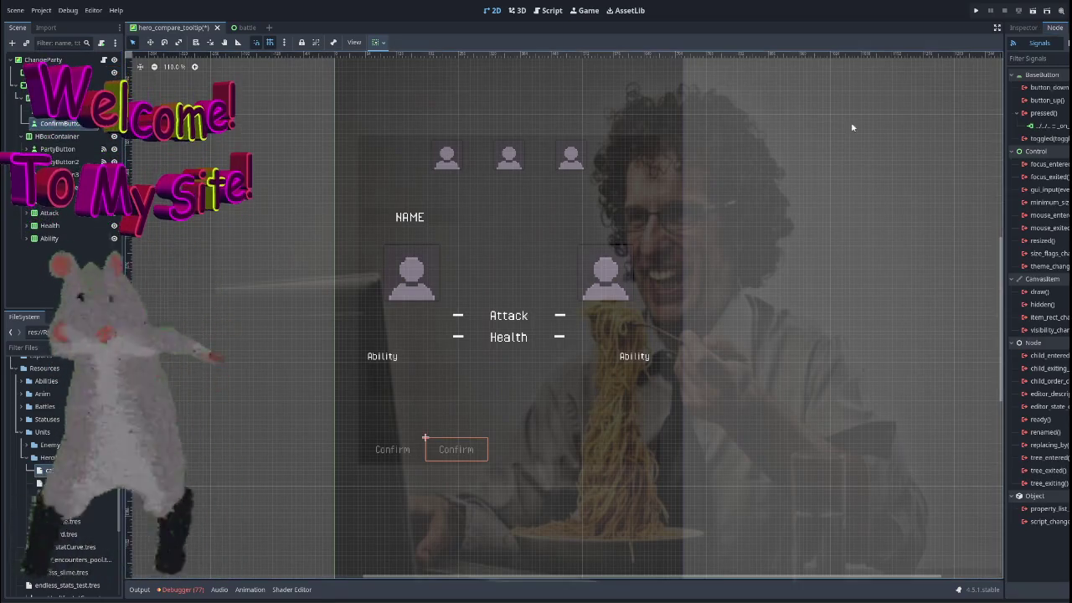
Disconnect the copied button's pressed() signal connection, leaving the original Confirm intact.
{"action": "left_click", "coordinate": [1055, 27]}
{"action": "right_click", "coordinate": [1036, 130]}
{"action": "left_click", "coordinate": [1053, 155]}
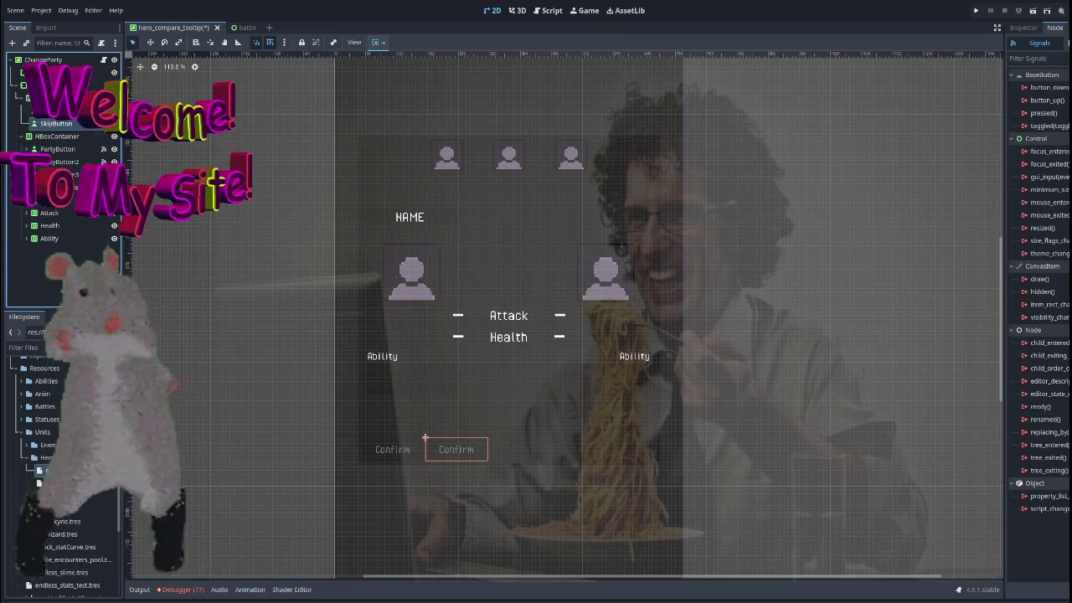
{"action": "left_click", "coordinate": [361, 436]}
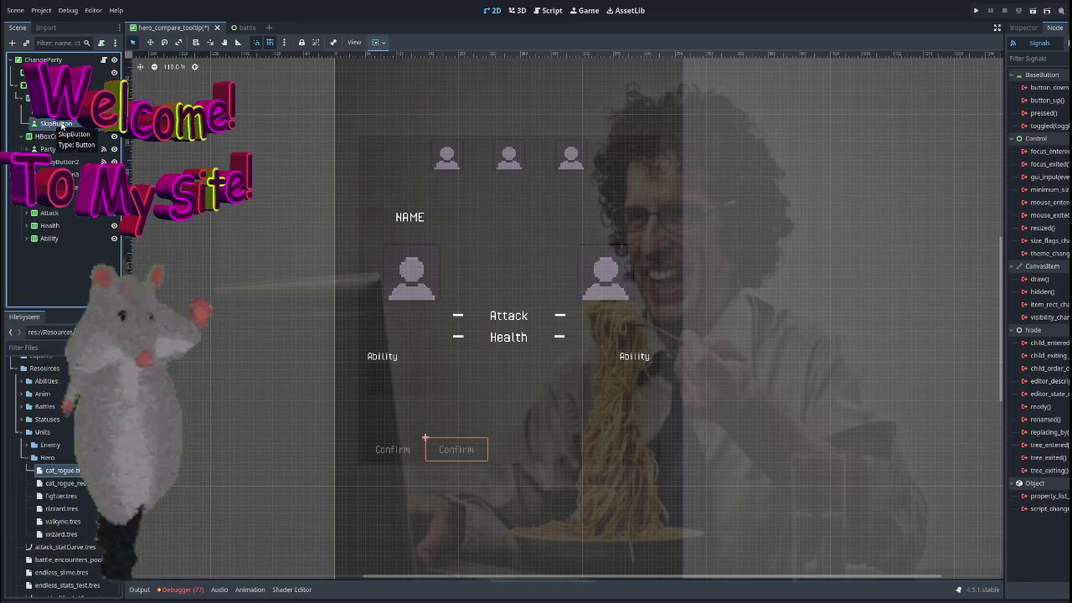
Inspect SkipButton's font-size theme overrides by filtering the Inspector for 'font'.
{"action": "left_click", "coordinate": [50, 123]}
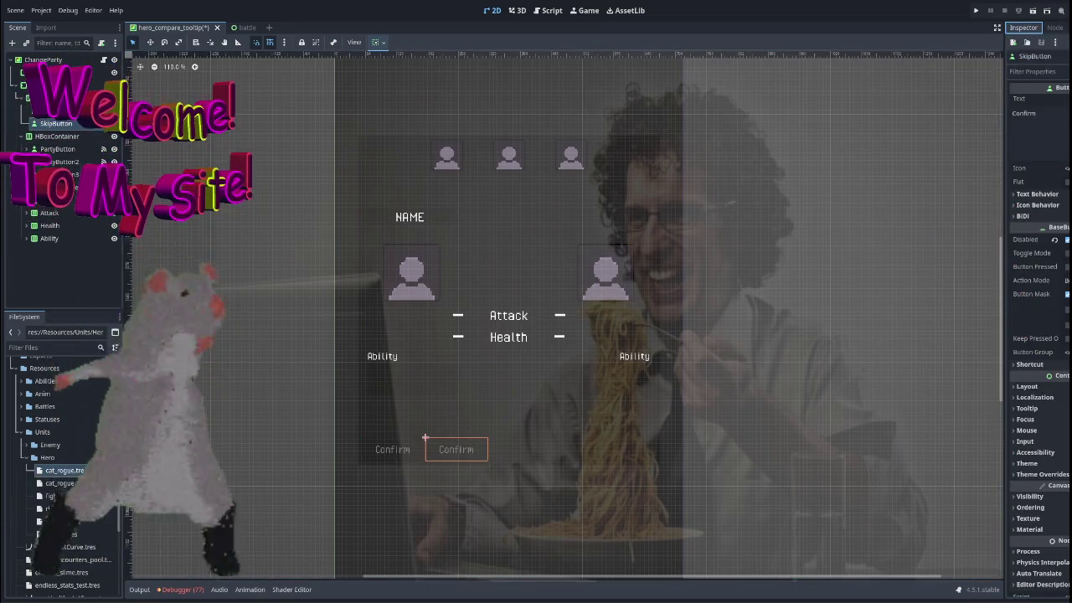
{"action": "left_click", "coordinate": [1025, 30]}
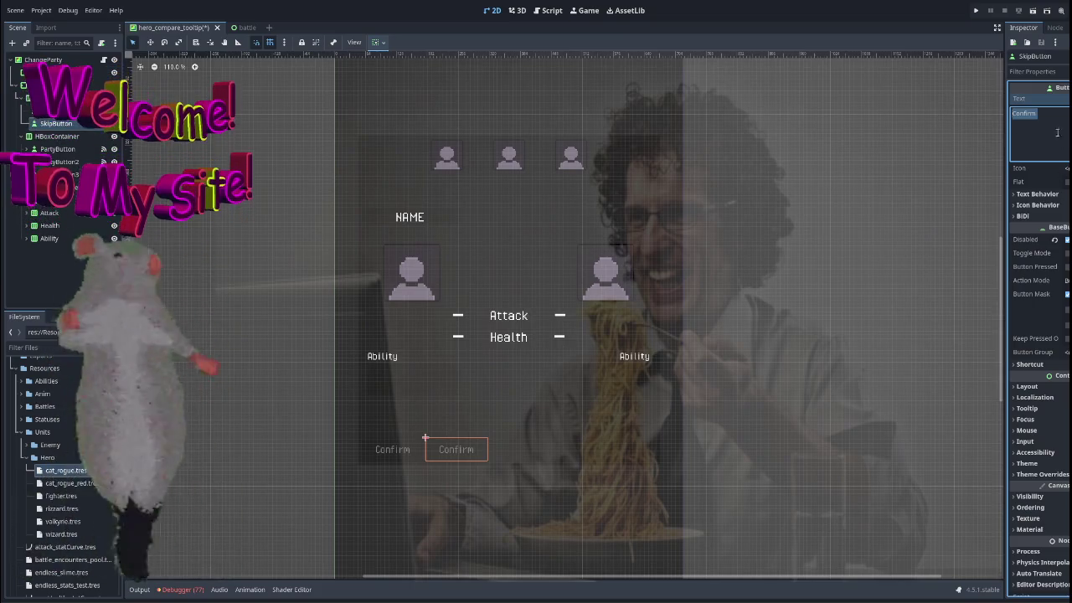
{"action": "left_click", "coordinate": [1034, 71]}
{"action": "type", "text": "font"}
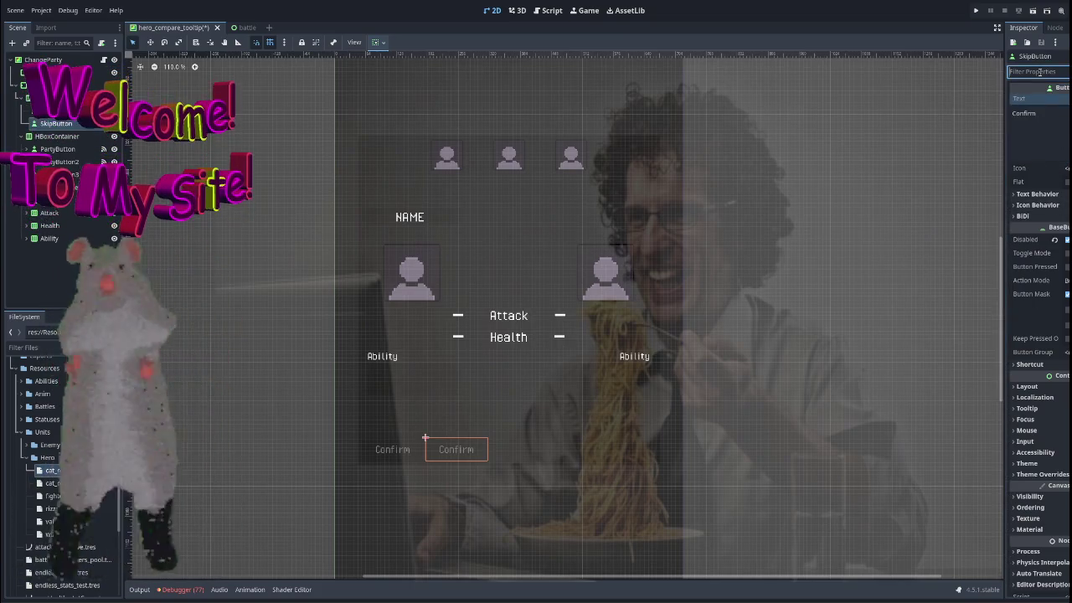
{"action": "left_click", "coordinate": [1027, 120]}
{"action": "left_click", "coordinate": [1034, 145]}
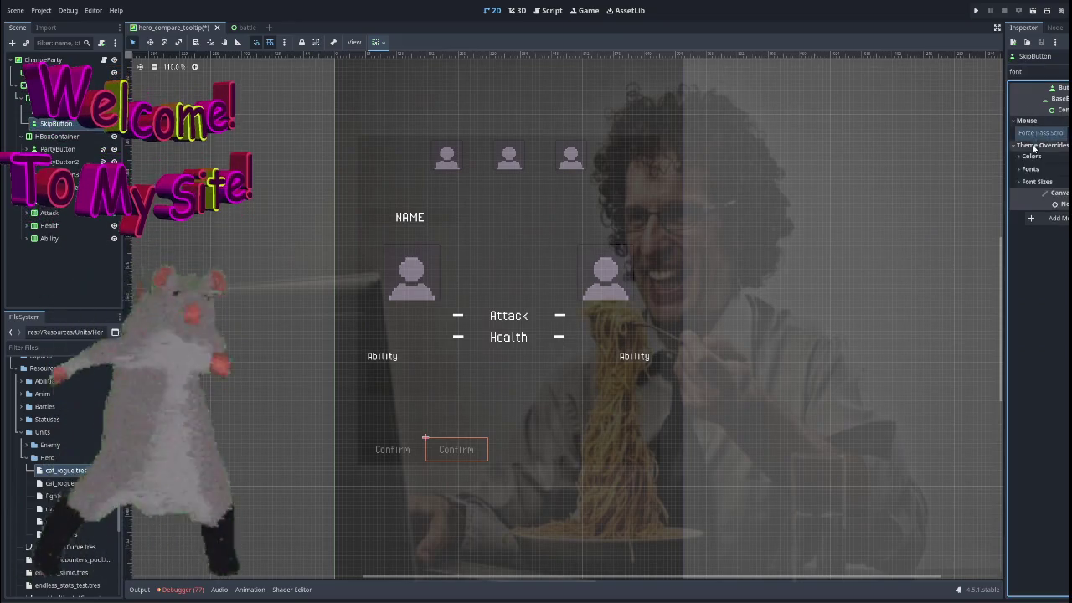
{"action": "left_click", "coordinate": [1037, 181]}
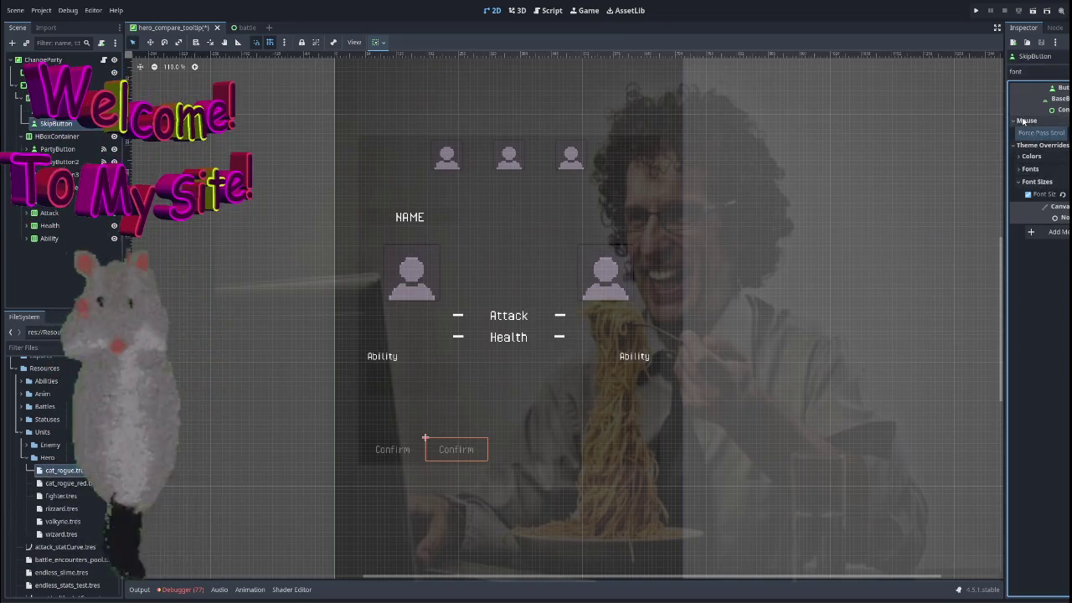
{"action": "left_click", "coordinate": [1027, 120]}
{"action": "left_click", "coordinate": [1035, 132]}
Clear the property filter, set SkipButton's text to 'Skip', and select the Buttons container.
{"action": "left_click", "coordinate": [1030, 72]}
{"action": "key", "text": "ctrl+a"}
{"action": "key", "text": "BackSpace"}
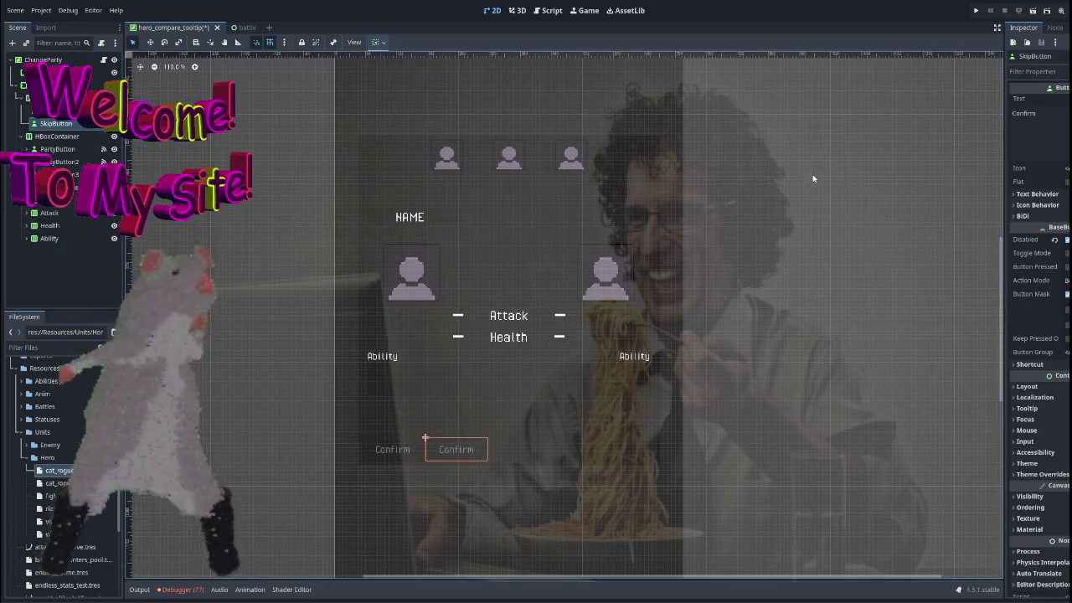
{"action": "key", "text": "Tab"}
{"action": "type", "text": "Skip"}
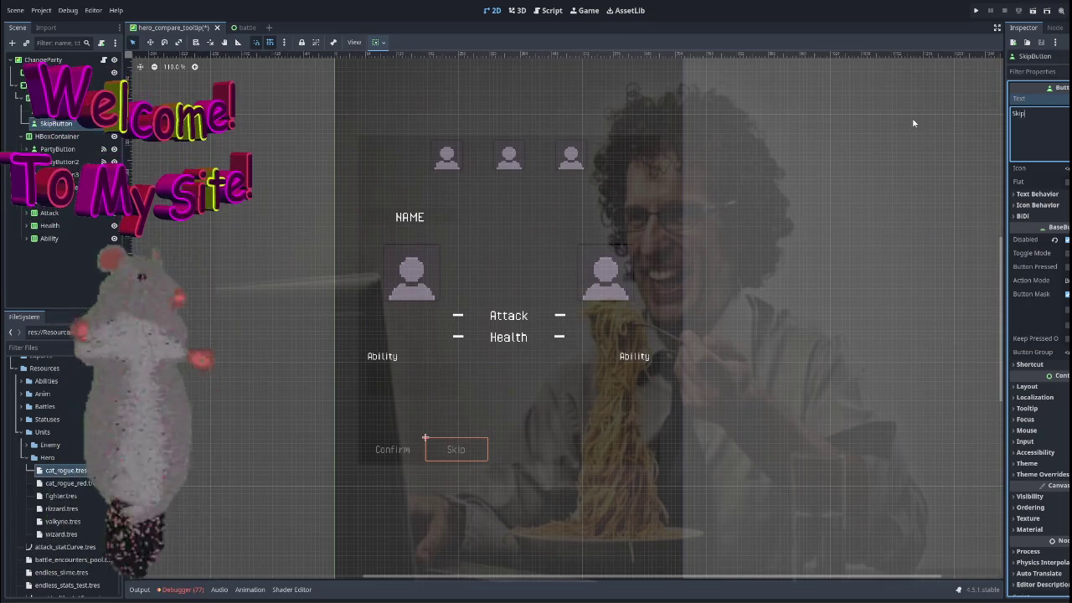
{"action": "left_click", "coordinate": [392, 449]}
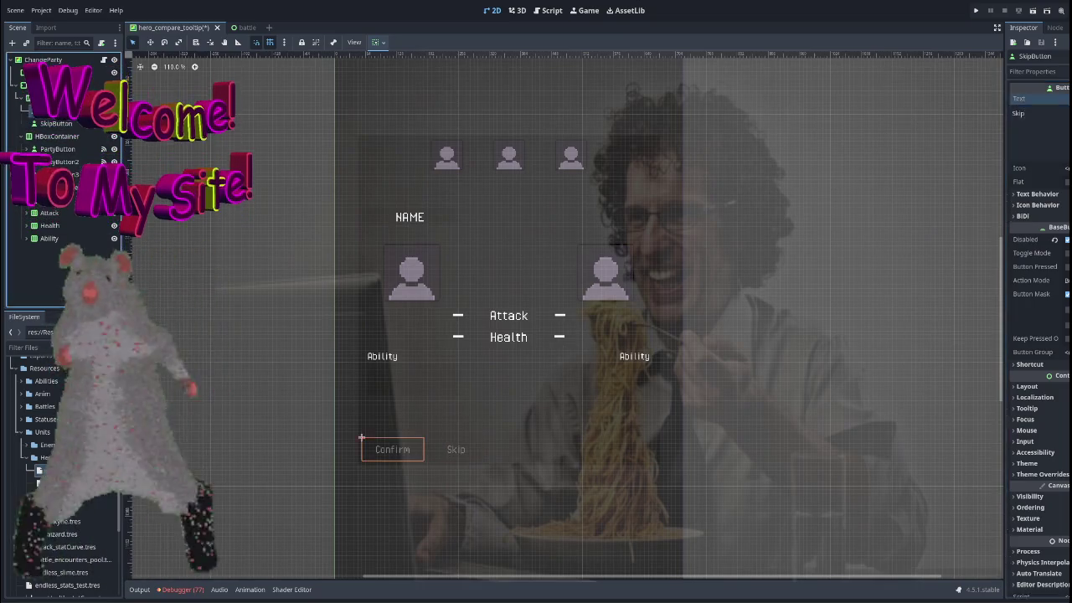
{"action": "left_click", "coordinate": [636, 251]}
{"action": "scroll", "coordinate": [912, 205], "scroll_direction": "up", "scroll_amount": 3}
{"action": "scroll", "coordinate": [589, 171], "scroll_direction": "down", "scroll_amount": 3}
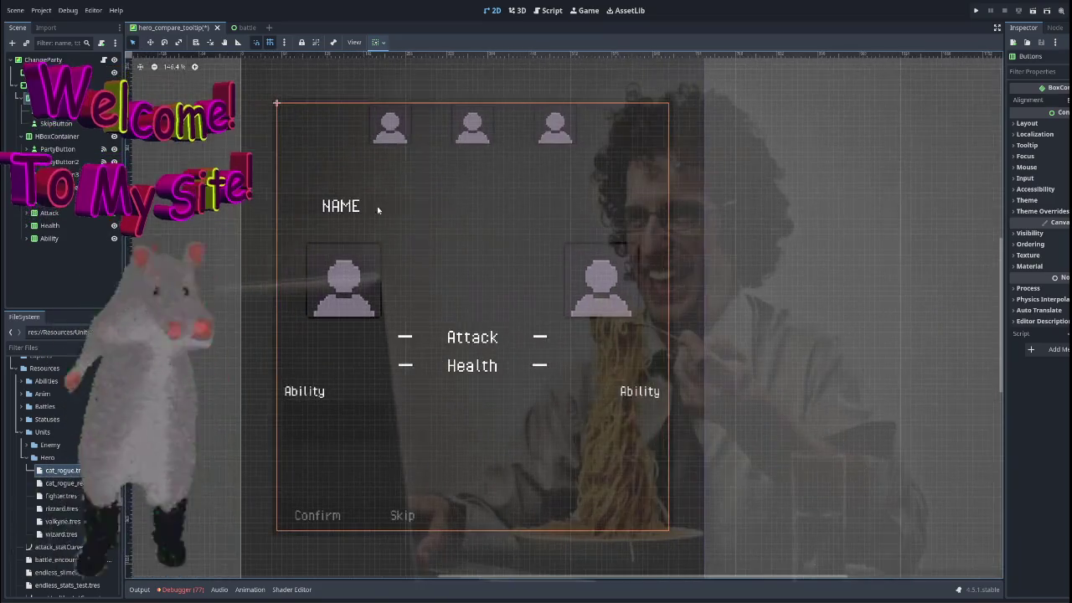
Center the Buttons container's contents horizontally and vertically.
{"action": "left_click", "coordinate": [376, 42]}
{"action": "left_click", "coordinate": [397, 75]}
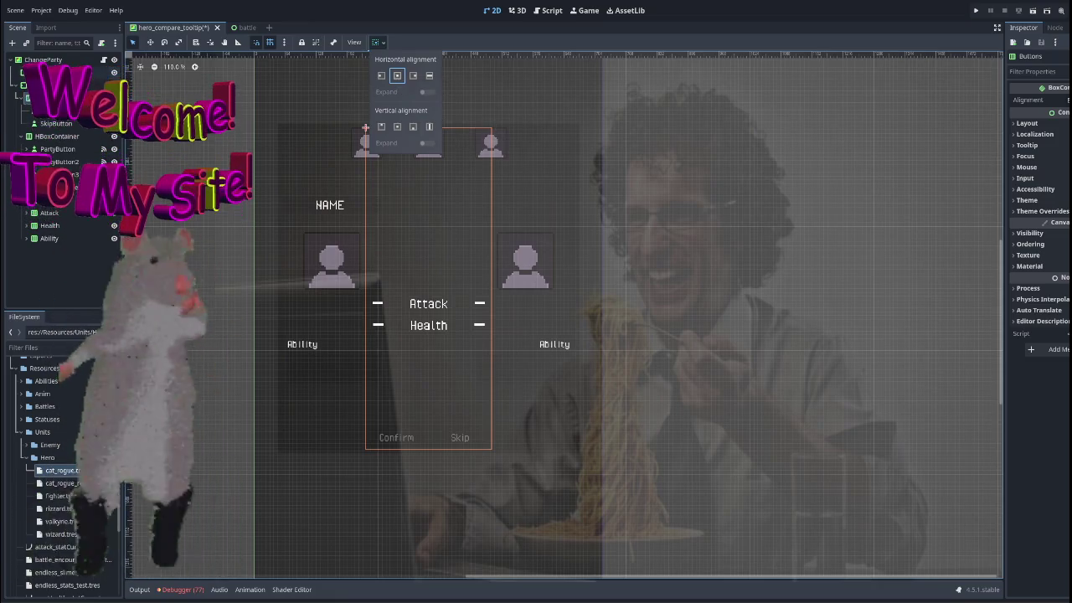
{"action": "left_click", "coordinate": [460, 149]}
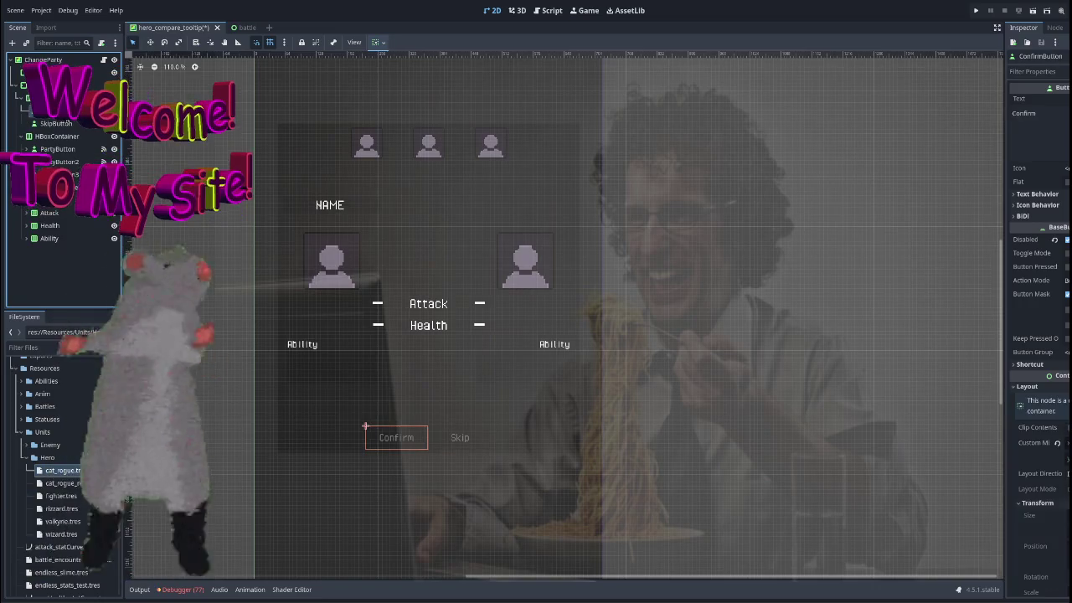
{"action": "left_click", "coordinate": [376, 42]}
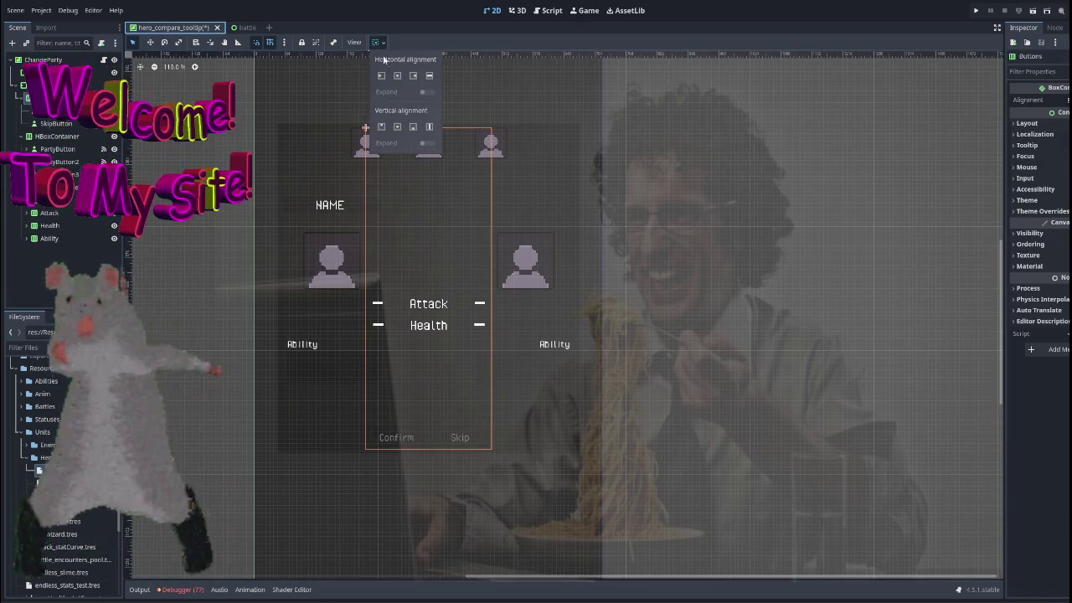
{"action": "left_click", "coordinate": [397, 127]}
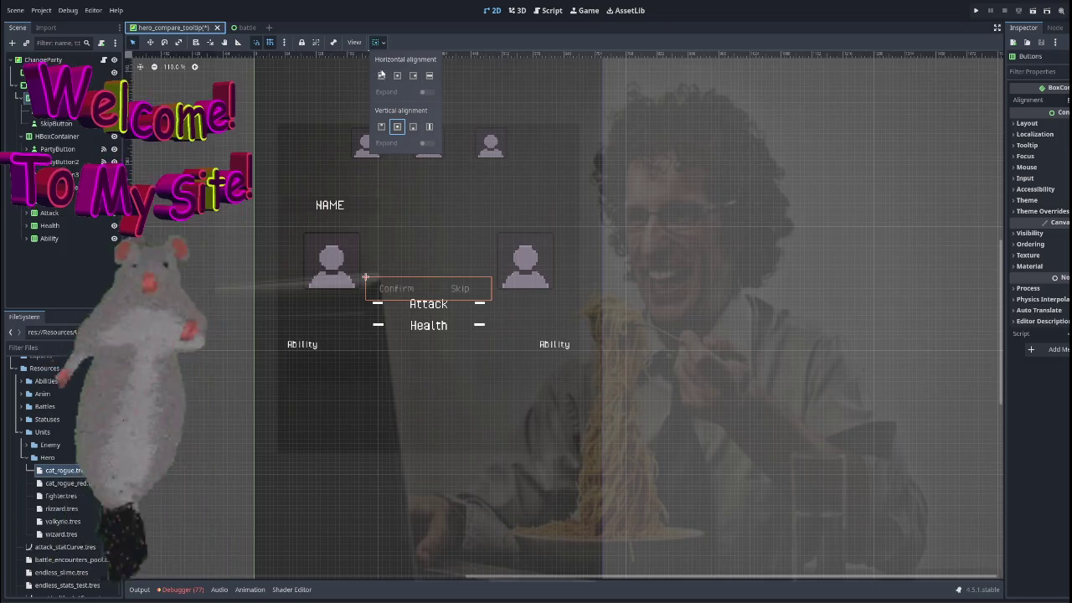
Select the outer MarginContainer and try adjusting its position and size values.
{"action": "scroll", "coordinate": [428, 211], "scroll_direction": "up", "scroll_amount": 3}
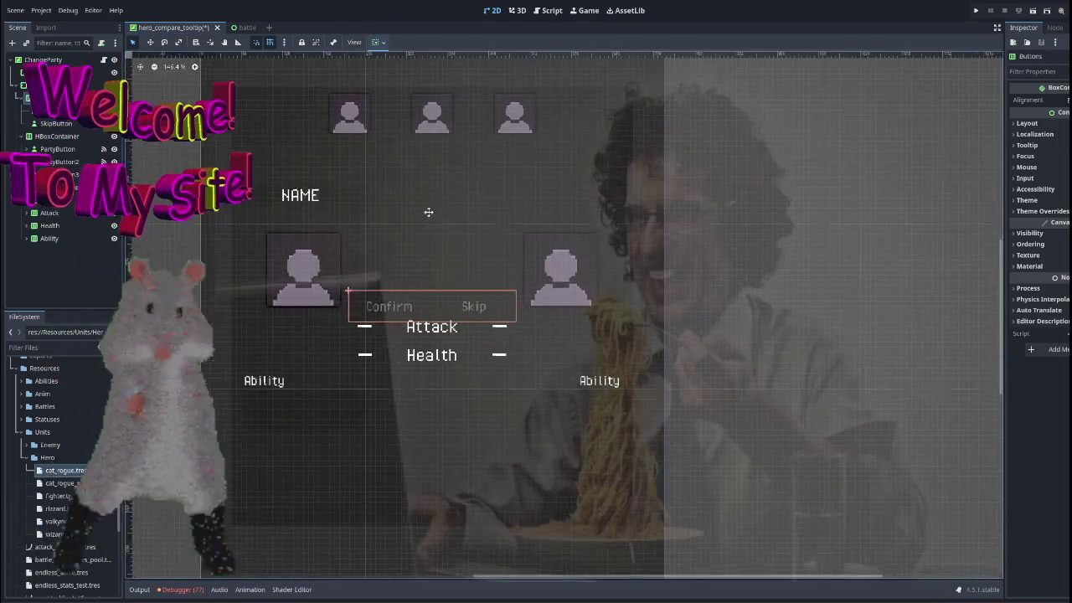
{"action": "scroll", "coordinate": [428, 210], "scroll_direction": "down", "scroll_amount": 2}
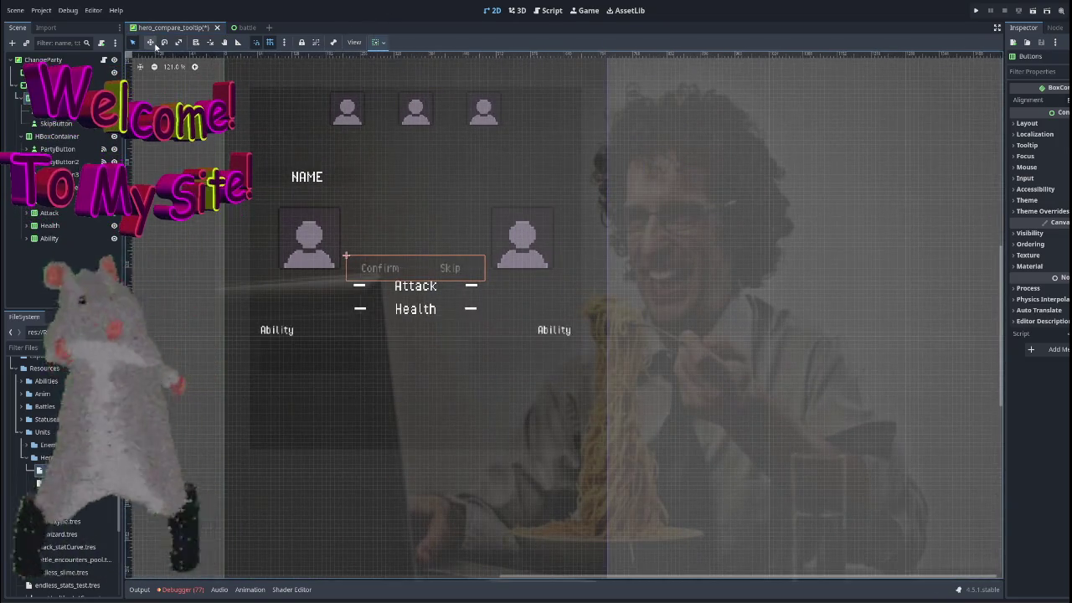
{"action": "scroll", "coordinate": [274, 168], "scroll_direction": "up", "scroll_amount": 4}
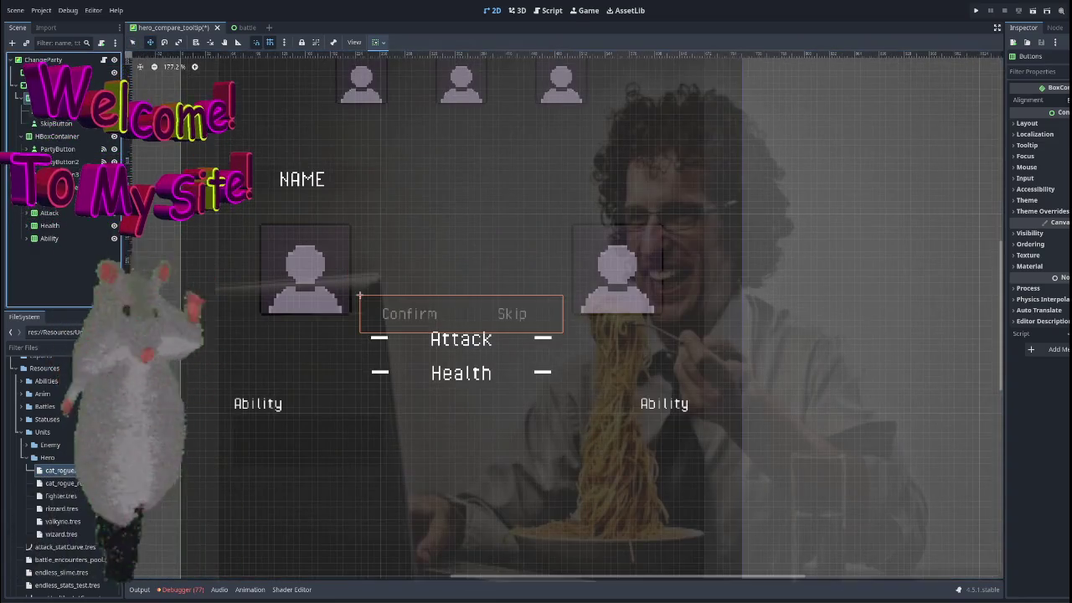
{"action": "left_click", "coordinate": [465, 188]}
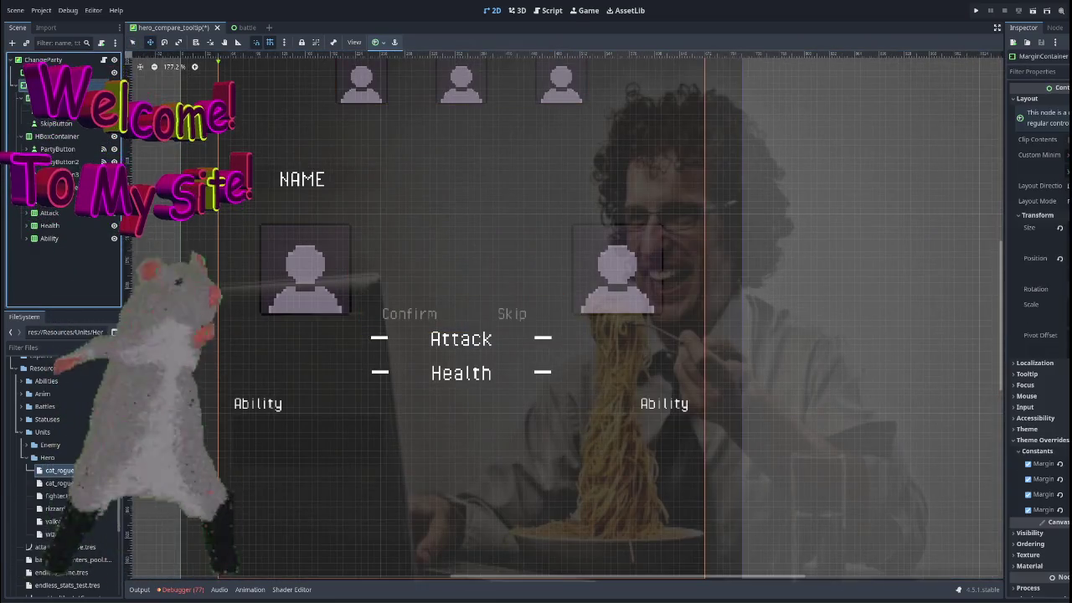
{"action": "scroll", "coordinate": [464, 184], "scroll_direction": "down", "scroll_amount": 4}
{"action": "scroll", "coordinate": [466, 191], "scroll_direction": "up", "scroll_amount": 1}
{"action": "scroll", "coordinate": [466, 191], "scroll_direction": "up", "scroll_amount": 4}
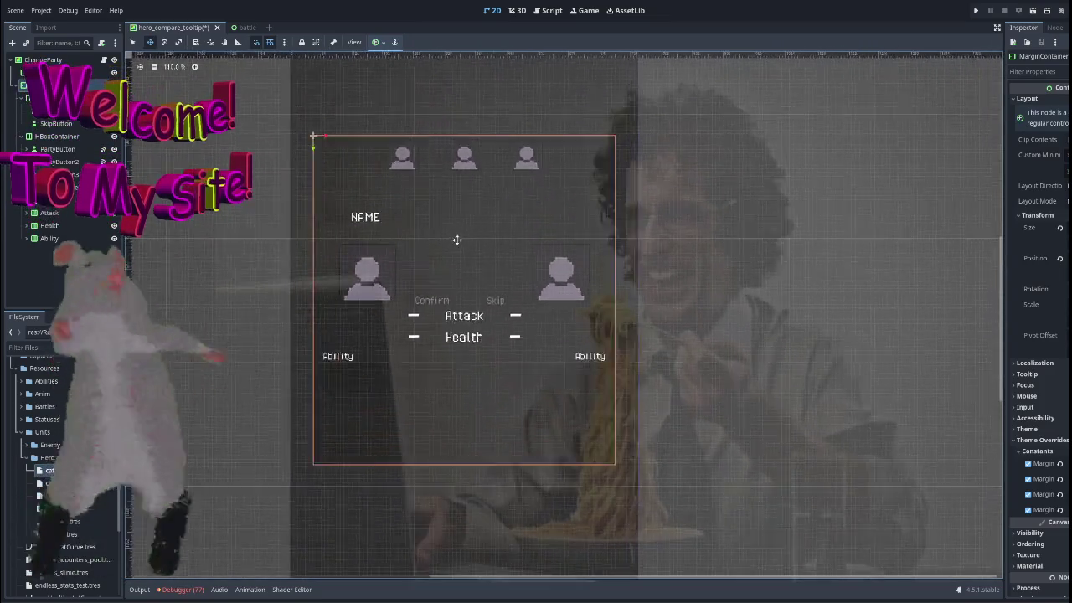
{"action": "scroll", "coordinate": [423, 190], "scroll_direction": "down", "scroll_amount": 1}
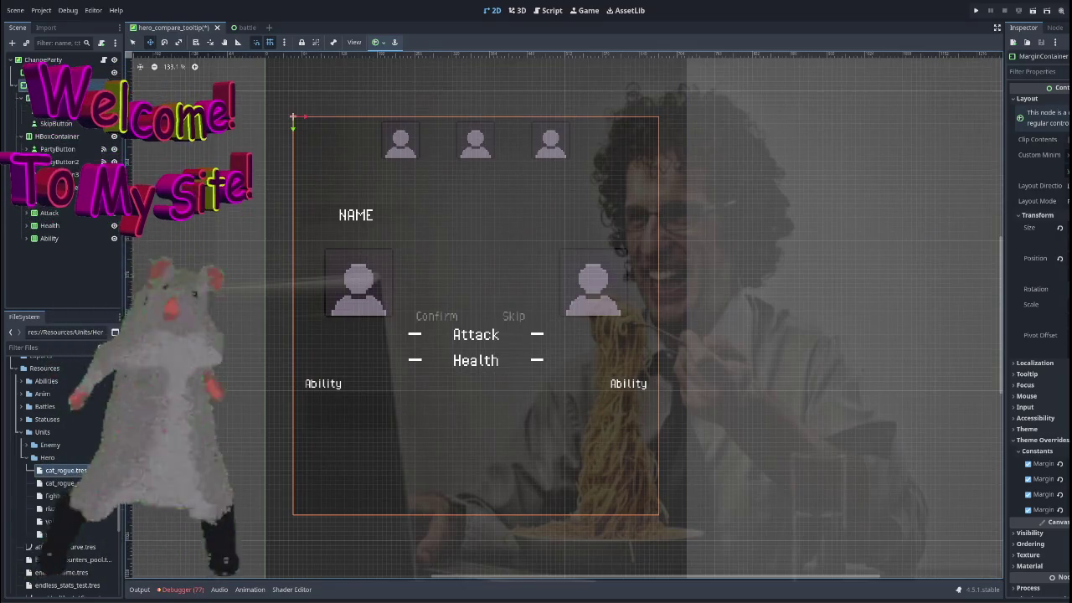
{"action": "mouse_move", "coordinate": [1064, 303]}
{"action": "left_mouse_down"}
{"action": "mouse_move", "coordinate": [1047, 302]}
{"action": "mouse_move", "coordinate": [1062, 304]}
{"action": "left_mouse_up"}
{"action": "left_click_drag", "start_coordinate": [1047, 231], "coordinate": [1047, 231]}
{"action": "left_click", "coordinate": [469, 316]}
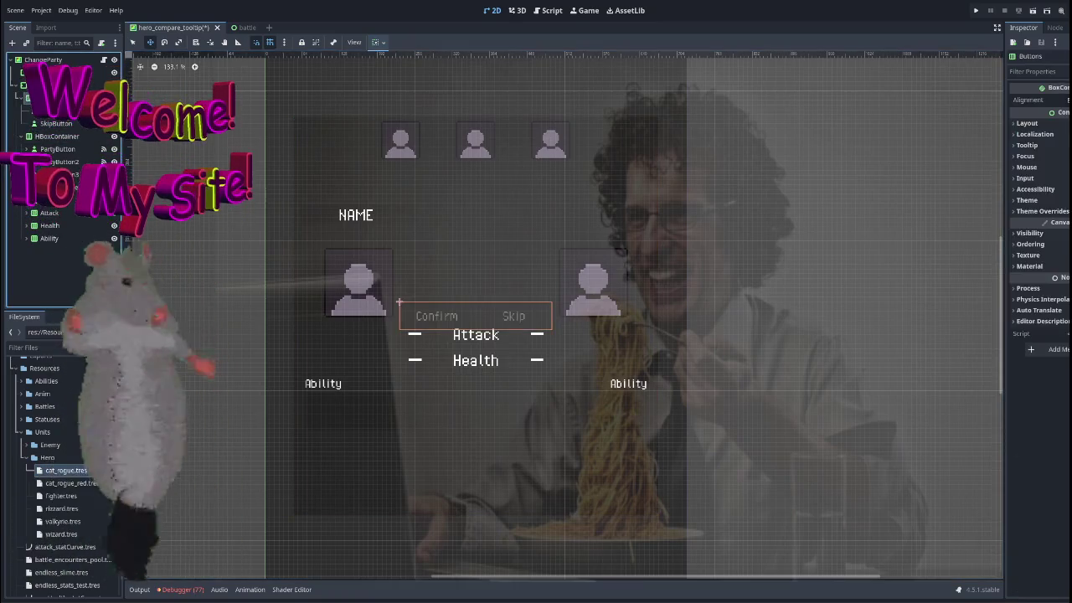
Enable Clip Contents on Buttons and align the Confirm/Skip row to the bottom.
{"action": "left_click", "coordinate": [1026, 123]}
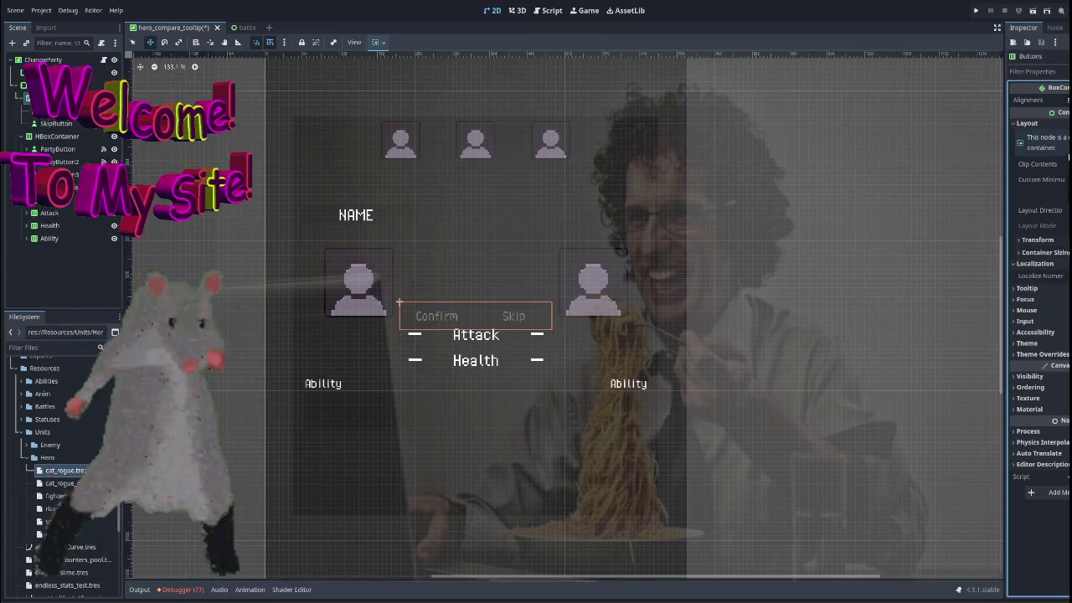
{"action": "left_click", "coordinate": [1065, 164]}
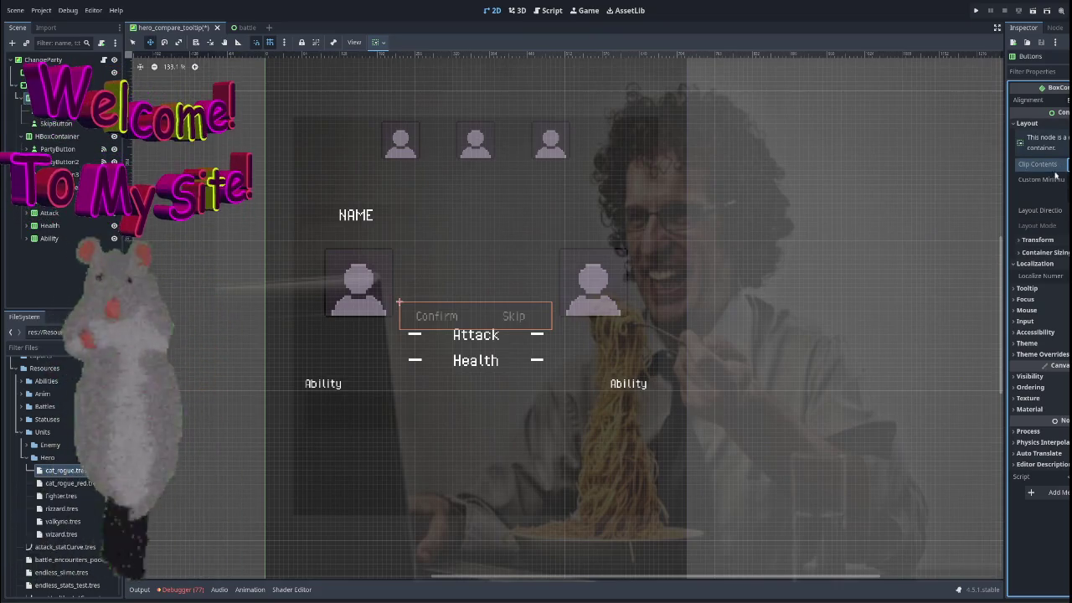
{"action": "left_click", "coordinate": [1047, 240]}
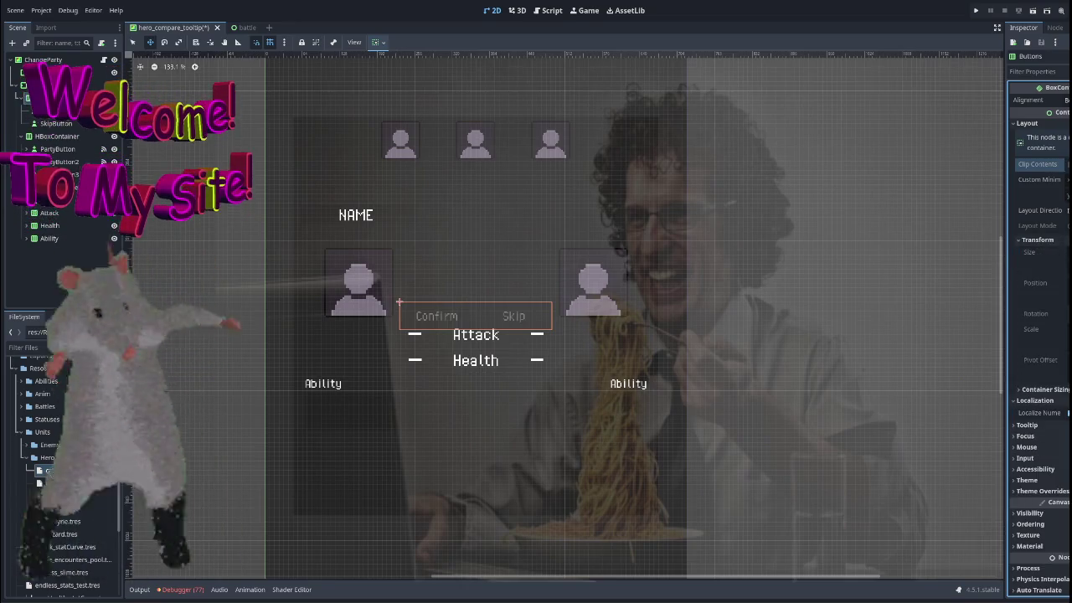
{"action": "left_click", "coordinate": [795, 138]}
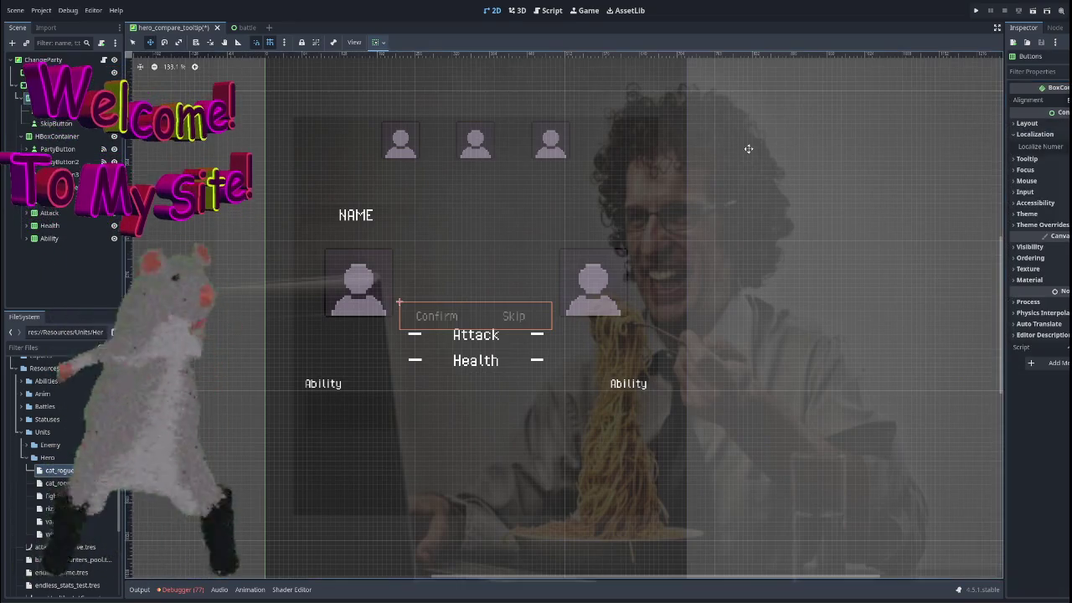
{"action": "left_click", "coordinate": [376, 43]}
{"action": "left_click", "coordinate": [414, 127]}
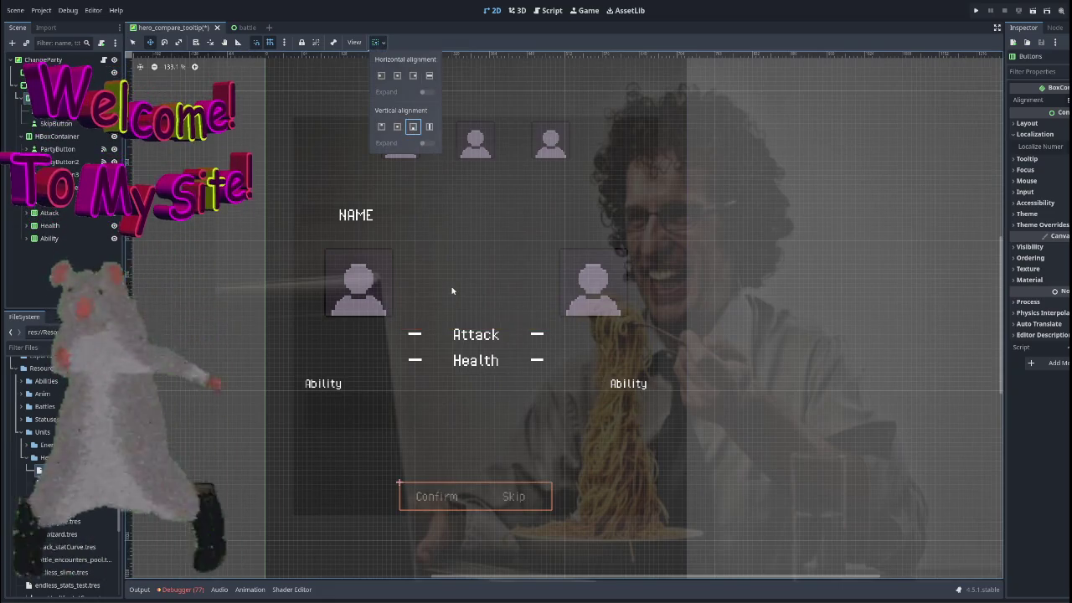
{"action": "left_click", "coordinate": [567, 209]}
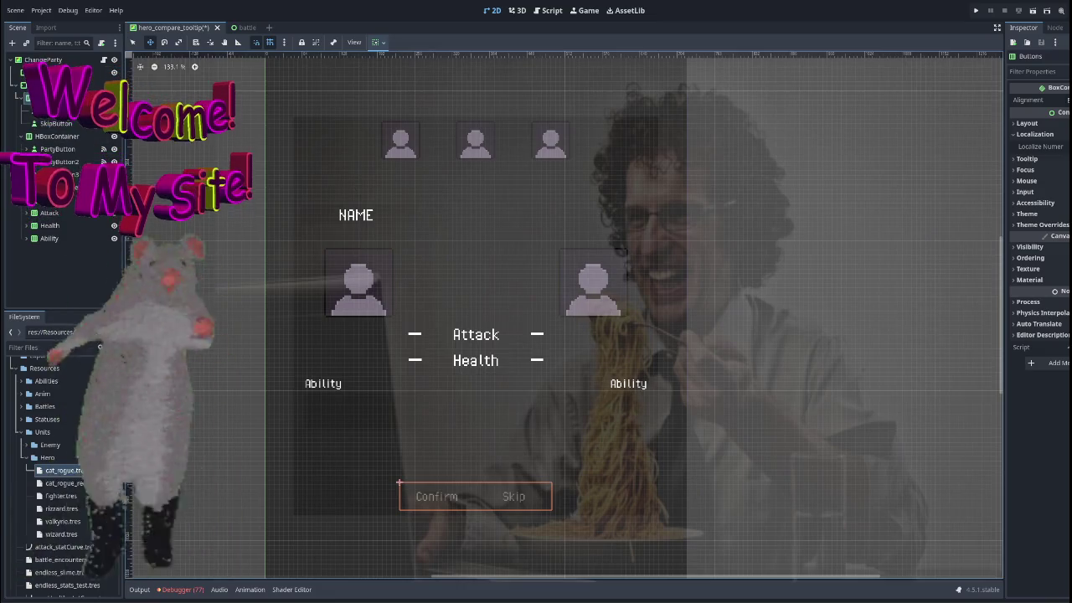
Enable the Separation constant override and tune the gap between Confirm and Skip.
{"action": "left_click", "coordinate": [1041, 224]}
{"action": "left_click", "coordinate": [1036, 236]}
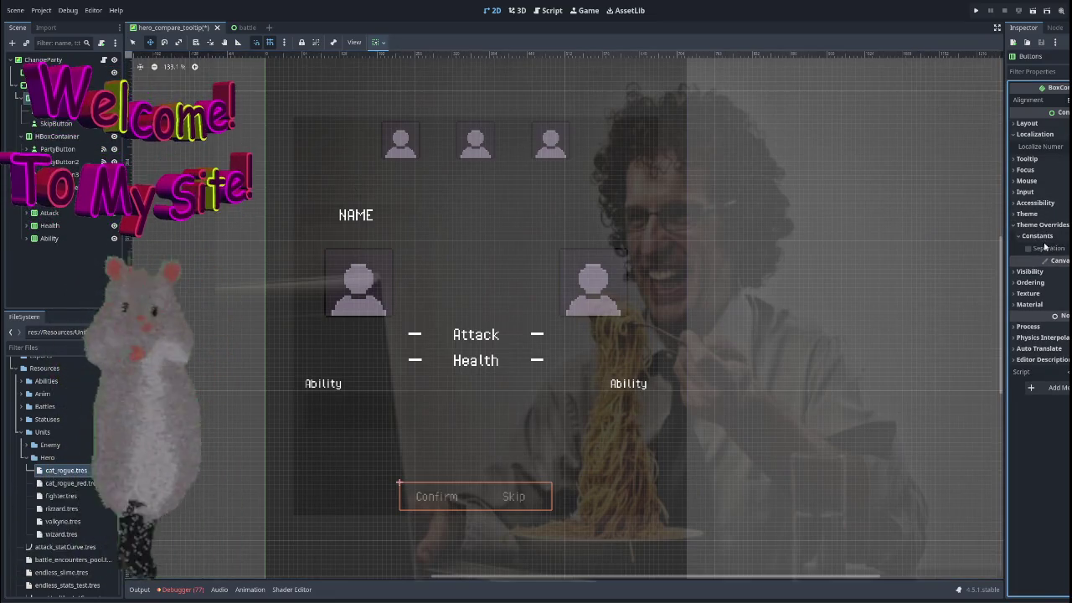
{"action": "left_click", "coordinate": [1028, 249]}
{"action": "left_click_drag", "start_coordinate": [1057, 249], "coordinate": [1063, 249]}
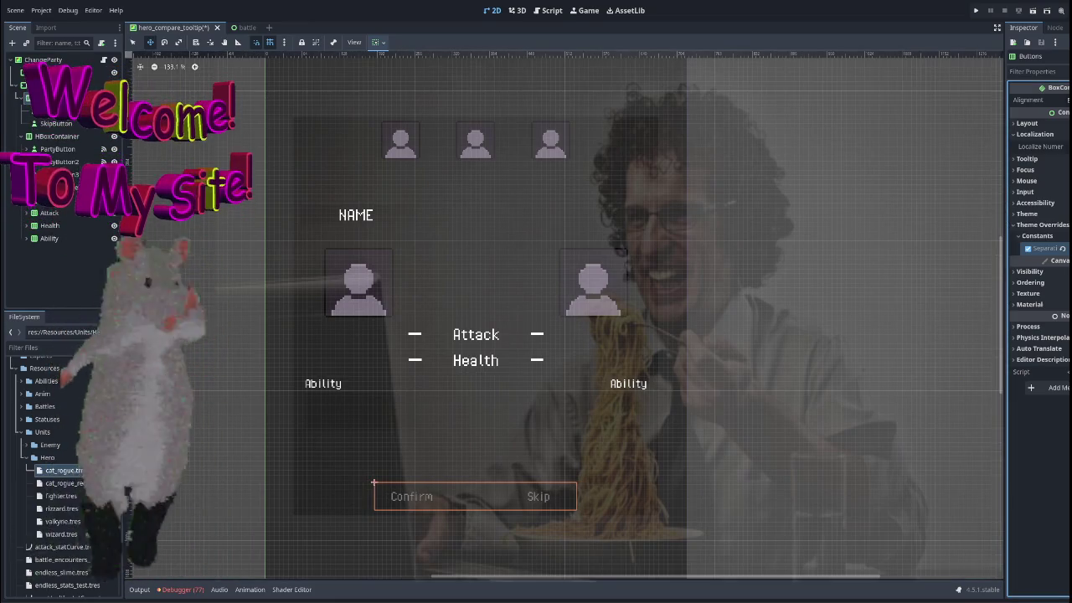
{"action": "left_click_drag", "start_coordinate": [1063, 249], "coordinate": [1058, 249]}
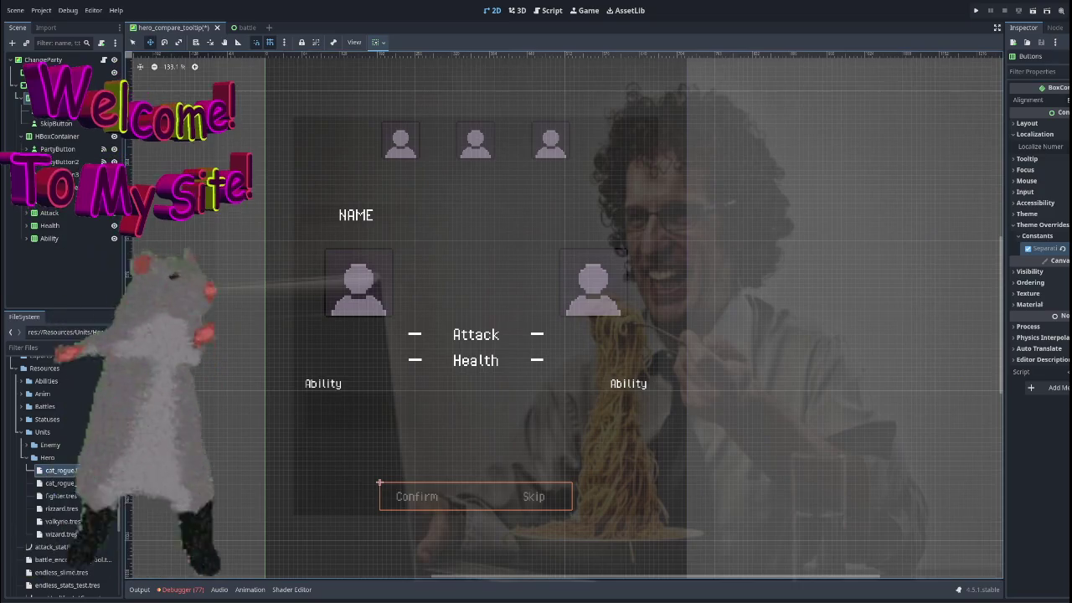
{"action": "left_click", "coordinate": [416, 497]}
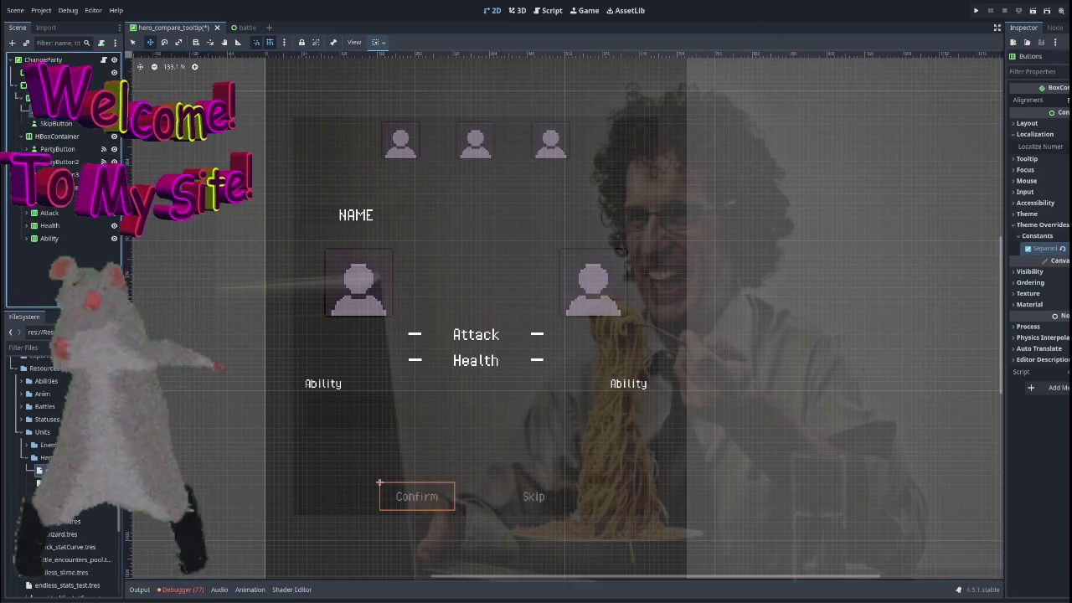
{"action": "left_click", "coordinate": [533, 496]}
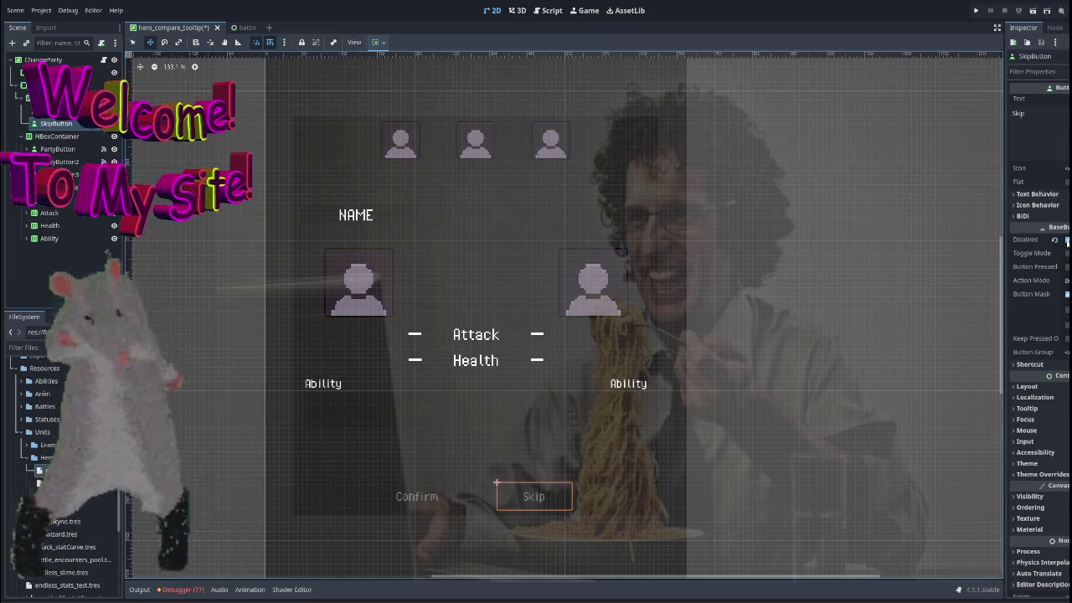
Uncheck Disabled on SkipButton and connect its pressed() signal to _on_skip_button_pressed.
{"action": "left_click", "coordinate": [1066, 240]}
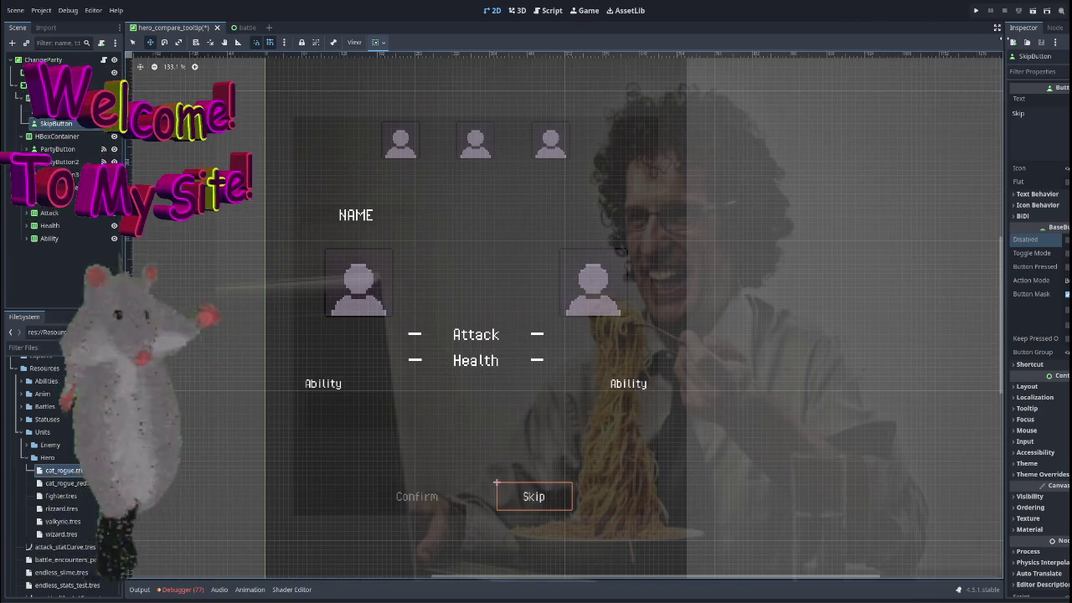
{"action": "left_click", "coordinate": [1055, 28]}
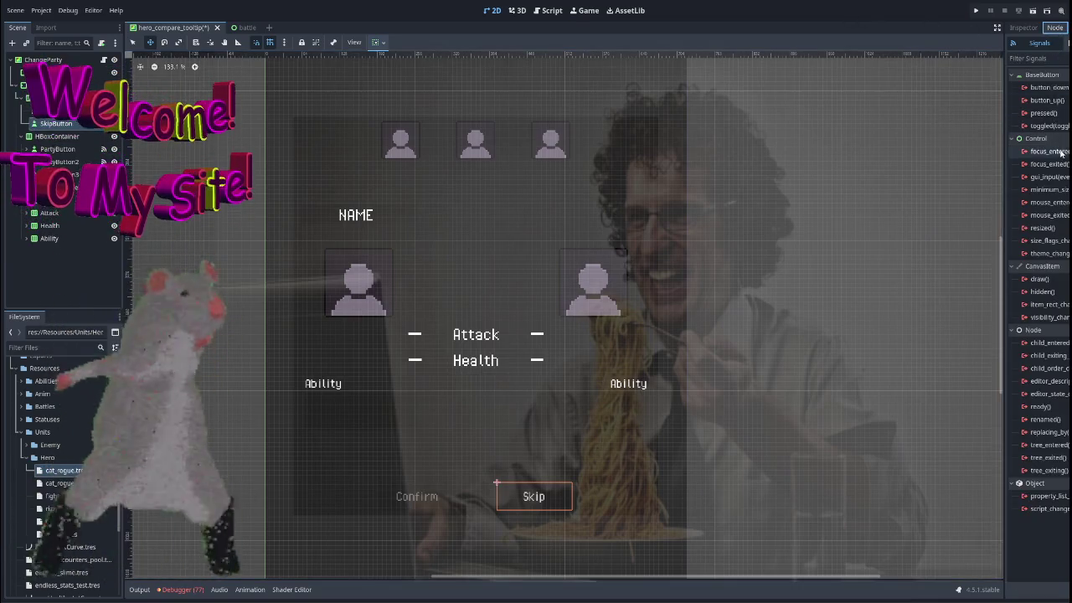
{"action": "double_click", "coordinate": [1043, 113]}
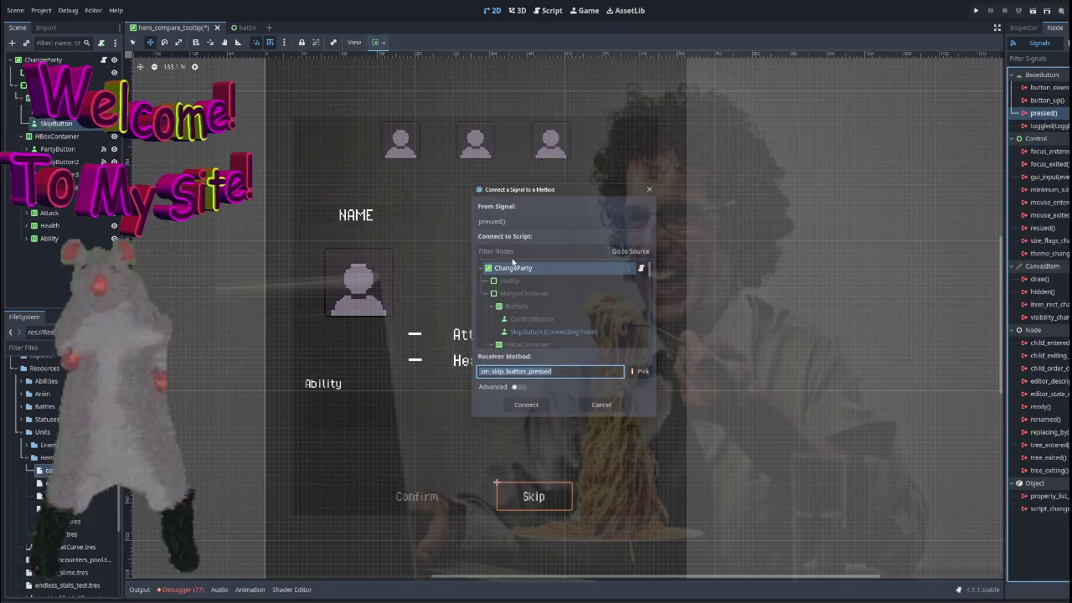
{"action": "left_click", "coordinate": [536, 403]}
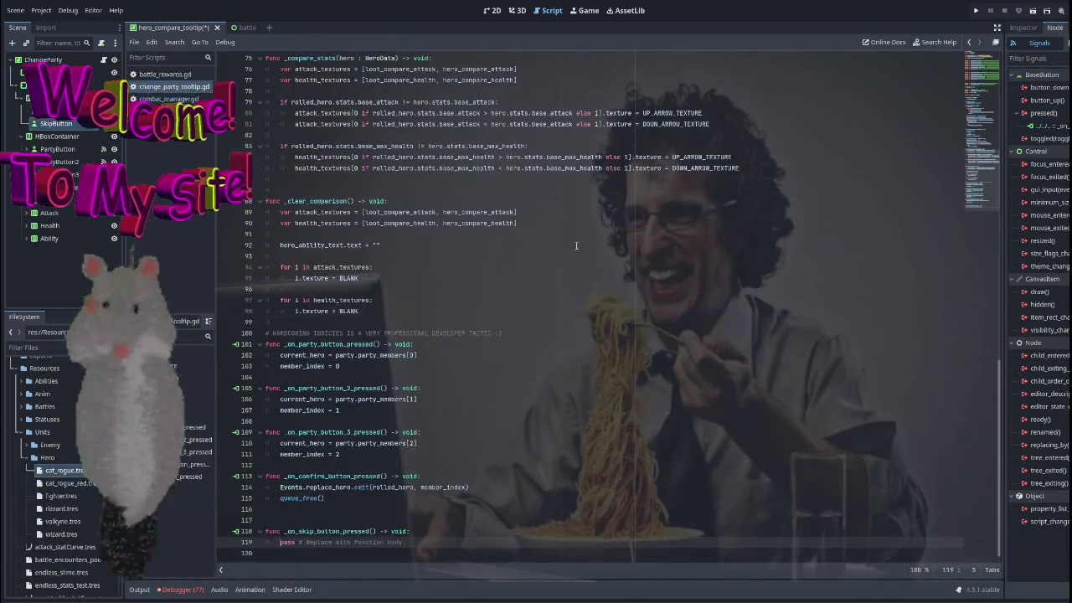
Replace pass in _on_skip_button_pressed with queue_free() via autocomplete.
{"action": "left_click_drag", "start_coordinate": [421, 542], "coordinate": [278, 542]}
{"action": "type", "text": "queue"}
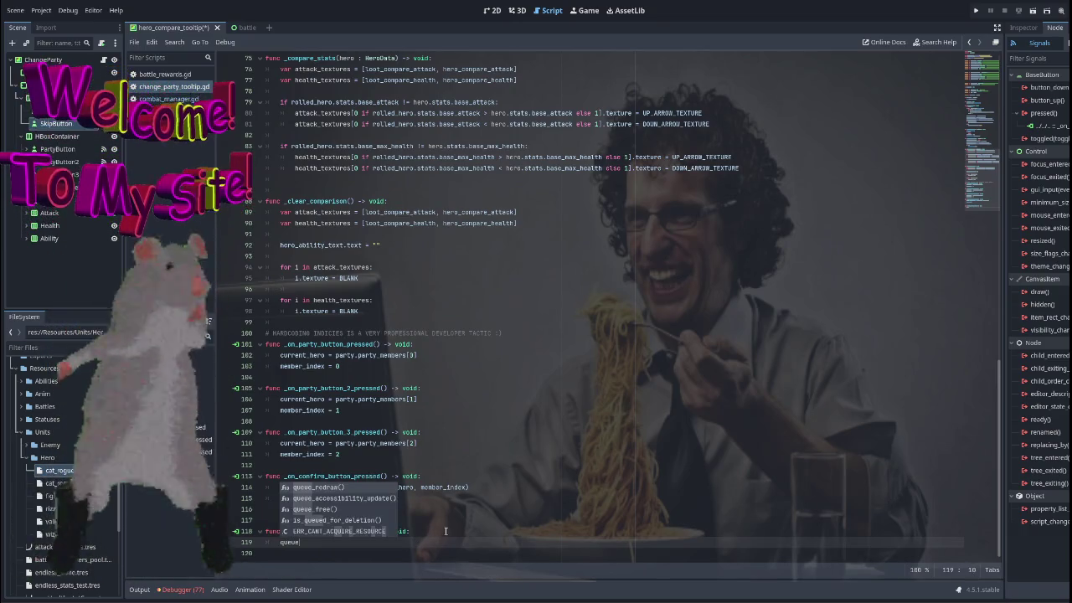
{"action": "key", "text": "Down"}
{"action": "key", "text": "Down"}
{"action": "key", "text": "Return"}
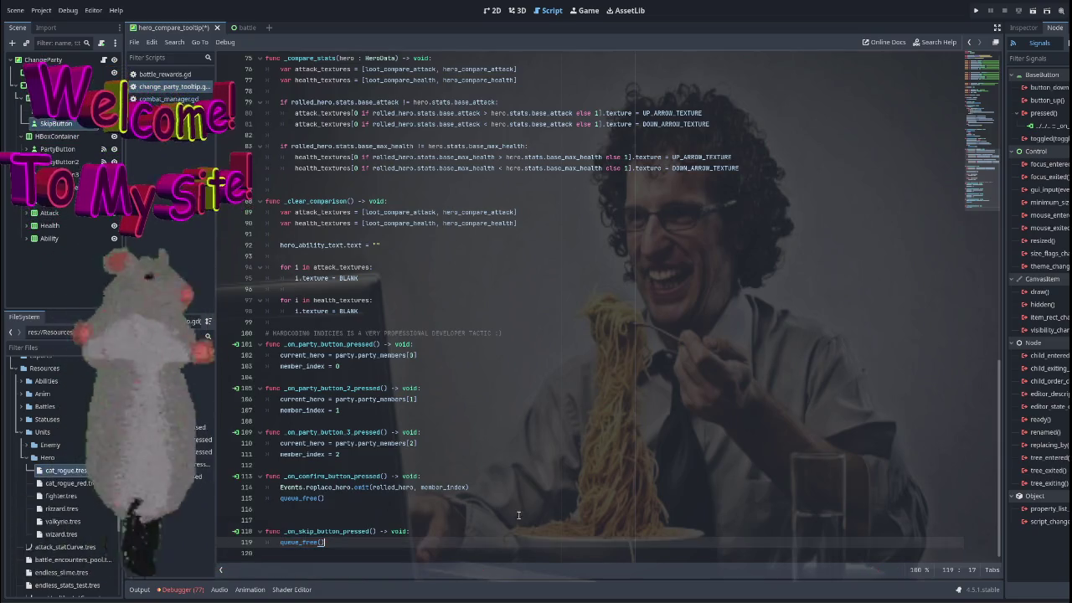
{"action": "key", "text": "Up"}
{"action": "key", "text": "Up"}
{"action": "key", "text": "Up"}
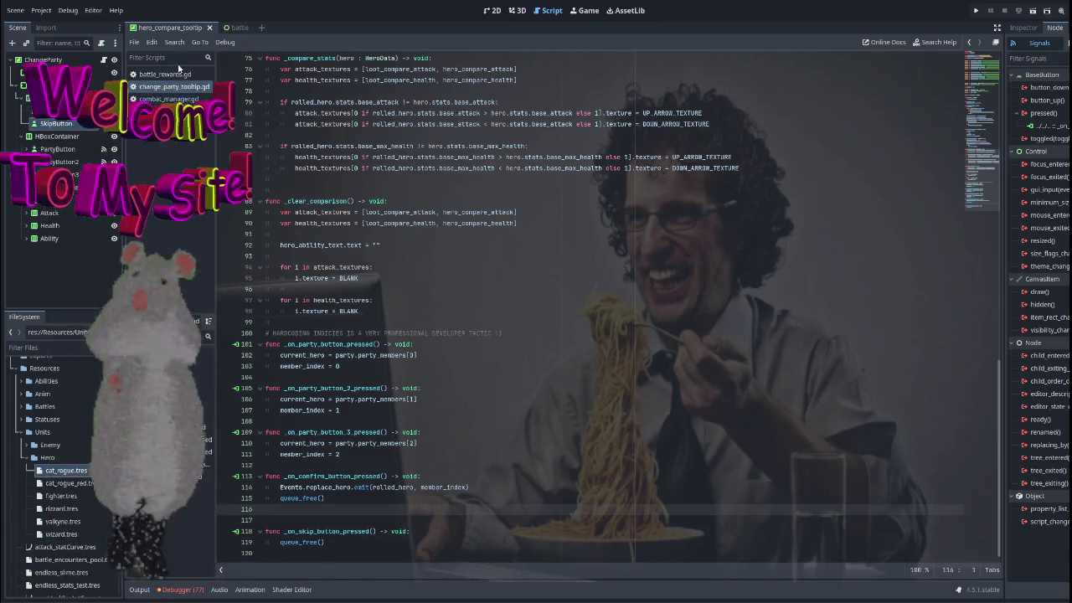
{"action": "double_click", "coordinate": [307, 475]}
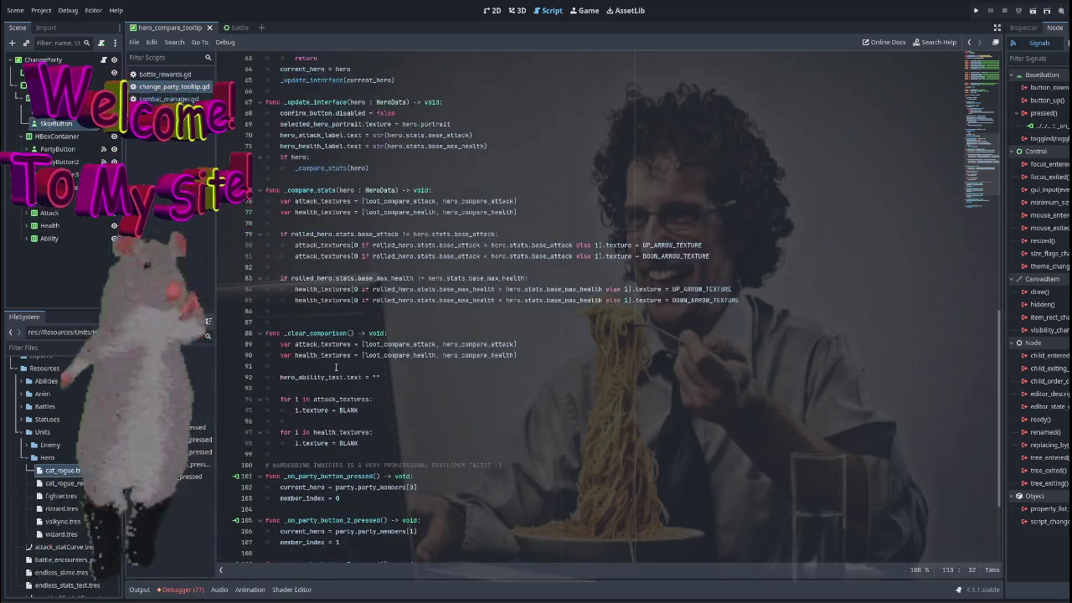
{"action": "scroll", "coordinate": [332, 475], "scroll_direction": "up", "scroll_amount": 13}
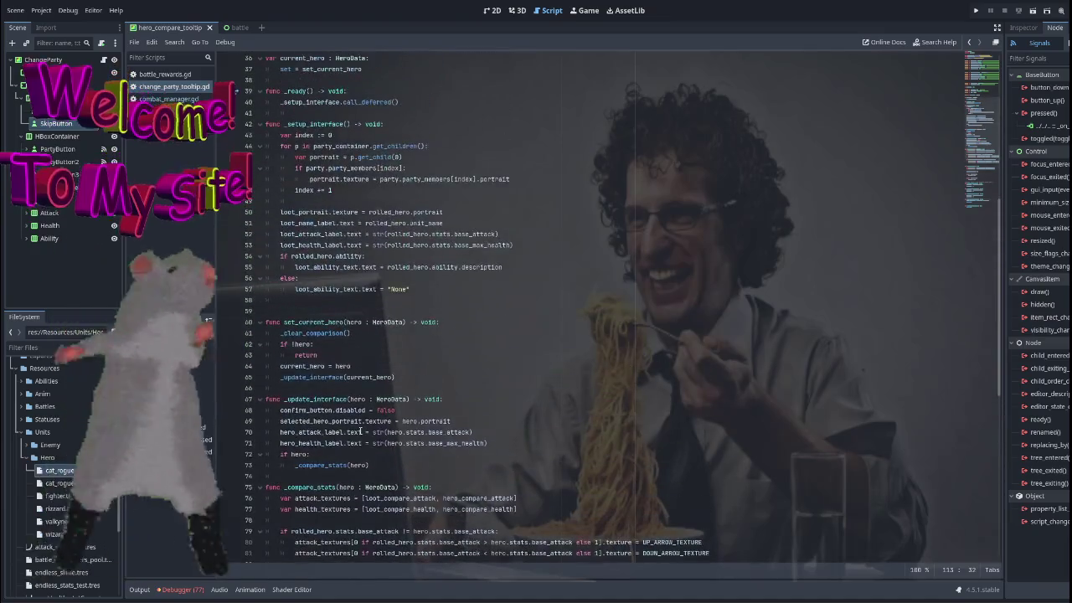
{"action": "scroll", "coordinate": [361, 432], "scroll_direction": "up", "scroll_amount": 12}
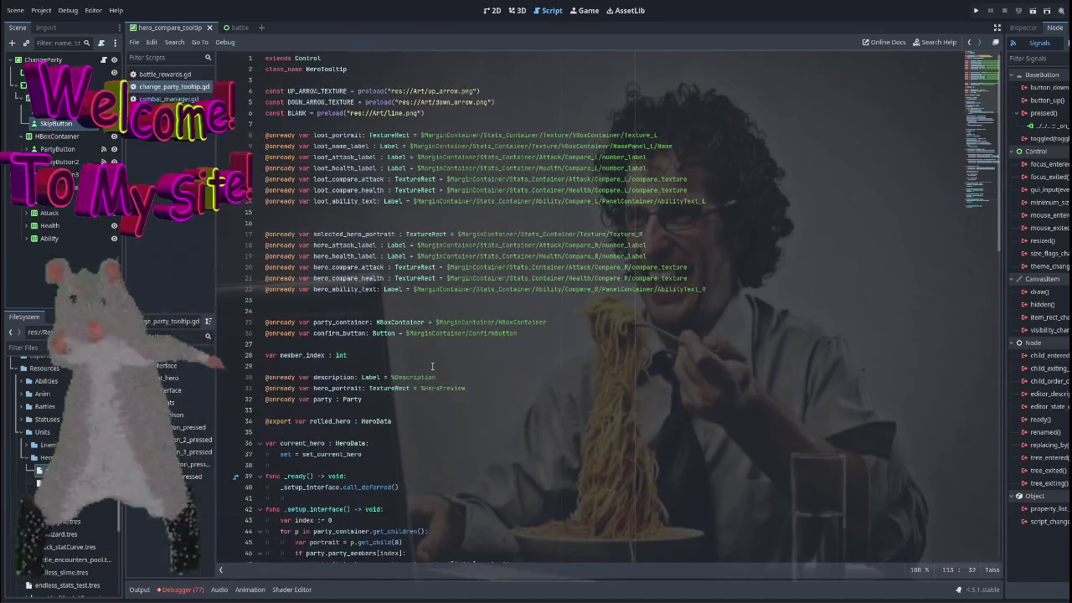
{"action": "left_click", "coordinate": [475, 289]}
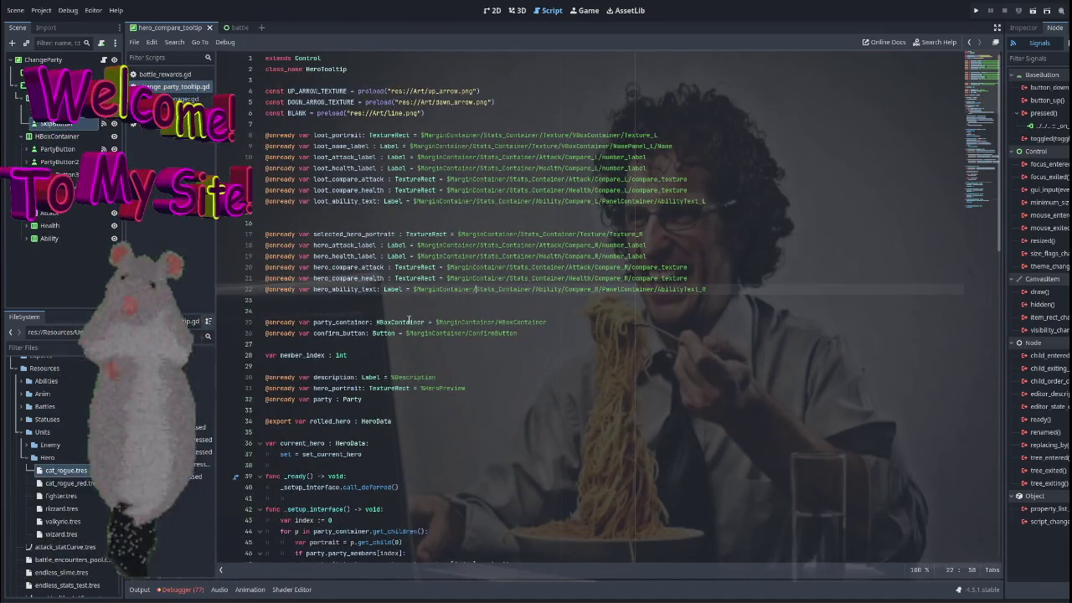
{"action": "double_click", "coordinate": [346, 333]}
{"action": "scroll", "coordinate": [516, 329], "scroll_direction": "down", "scroll_amount": 16}
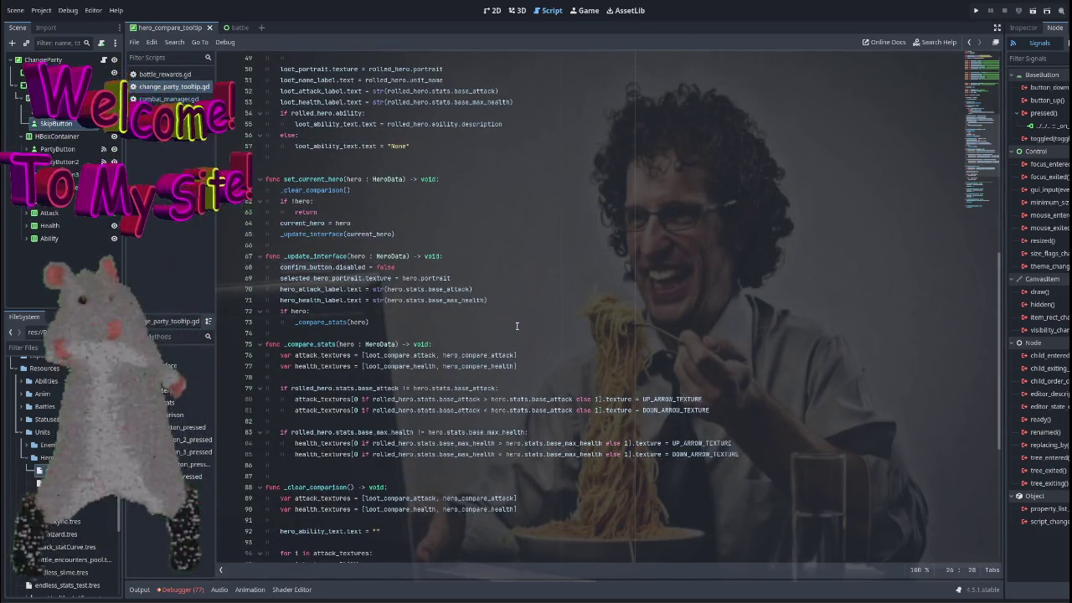
{"action": "scroll", "coordinate": [516, 326], "scroll_direction": "down", "scroll_amount": 9}
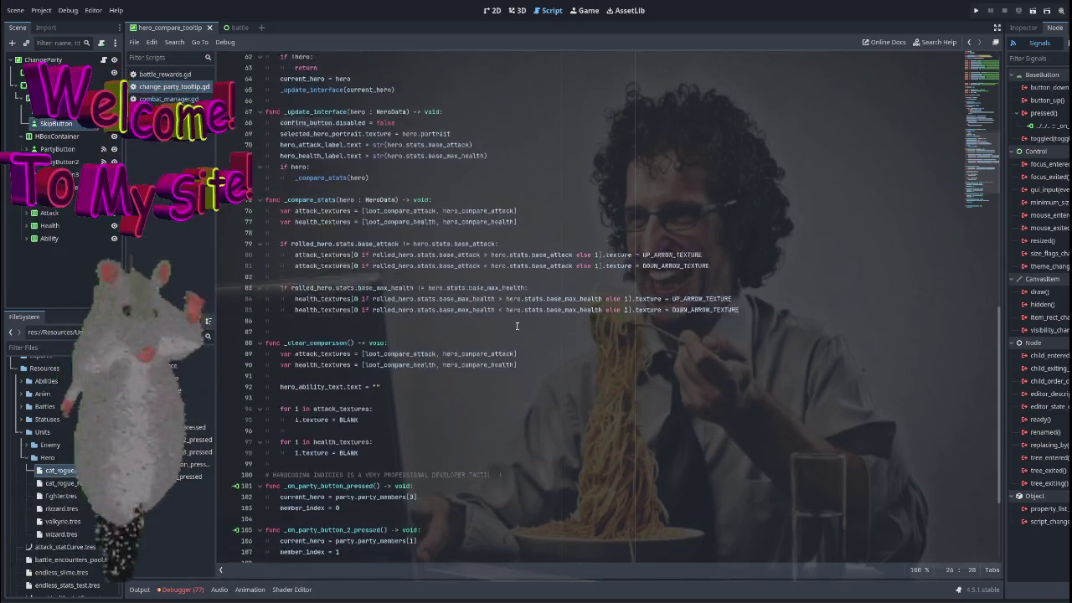
{"action": "scroll", "coordinate": [518, 323], "scroll_direction": "up", "scroll_amount": 12}
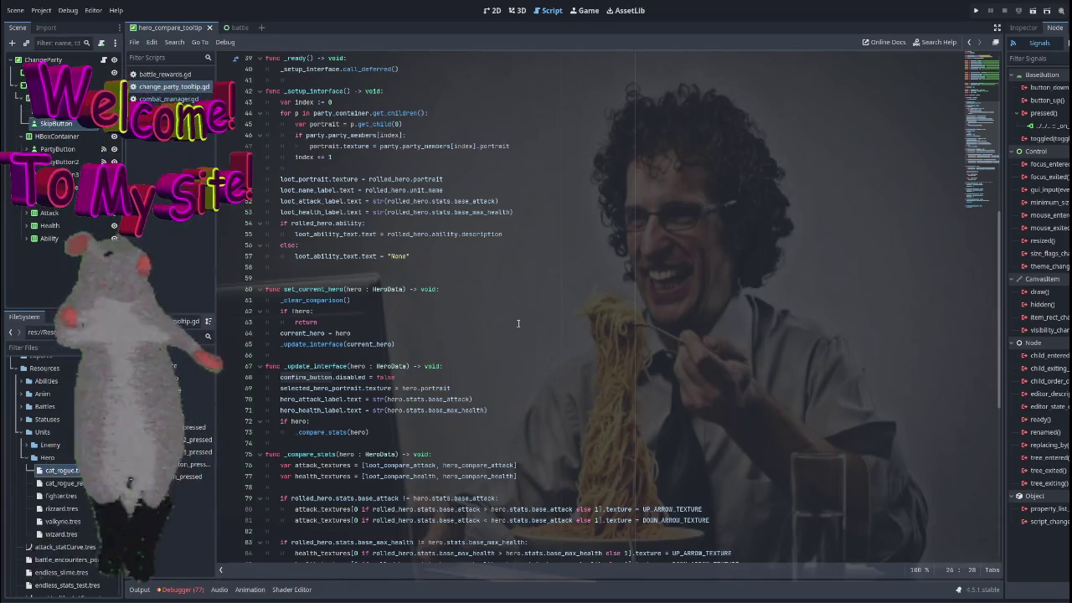
{"action": "scroll", "coordinate": [518, 322], "scroll_direction": "up", "scroll_amount": 13}
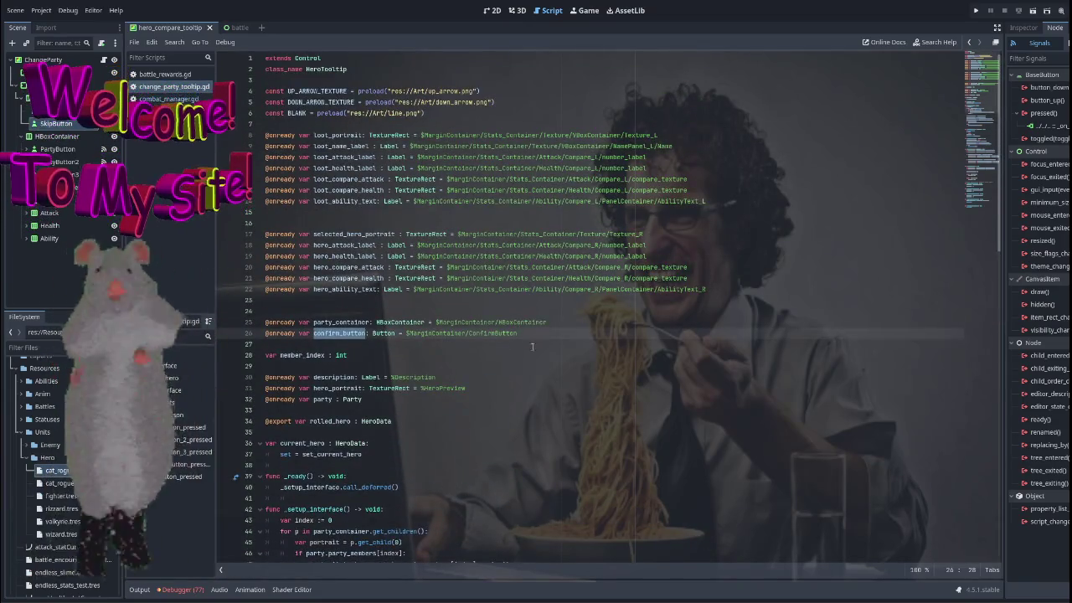
{"action": "left_click", "coordinate": [529, 333]}
{"action": "left_click", "coordinate": [350, 333]}
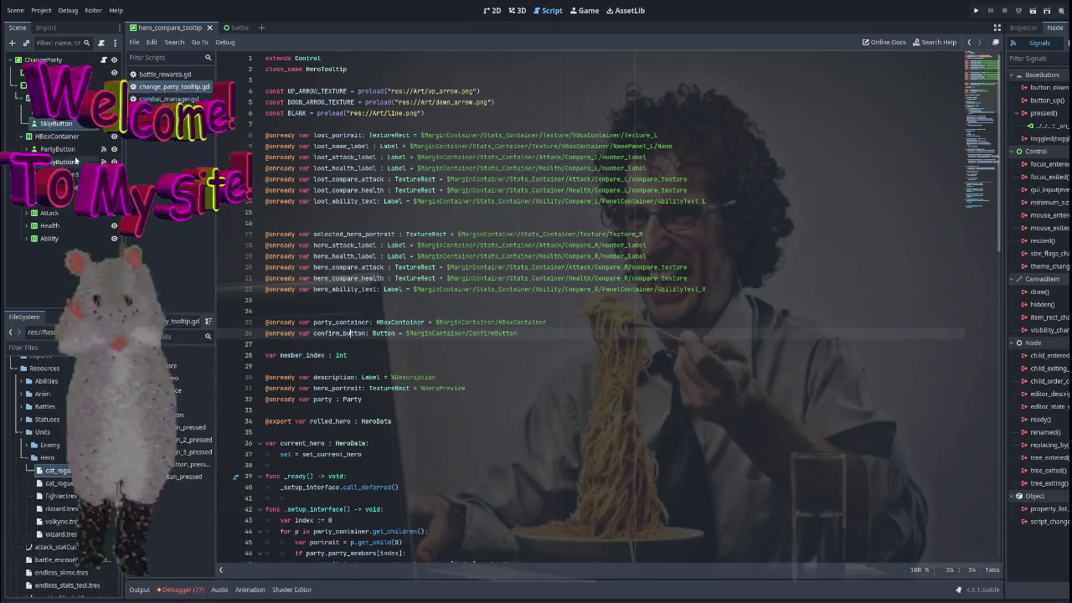
Change confirm_button's node path to $MarginContainer/Buttons/ConfirmButton.
{"action": "left_click_drag", "start_coordinate": [519, 333], "coordinate": [404, 334]}
{"action": "mouse_move", "coordinate": [76, 126]}
{"action": "left_mouse_down"}
{"action": "mouse_move", "coordinate": [209, 251]}
{"action": "mouse_move", "coordinate": [423, 336]}
{"action": "mouse_move", "coordinate": [443, 334]}
{"action": "left_mouse_up"}
{"action": "left_click", "coordinate": [646, 325]}
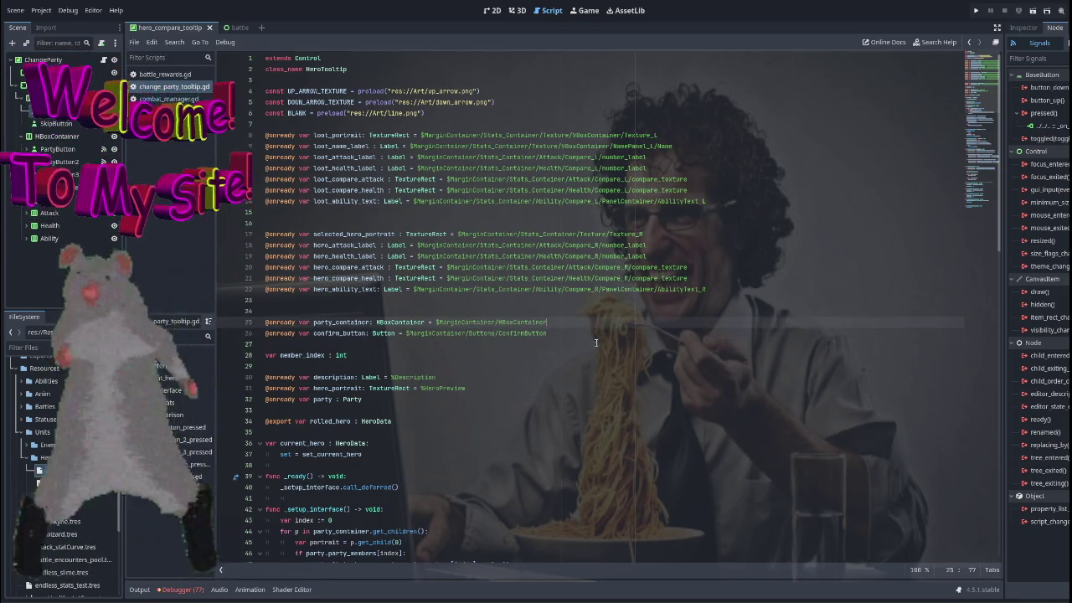
{"action": "key", "text": "Down"}
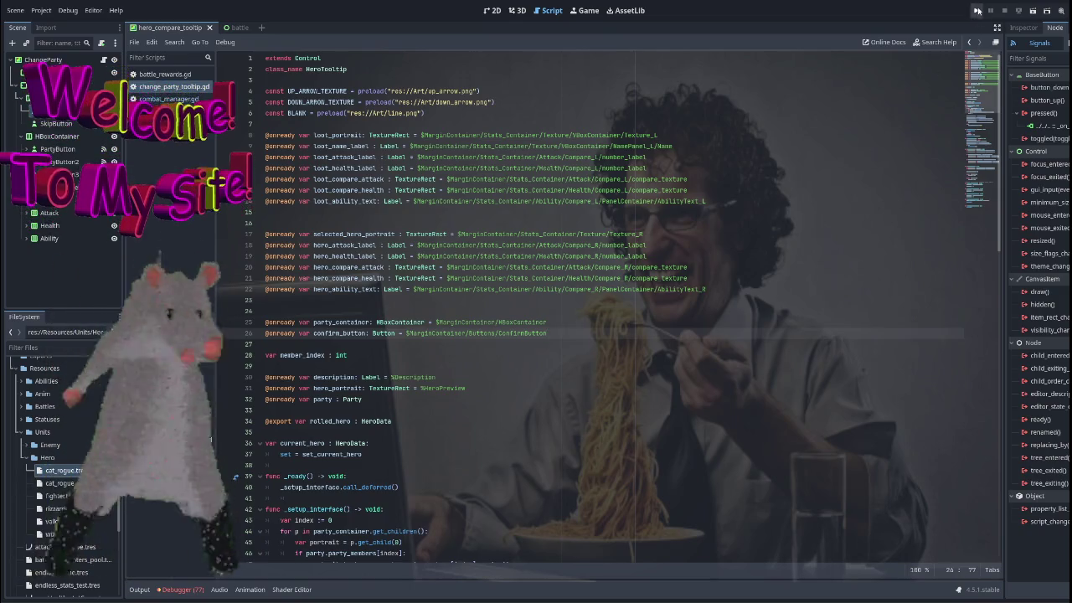
{"action": "left_click", "coordinate": [489, 11]}
Zoom and pan the tooltip's 2D canvas, then select the outer MarginContainer.
{"action": "scroll", "coordinate": [485, 299], "scroll_direction": "down", "scroll_amount": 7}
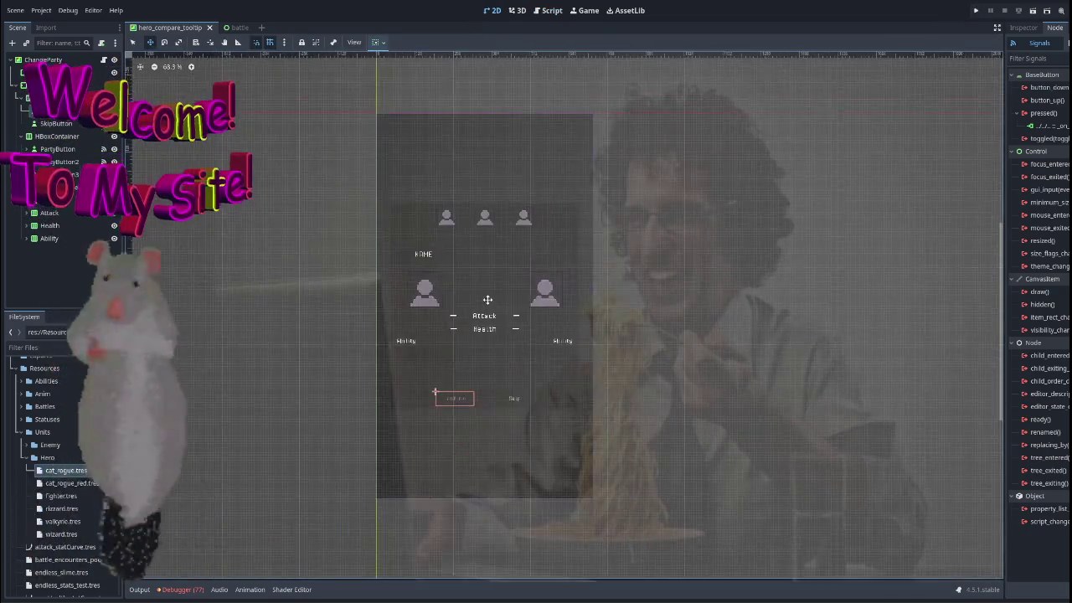
{"action": "scroll", "coordinate": [478, 302], "scroll_direction": "up", "scroll_amount": 6}
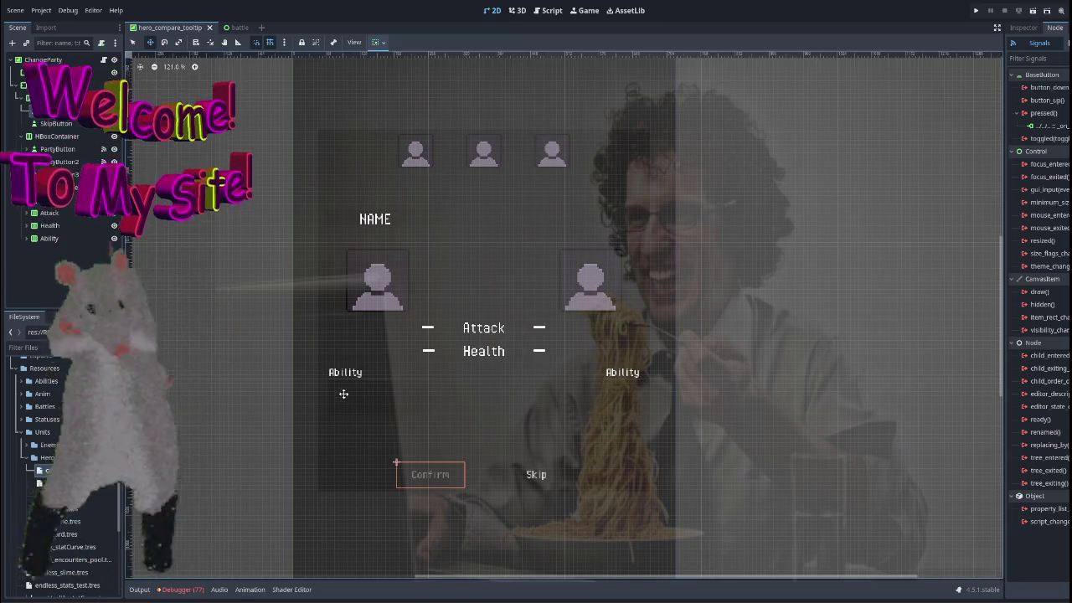
{"action": "scroll", "coordinate": [360, 368], "scroll_direction": "down", "scroll_amount": 2}
{"action": "scroll", "coordinate": [459, 353], "scroll_direction": "up", "scroll_amount": 3}
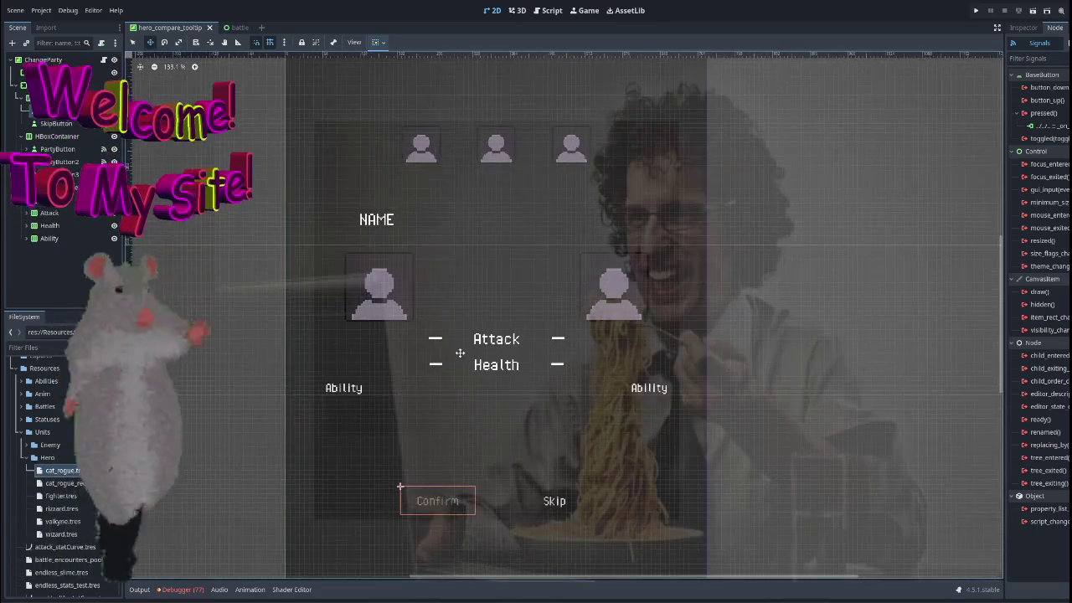
{"action": "scroll", "coordinate": [519, 411], "scroll_direction": "down", "scroll_amount": 1}
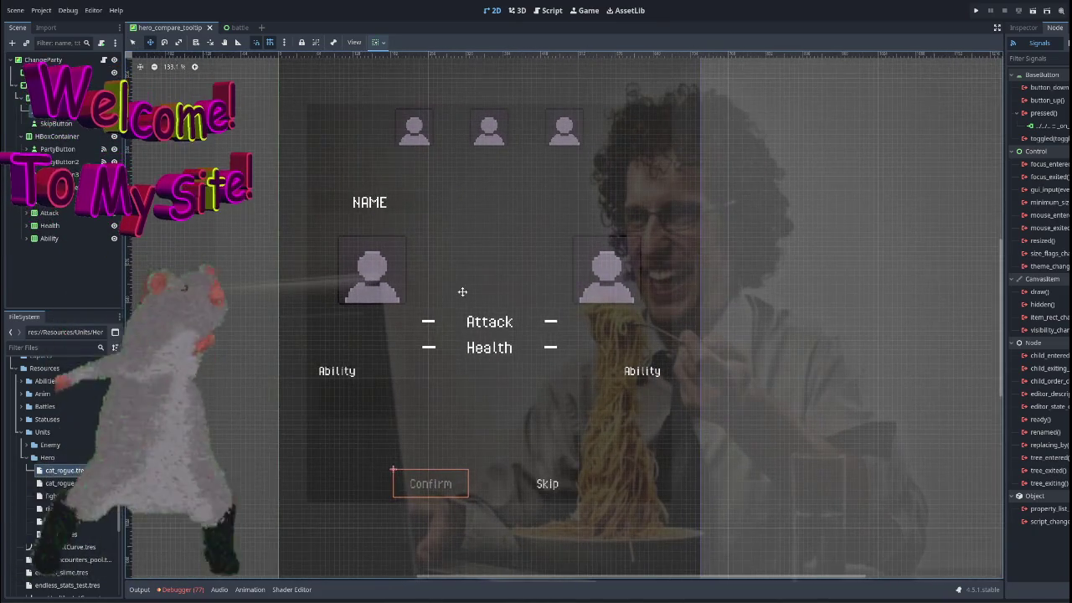
{"action": "scroll", "coordinate": [491, 245], "scroll_direction": "right", "scroll_amount": 2}
{"action": "scroll", "coordinate": [472, 244], "scroll_direction": "left", "scroll_amount": 1}
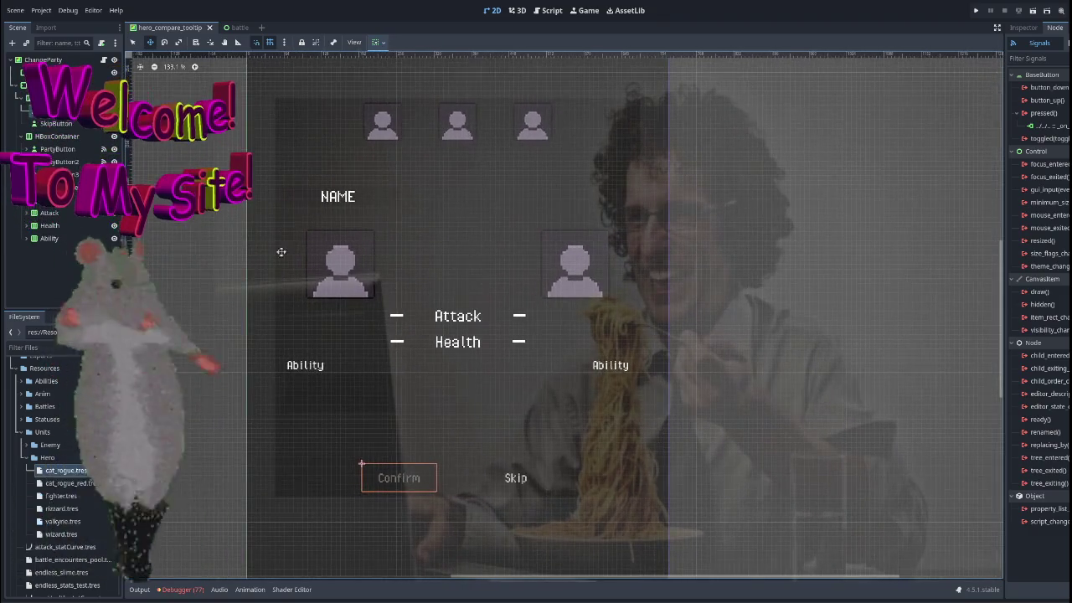
{"action": "left_click", "coordinate": [473, 245]}
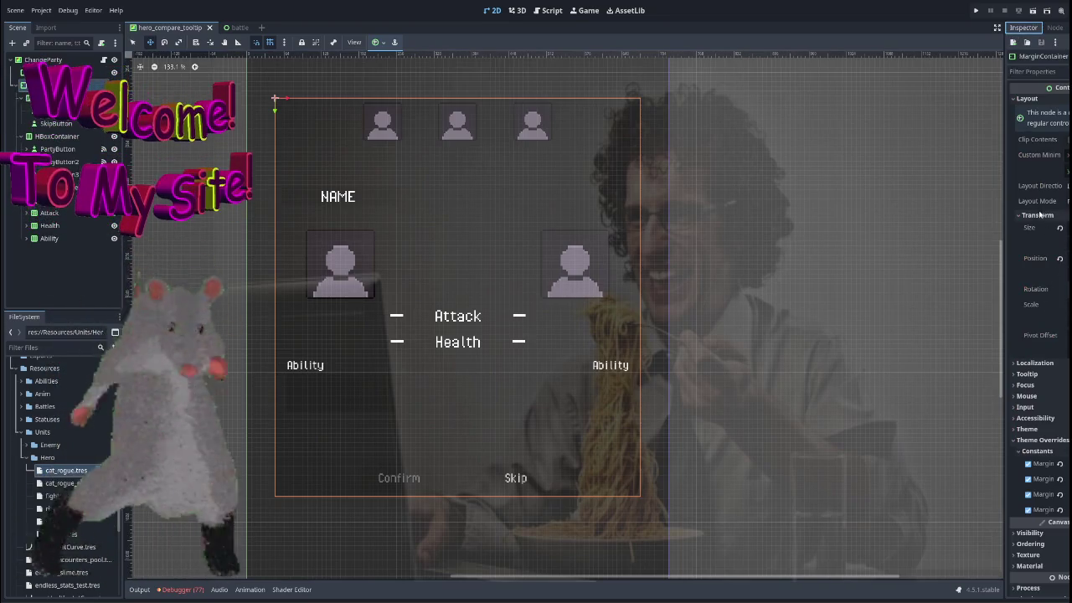
Adjust the MarginContainer's margin constant override, undoing and redoing the change.
{"action": "left_click", "coordinate": [1038, 215]}
{"action": "mouse_move", "coordinate": [1047, 341]}
{"action": "left_mouse_down"}
{"action": "mouse_move", "coordinate": [1070, 341]}
{"action": "mouse_move", "coordinate": [1051, 357]}
{"action": "mouse_move", "coordinate": [1063, 357]}
{"action": "mouse_move", "coordinate": [1046, 356]}
{"action": "mouse_move", "coordinate": [1070, 373]}
{"action": "mouse_move", "coordinate": [1060, 373]}
{"action": "left_mouse_up"}
{"action": "key", "text": "ctrl+z"}
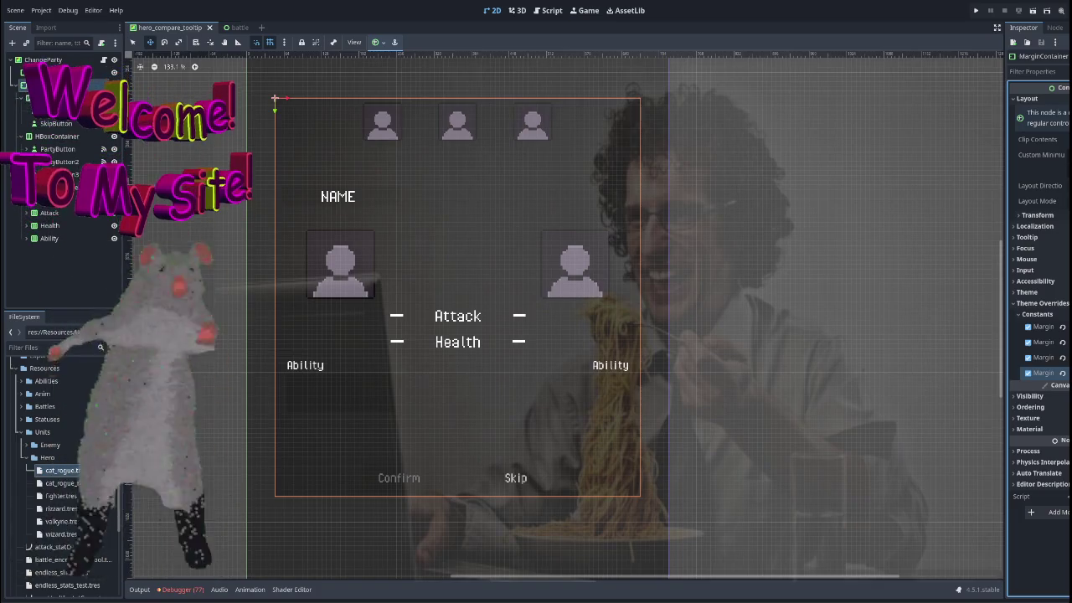
{"action": "key", "text": "ctrl+shift+z"}
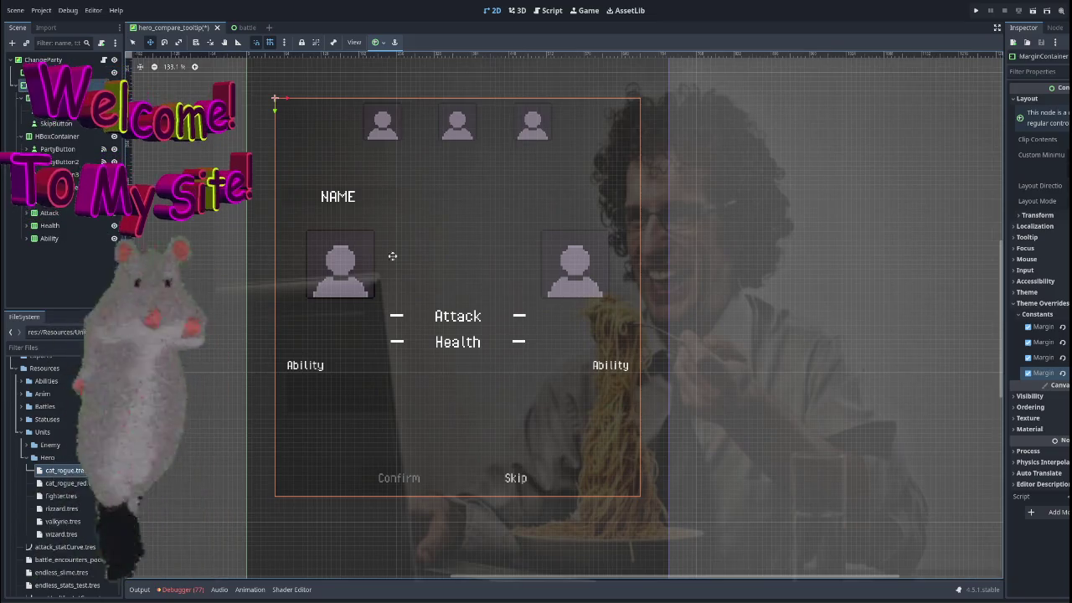
Select the Buttons box, party panel and root Tooltip nodes, then reselect the margin container.
{"action": "left_click", "coordinate": [59, 97]}
{"action": "left_click", "coordinate": [59, 85]}
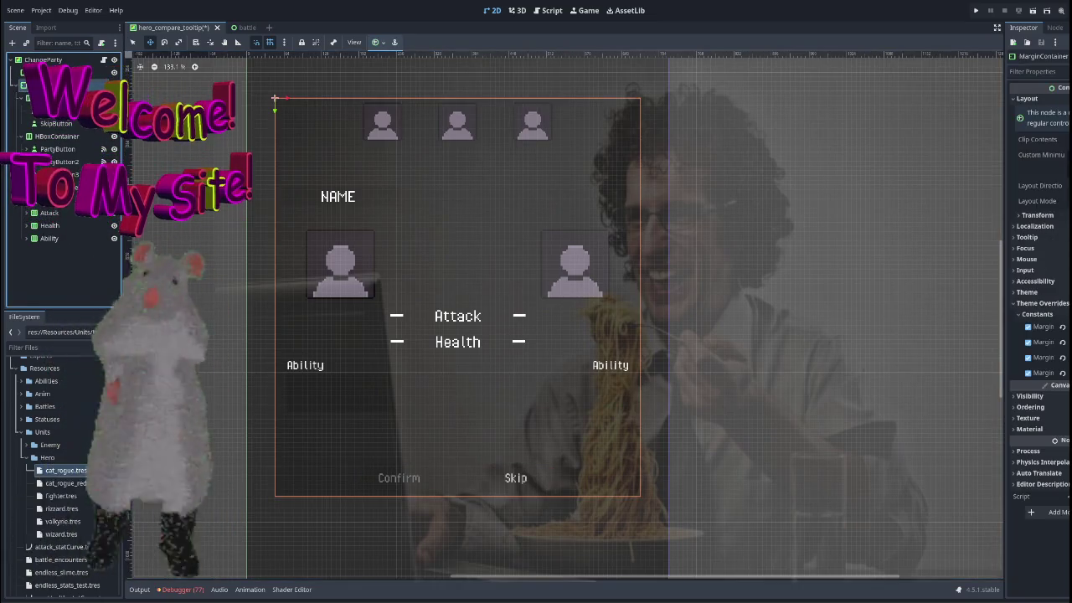
{"action": "left_click", "coordinate": [63, 74]}
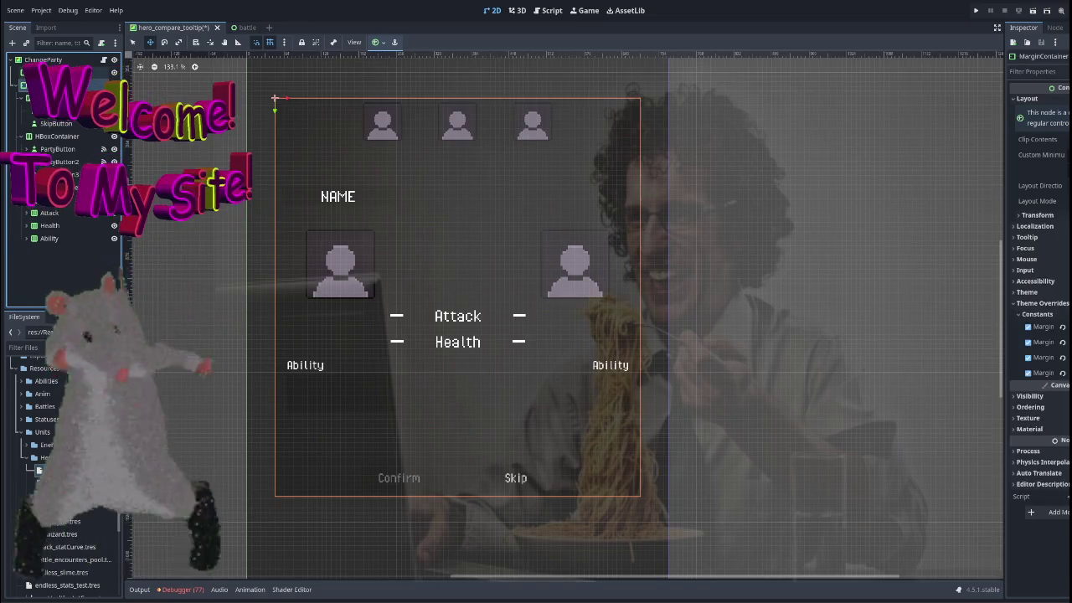
{"action": "left_click", "coordinate": [519, 204]}
{"action": "scroll", "coordinate": [491, 321], "scroll_direction": "down", "scroll_amount": 3}
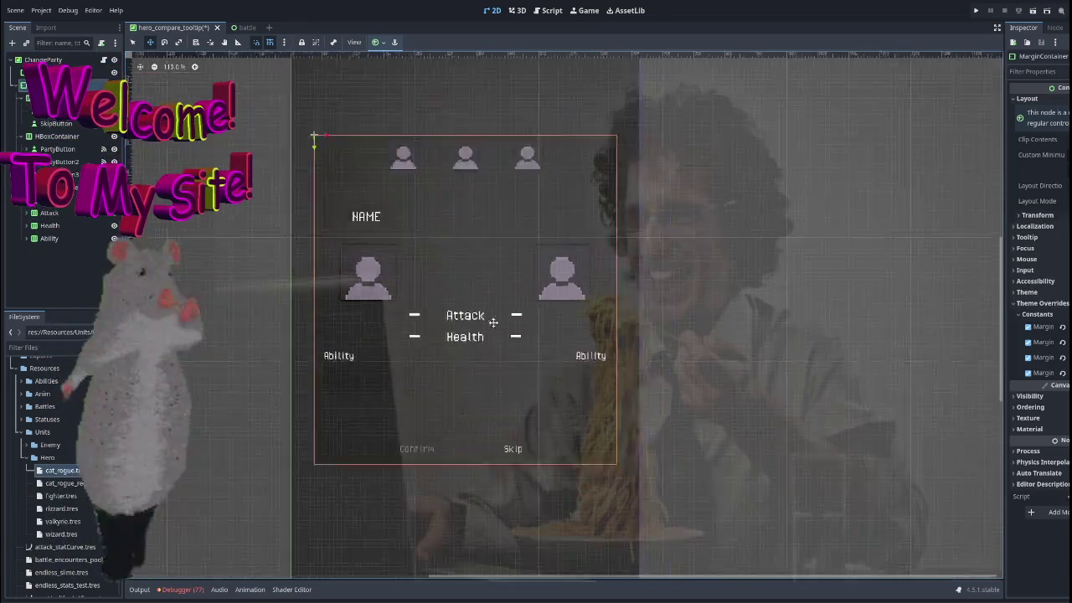
{"action": "left_click", "coordinate": [276, 235]}
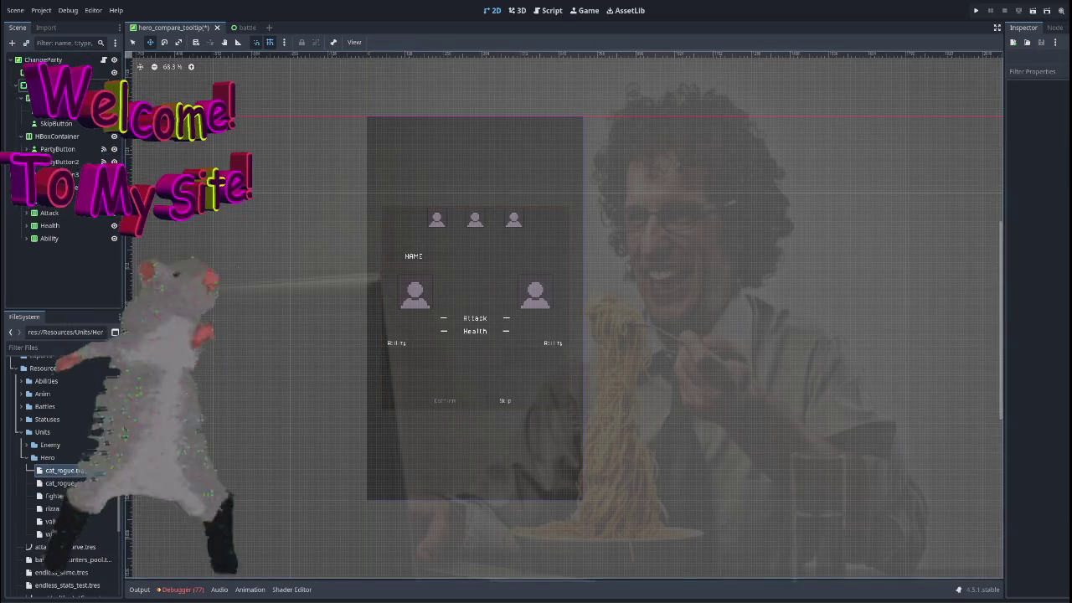
Inspect the Confirm/Skip container, SkipButton and the party-portrait HBoxContainer in the Scene tree.
{"action": "scroll", "coordinate": [676, 227], "scroll_direction": "down", "scroll_amount": 1}
{"action": "scroll", "coordinate": [555, 323], "scroll_direction": "up", "scroll_amount": 8}
{"action": "scroll", "coordinate": [479, 378], "scroll_direction": "down", "scroll_amount": 6}
{"action": "scroll", "coordinate": [486, 333], "scroll_direction": "down", "scroll_amount": 2}
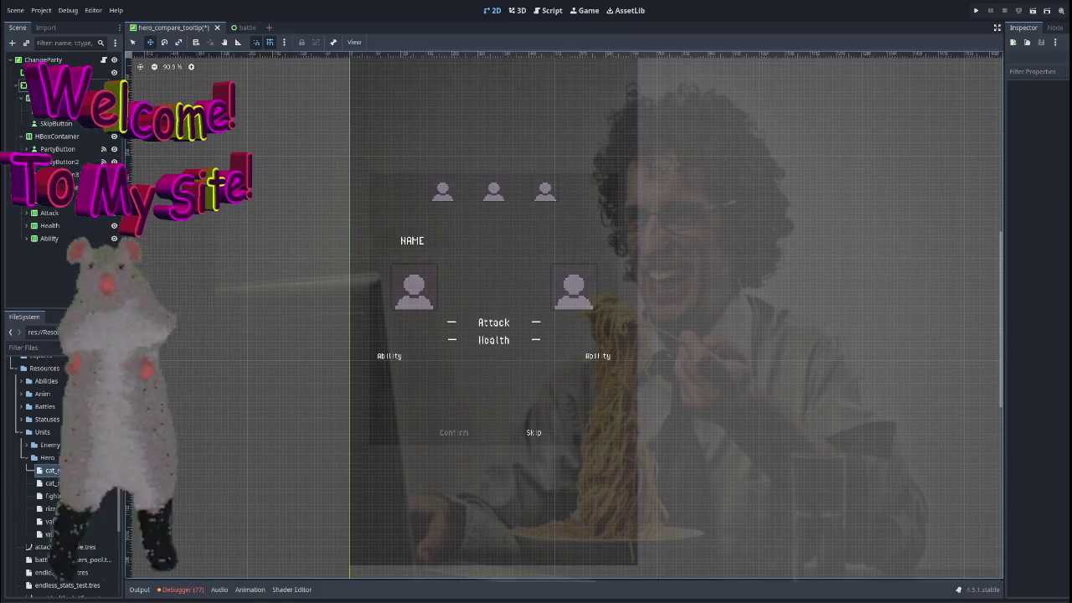
{"action": "left_click", "coordinate": [50, 98]}
{"action": "left_click", "coordinate": [55, 123]}
{"action": "left_click", "coordinate": [48, 138]}
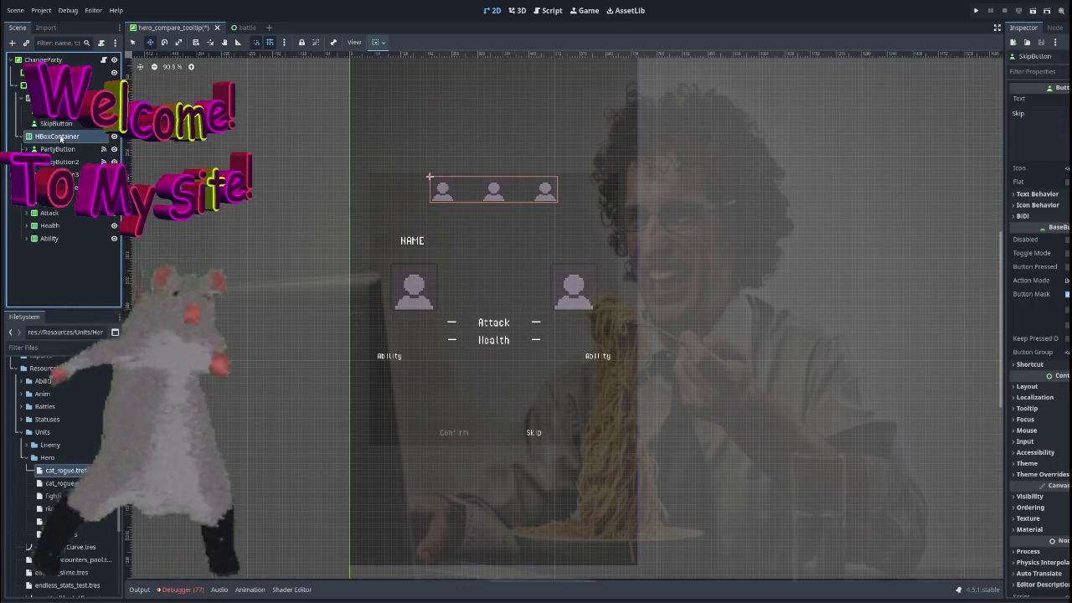
Expand the NAME-and-portraits box and select the left hero VBoxContainer, then Texture_R.
{"action": "left_click", "coordinate": [51, 215]}
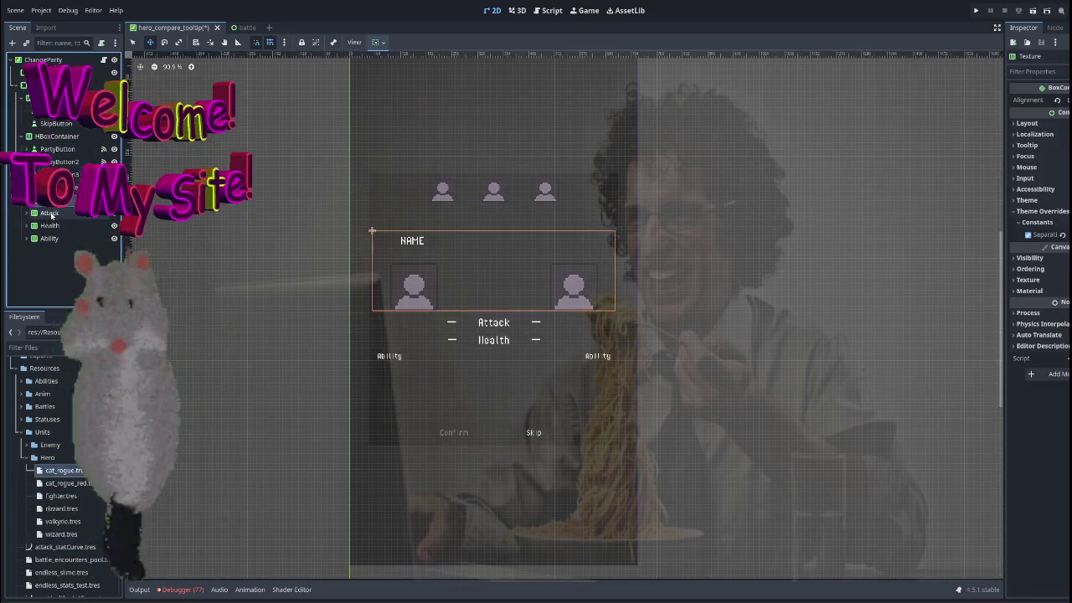
{"action": "left_click", "coordinate": [29, 200]}
{"action": "left_click", "coordinate": [61, 213]}
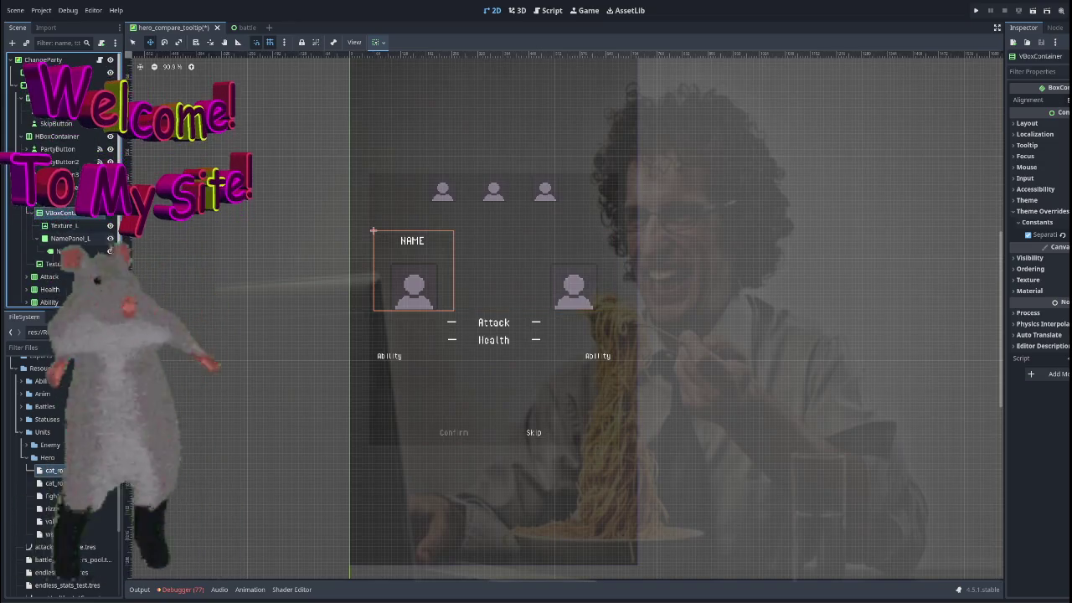
{"action": "scroll", "coordinate": [458, 340], "scroll_direction": "up", "scroll_amount": 4}
{"action": "left_click", "coordinate": [58, 264]}
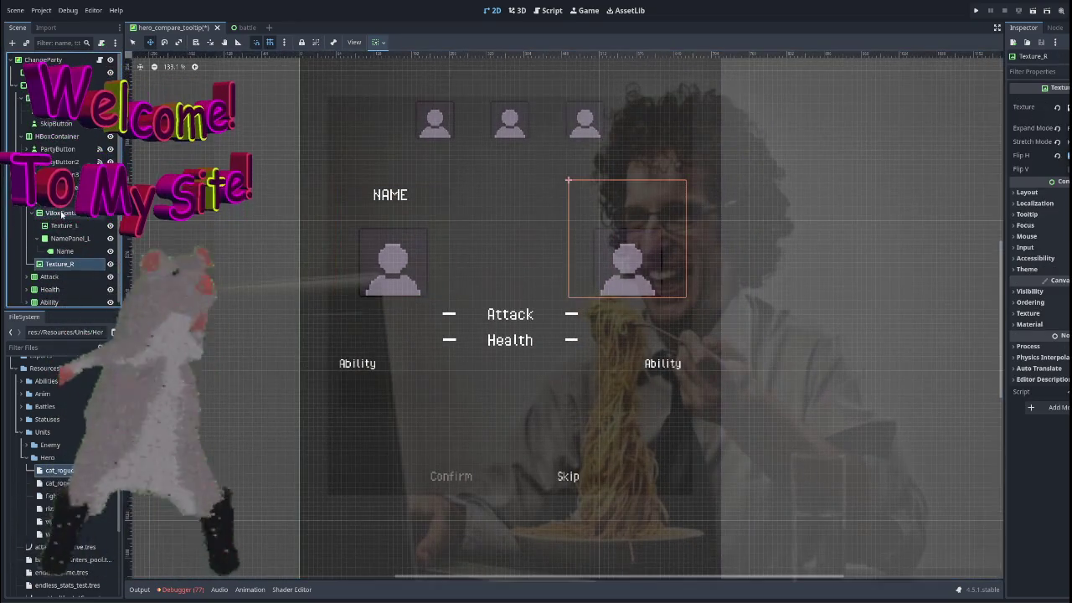
Duplicate the left hero VBoxContainer and delete the old Texture_R portrait.
{"action": "left_click", "coordinate": [61, 214]}
{"action": "key", "text": "ctrl+d"}
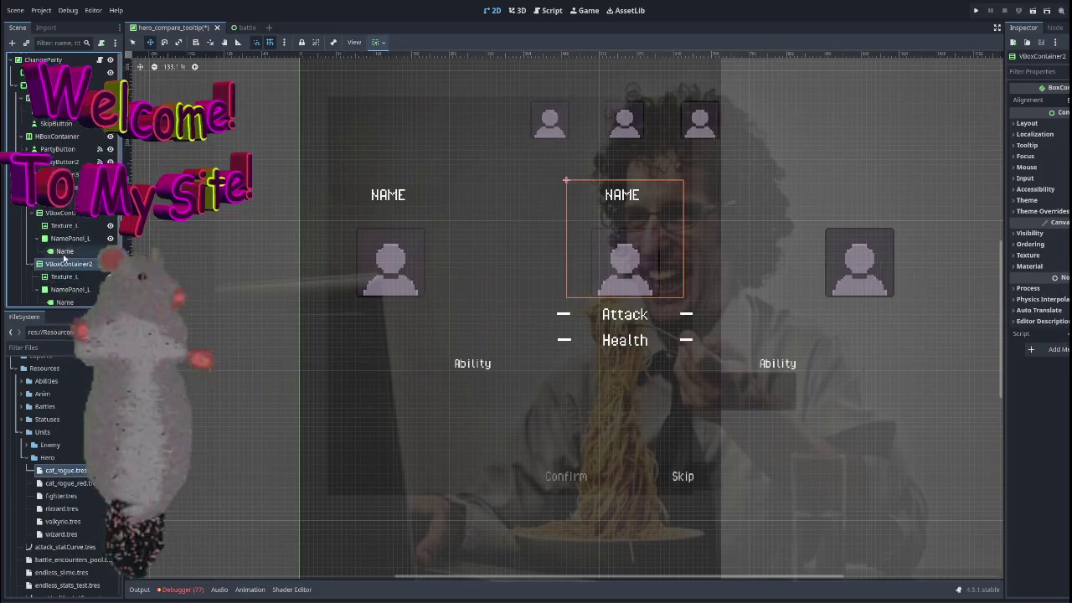
{"action": "scroll", "coordinate": [63, 257], "scroll_direction": "down", "scroll_amount": 2}
{"action": "left_click", "coordinate": [59, 259]}
{"action": "key", "text": "Delete"}
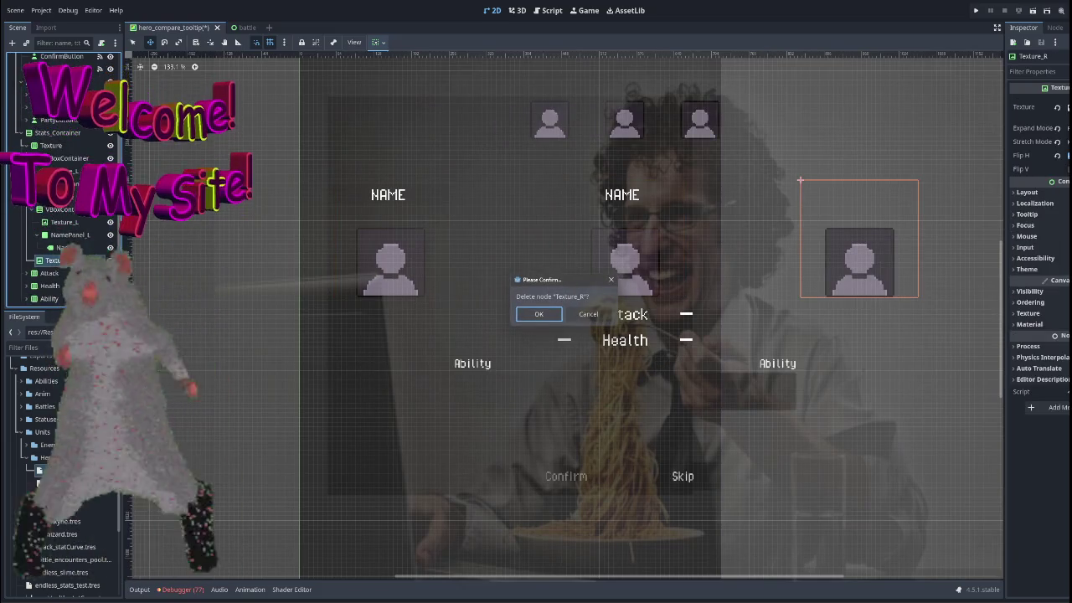
{"action": "key", "text": "Return"}
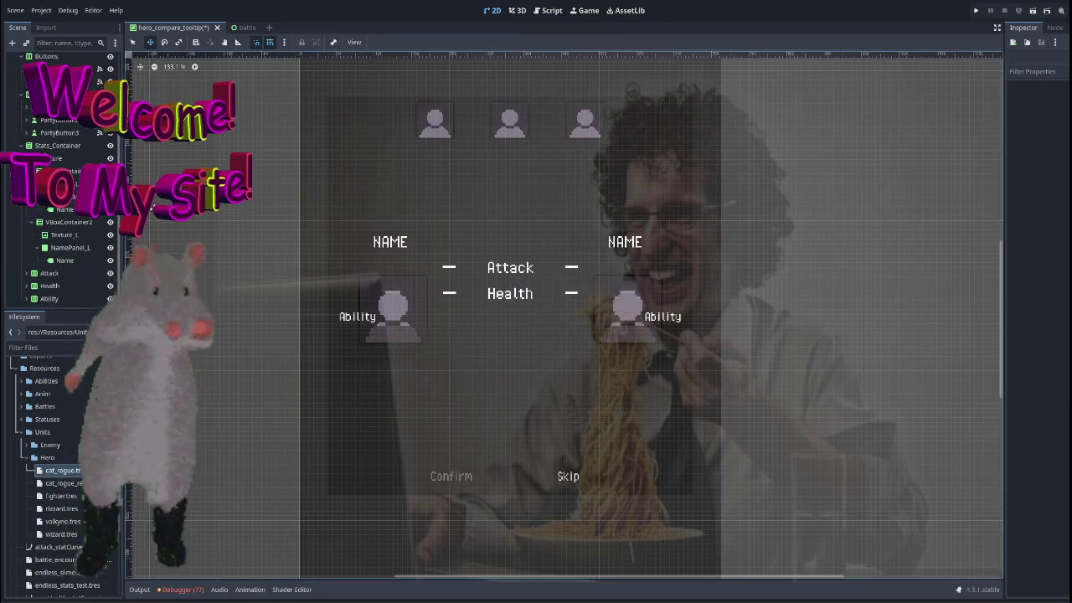
Move Texture_L below NamePanel_L in VBoxContainer2 and show its Separation override.
{"action": "left_click", "coordinate": [66, 222]}
{"action": "left_click", "coordinate": [67, 248]}
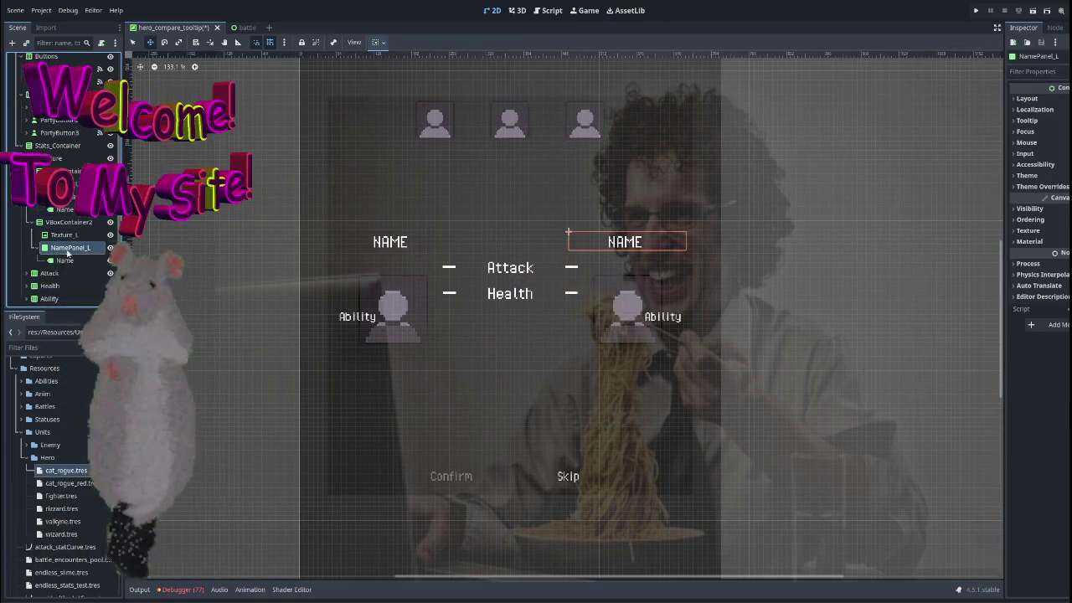
{"action": "left_click", "coordinate": [67, 235]}
{"action": "left_click_drag", "start_coordinate": [67, 235], "coordinate": [67, 257]}
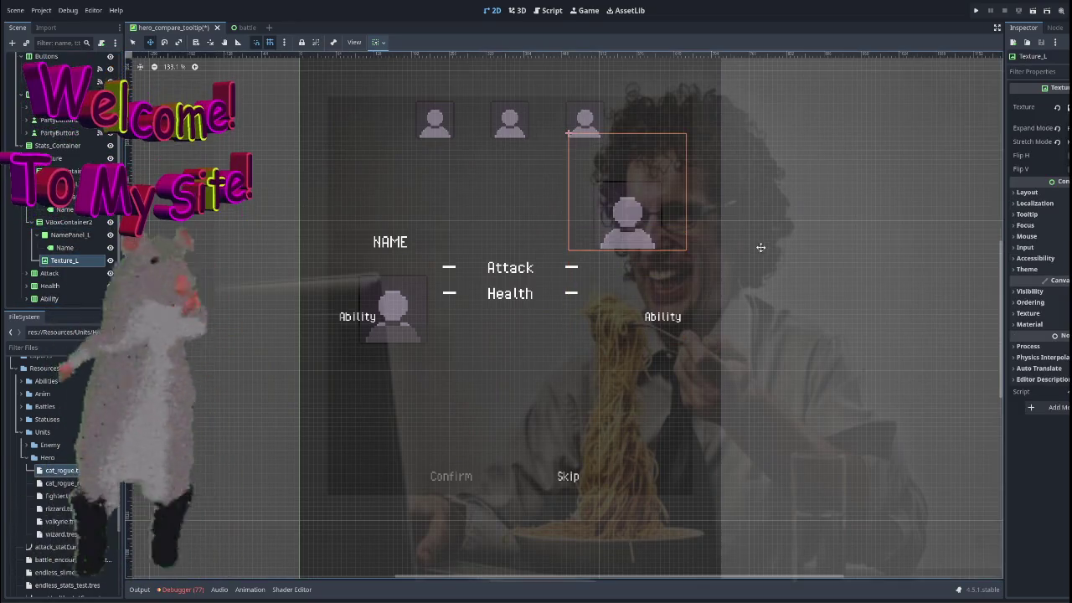
{"action": "left_click", "coordinate": [70, 234]}
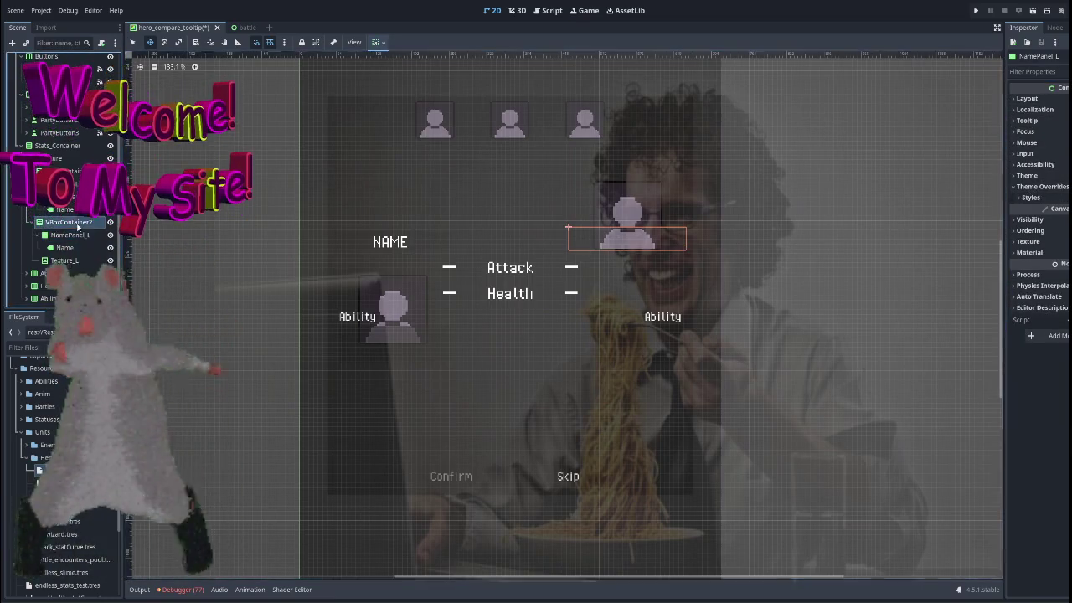
{"action": "left_click", "coordinate": [78, 225]}
{"action": "left_click", "coordinate": [1036, 221]}
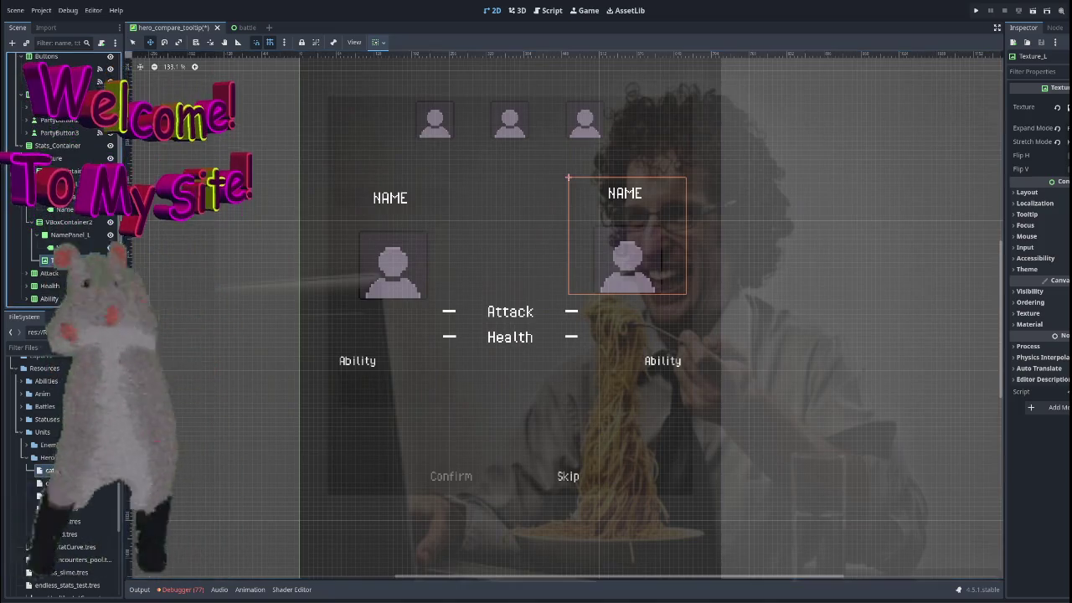
Adjust VBoxContainer2's Separation theme override to tighten the right hero column.
{"action": "left_click", "coordinate": [70, 234]}
{"action": "left_click", "coordinate": [75, 257]}
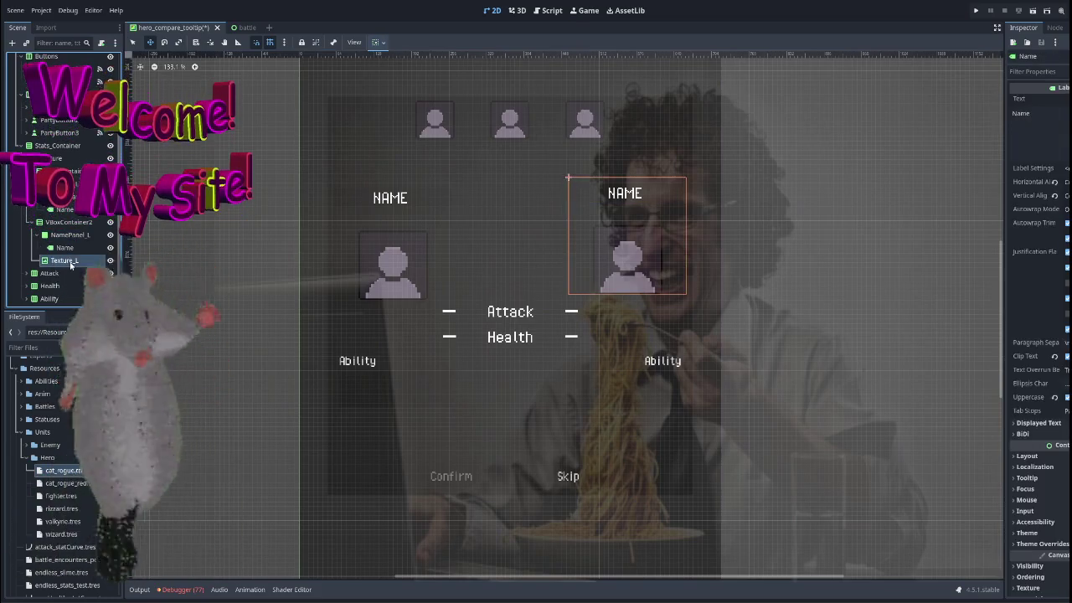
{"action": "left_click", "coordinate": [77, 249]}
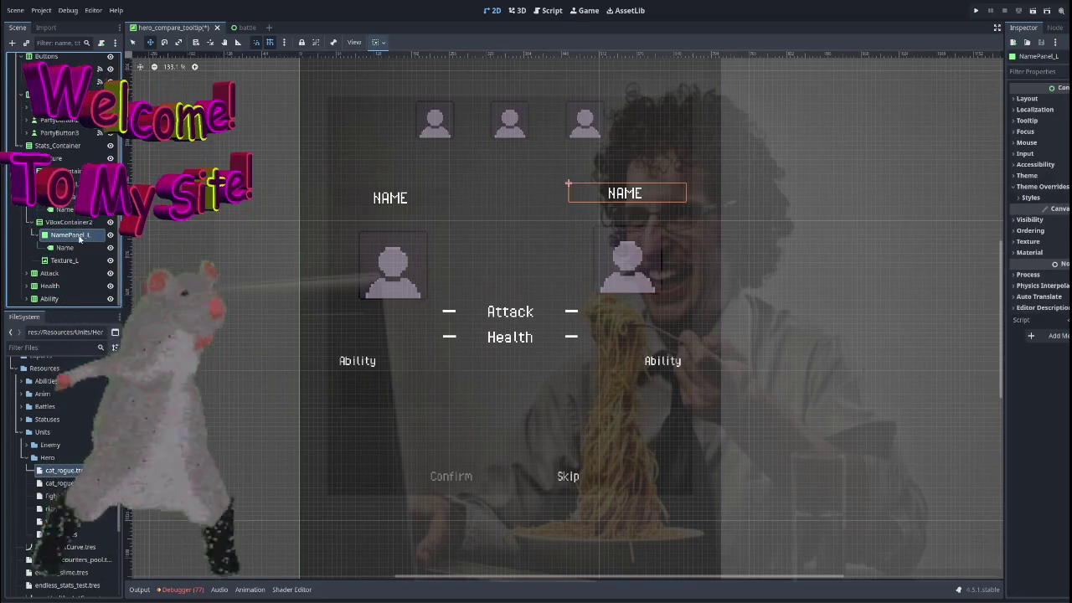
{"action": "left_click", "coordinate": [75, 222]}
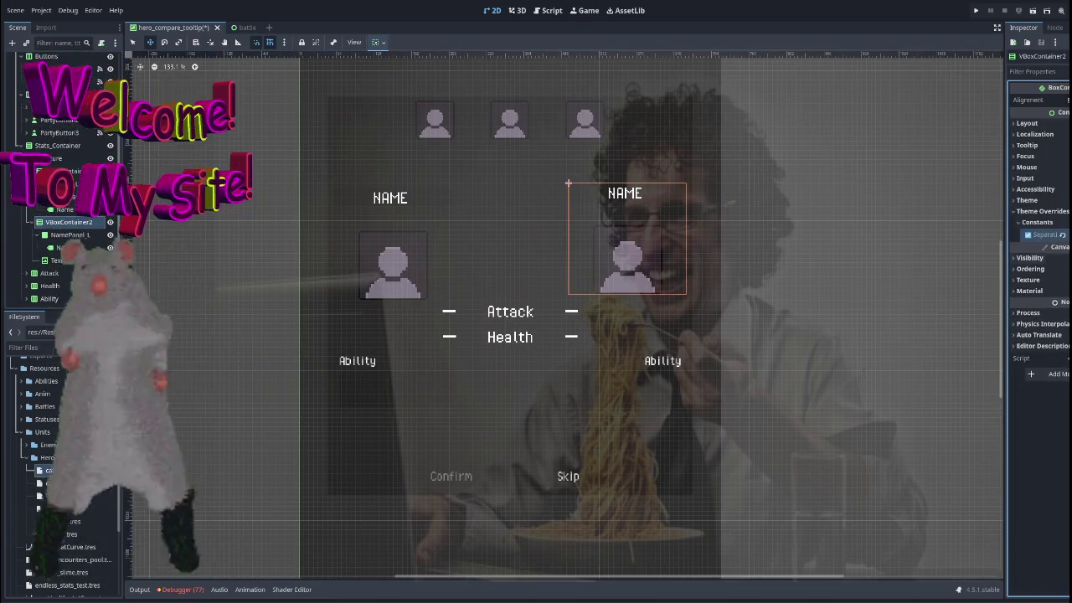
{"action": "key", "text": "Return"}
{"action": "left_click_drag", "start_coordinate": [1046, 235], "coordinate": [1060, 235]}
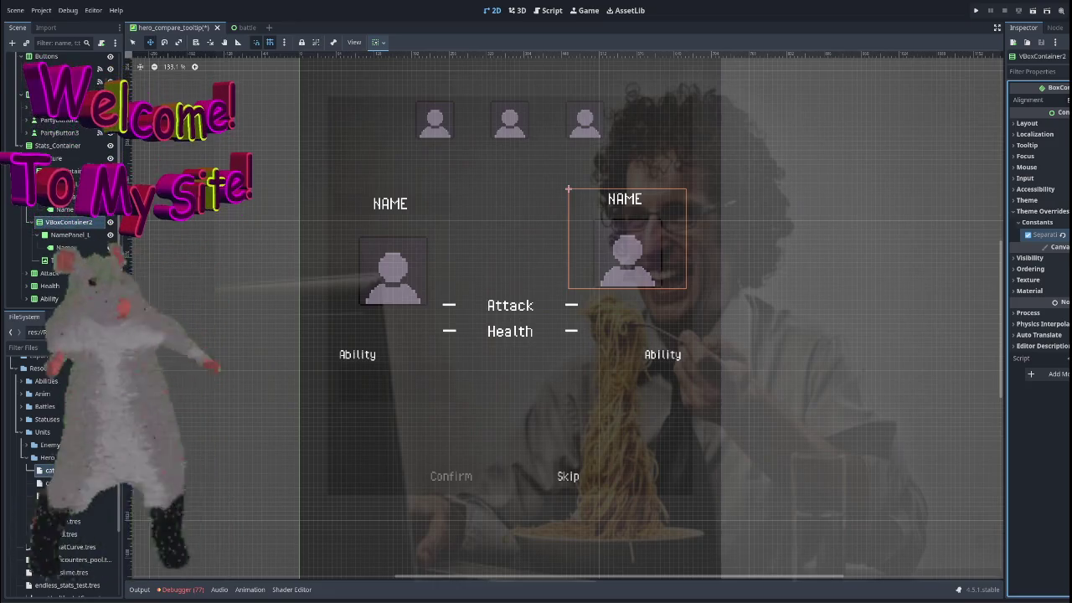
{"action": "left_click_drag", "start_coordinate": [1060, 235], "coordinate": [1056, 235]}
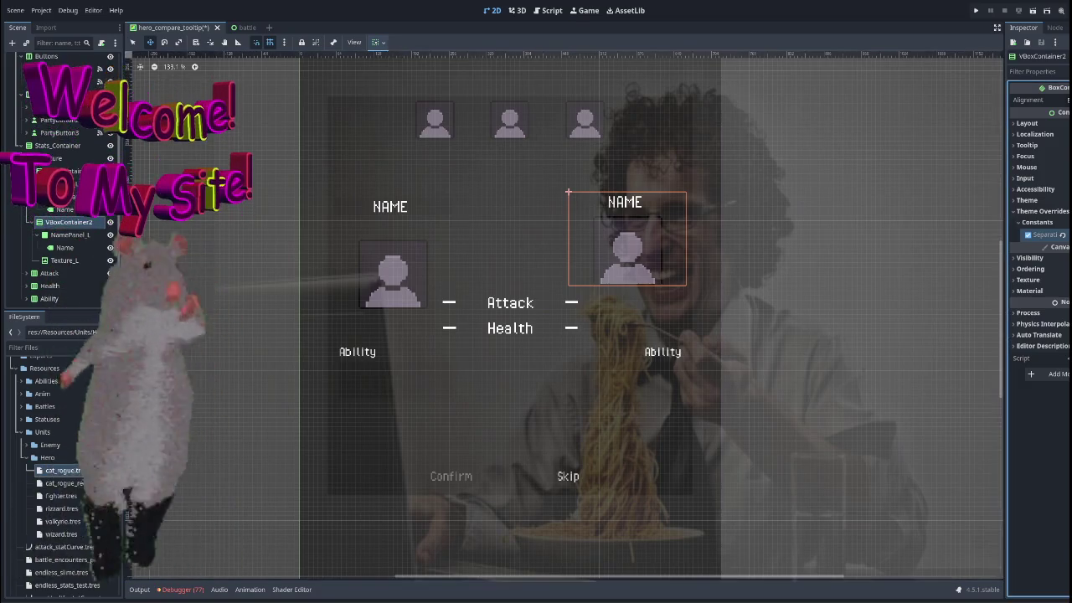
{"action": "left_click_drag", "start_coordinate": [1056, 234], "coordinate": [1061, 234]}
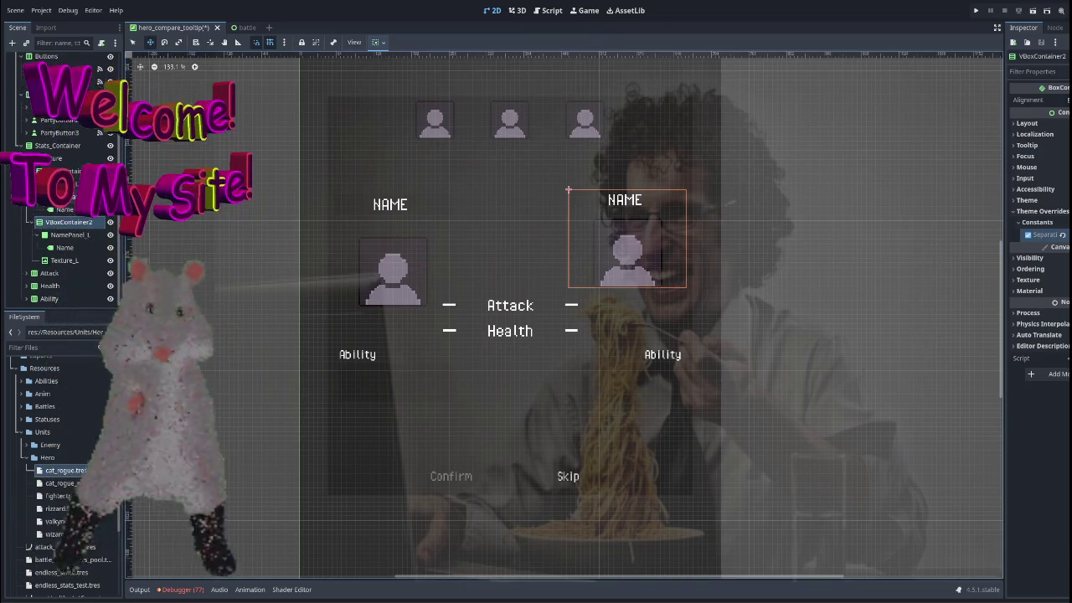
Inspect the left hero's name panel, portrait and column container, trying to reposition it.
{"action": "left_click", "coordinate": [68, 197]}
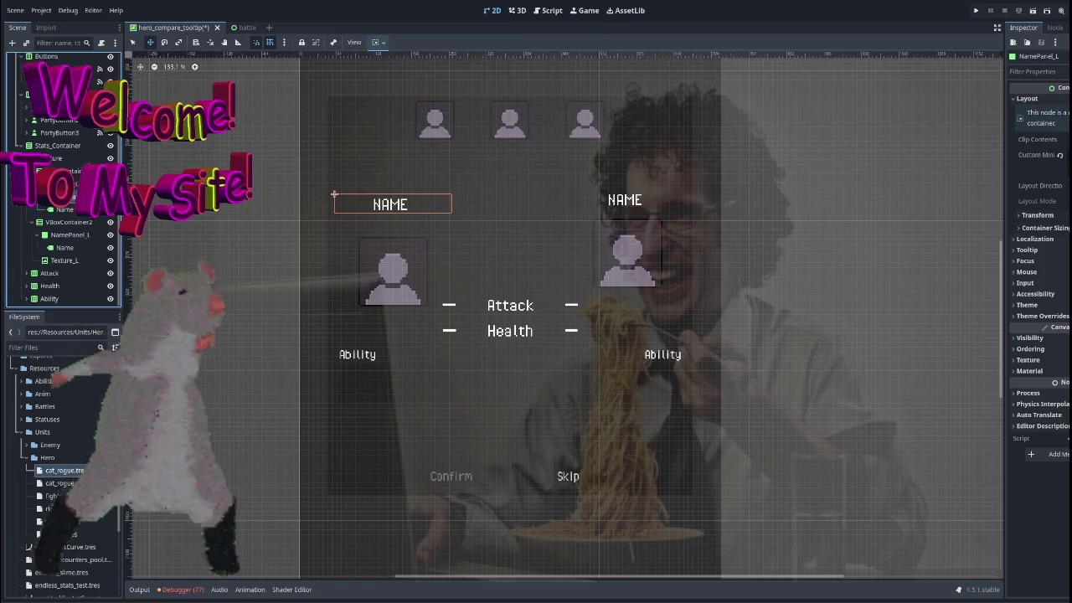
{"action": "left_click", "coordinate": [69, 179]}
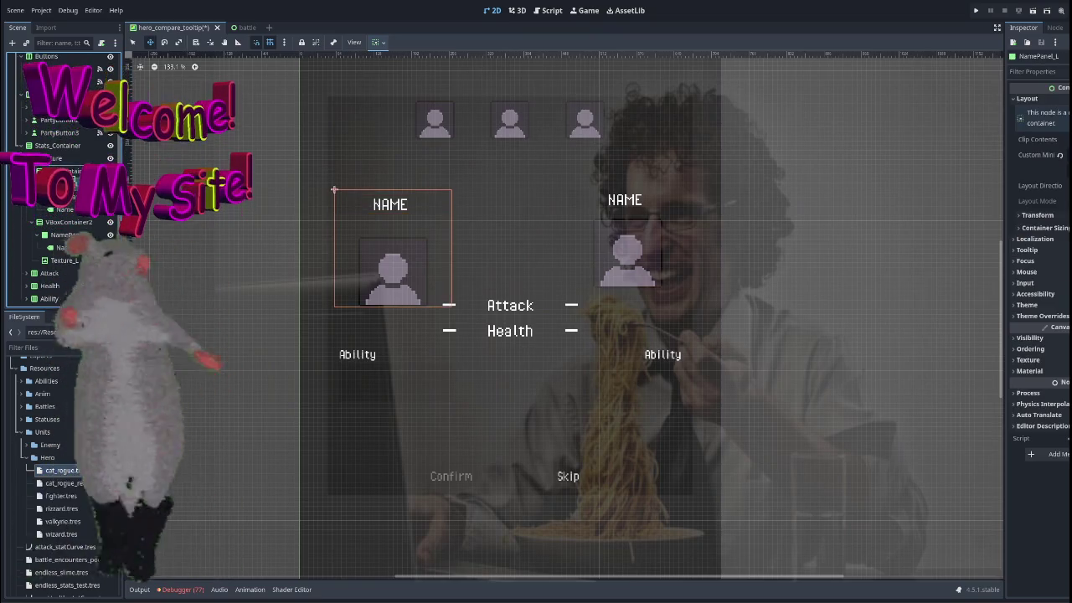
{"action": "left_click", "coordinate": [63, 171]}
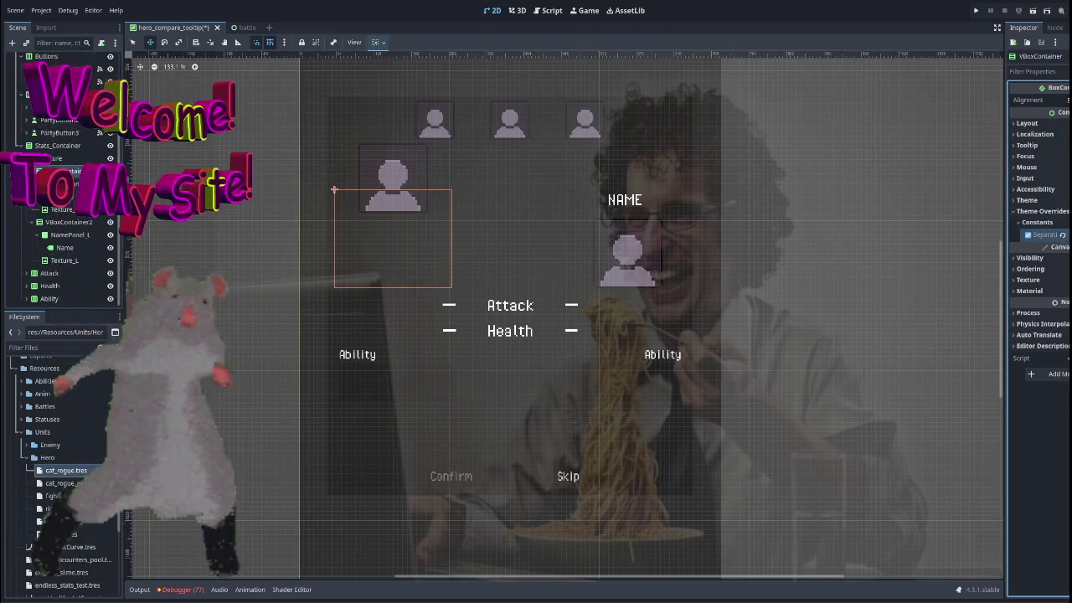
{"action": "scroll", "coordinate": [658, 266], "scroll_direction": "down", "scroll_amount": 2}
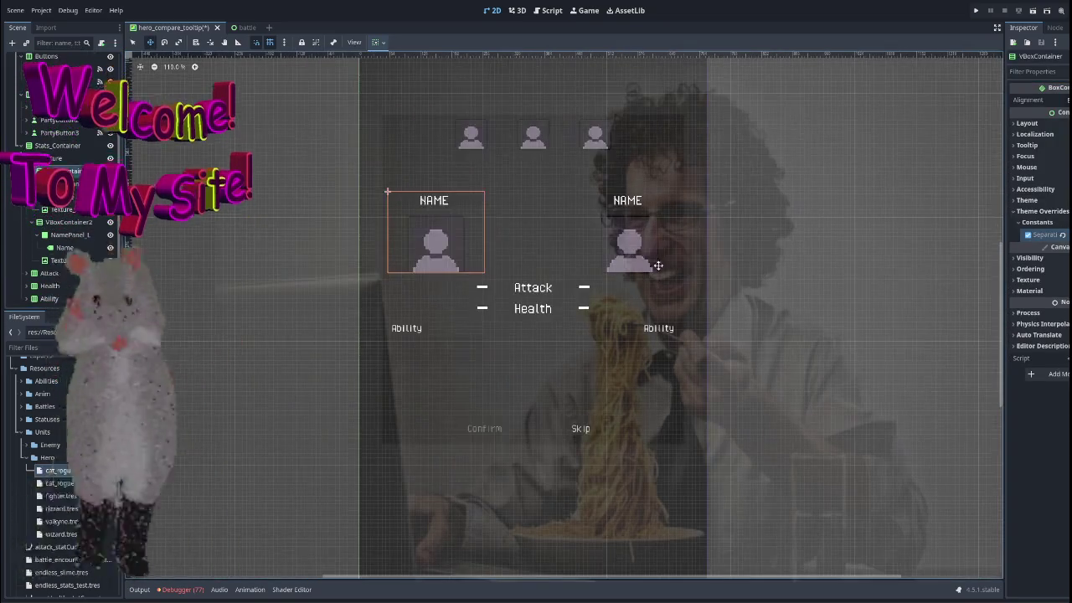
{"action": "left_click", "coordinate": [798, 240]}
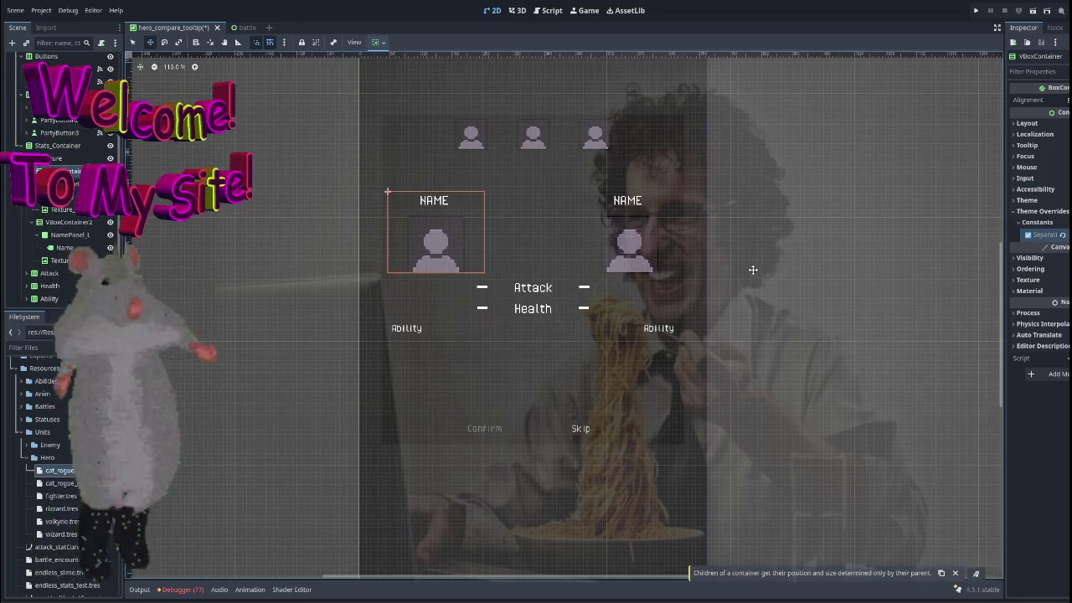
{"action": "left_click", "coordinate": [434, 201]}
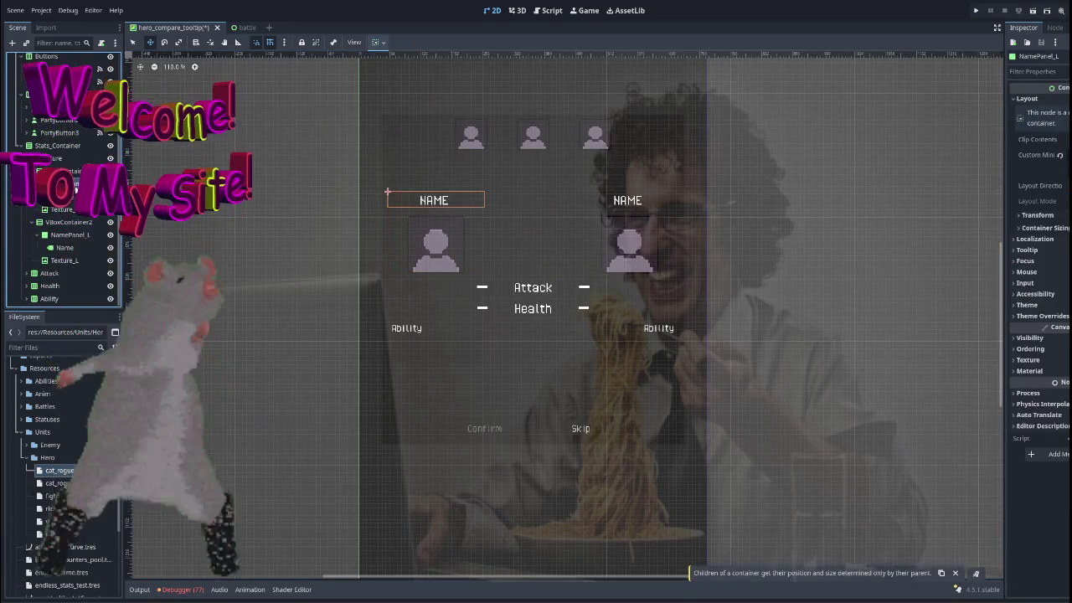
{"action": "scroll", "coordinate": [442, 209], "scroll_direction": "down", "scroll_amount": 3}
{"action": "scroll", "coordinate": [402, 270], "scroll_direction": "up", "scroll_amount": 5}
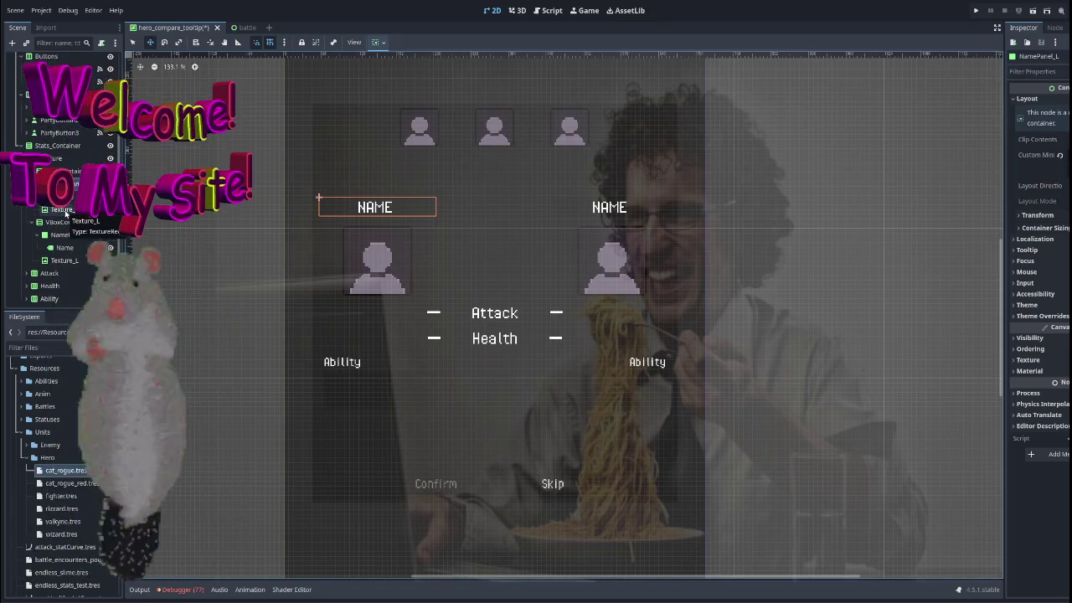
Recheck the left hero's portrait and column, then pick the right hero's Name label.
{"action": "left_click", "coordinate": [66, 211]}
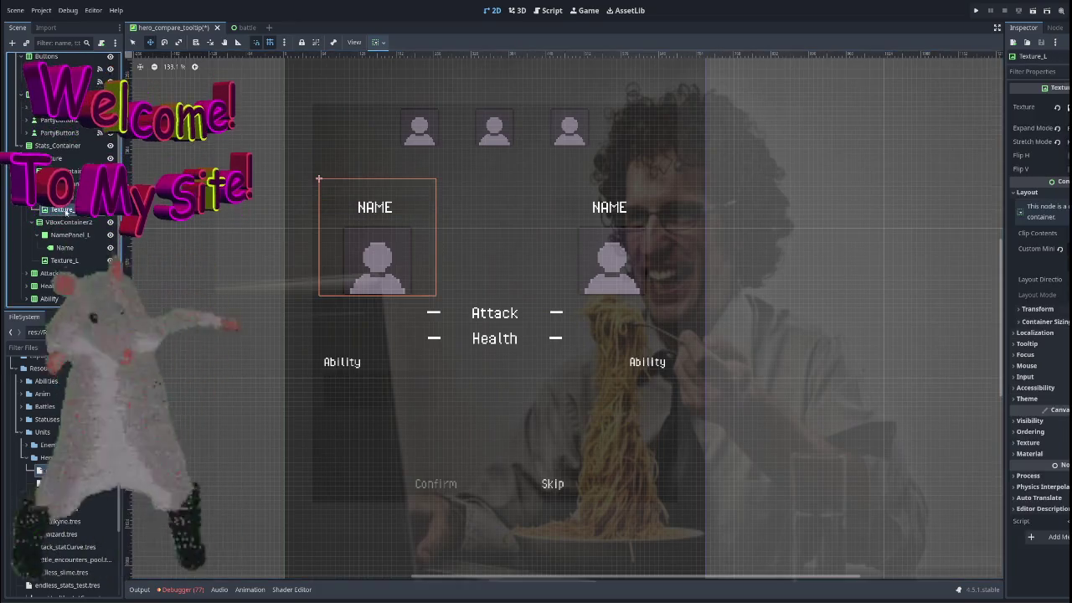
{"action": "left_click", "coordinate": [65, 174]}
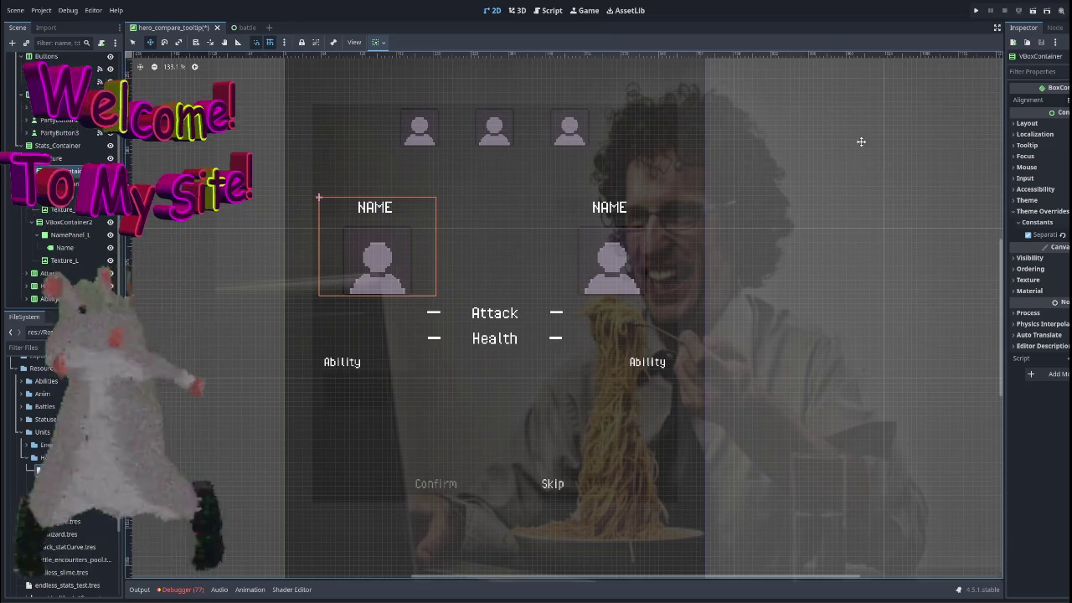
{"action": "scroll", "coordinate": [462, 155], "scroll_direction": "down", "scroll_amount": 2}
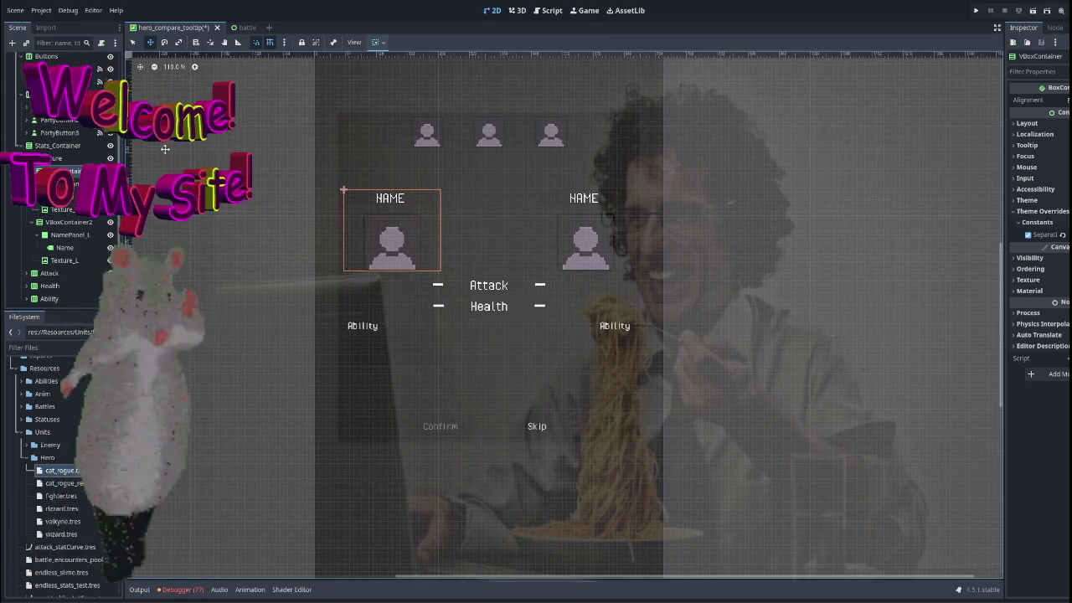
{"action": "left_click", "coordinate": [80, 247]}
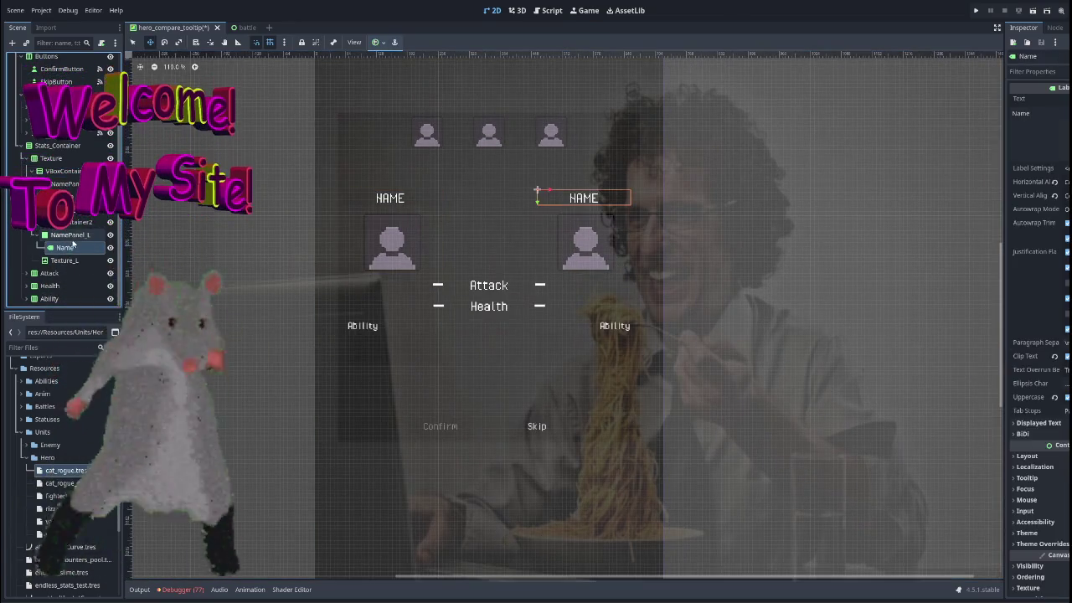
{"action": "left_click", "coordinate": [546, 10]}
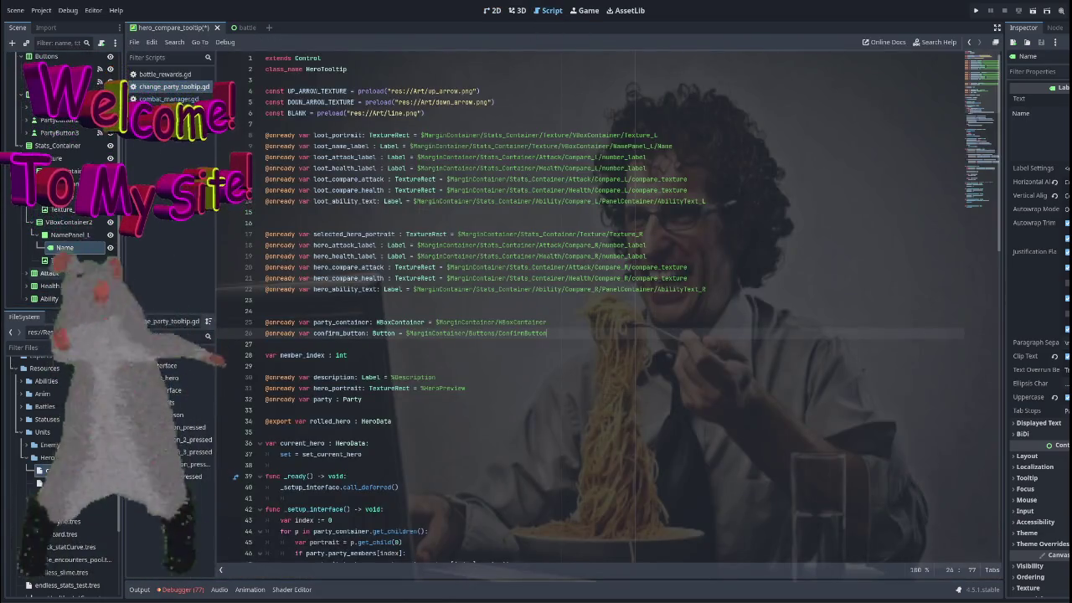
{"action": "mouse_move", "coordinate": [60, 248]}
{"action": "left_mouse_down"}
{"action": "mouse_move", "coordinate": [326, 307]}
{"action": "mouse_move", "coordinate": [289, 256]}
{"action": "mouse_move", "coordinate": [283, 300]}
{"action": "left_mouse_up"}
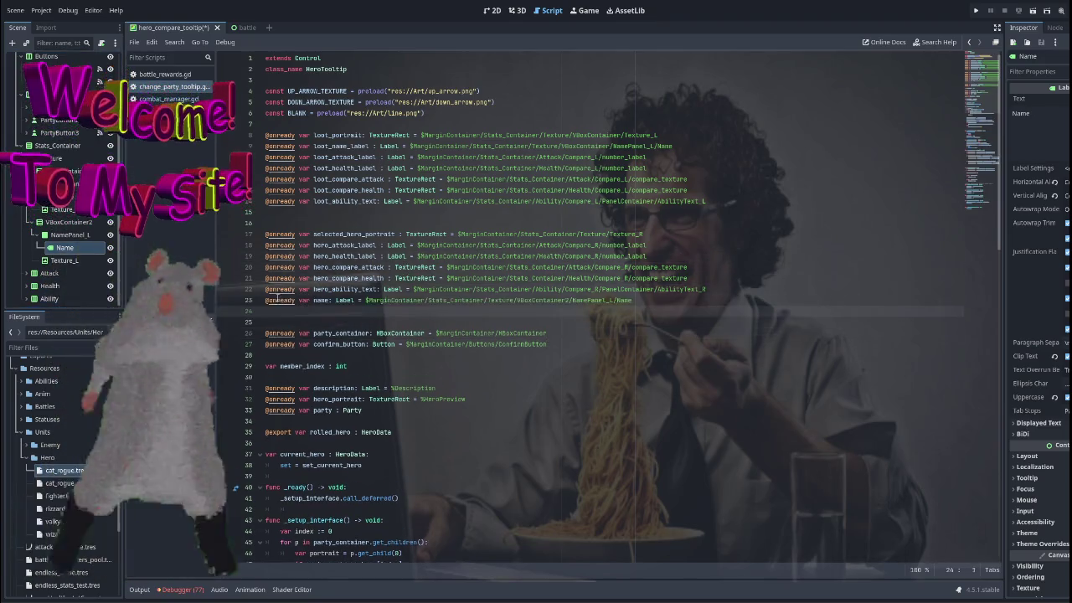
{"action": "key", "text": "alt+Up"}
{"action": "key", "text": "alt+Up"}
{"action": "key", "text": "alt+Up"}
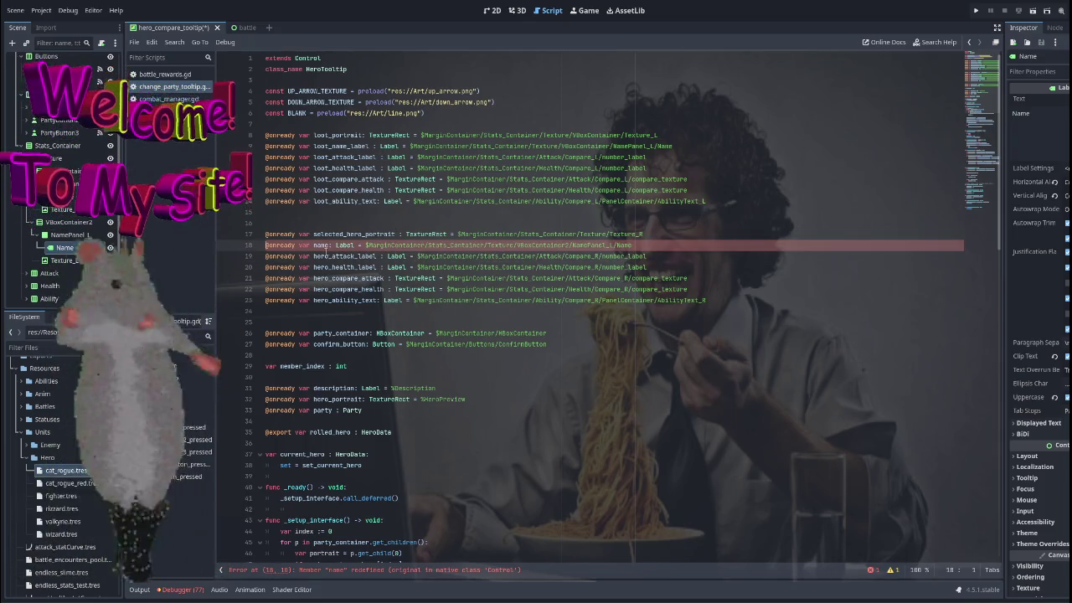
{"action": "double_click", "coordinate": [323, 245]}
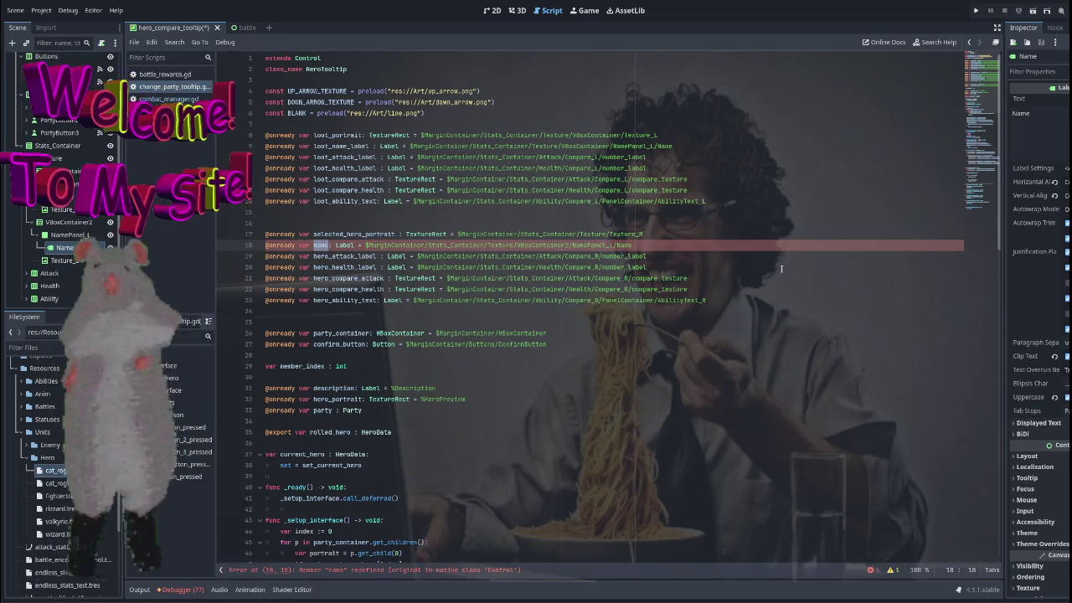
{"action": "type", "text": "selected_"}
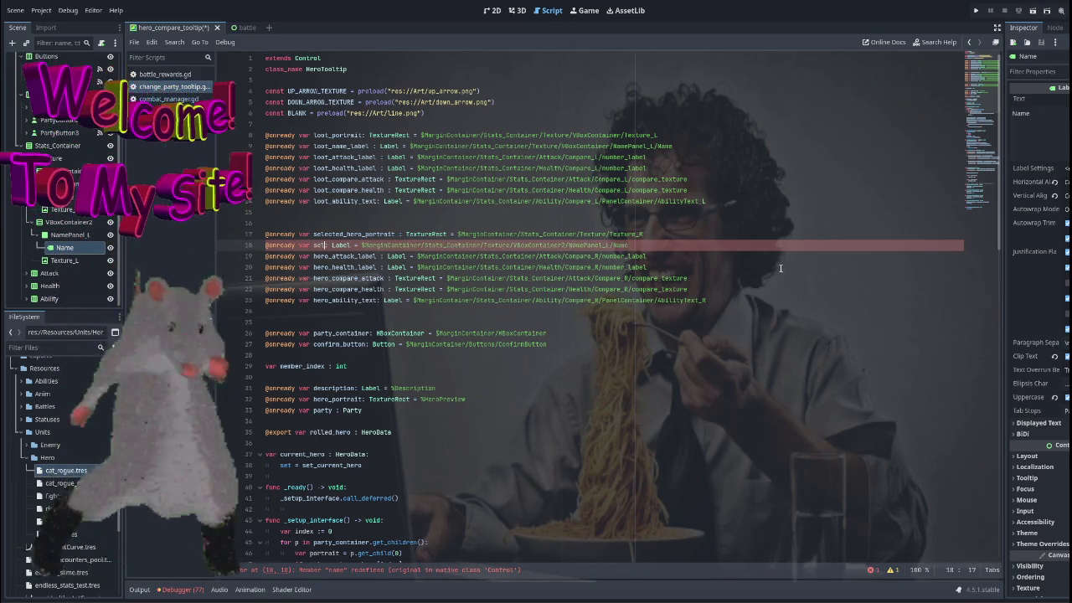
{"action": "type", "text": "hero_"}
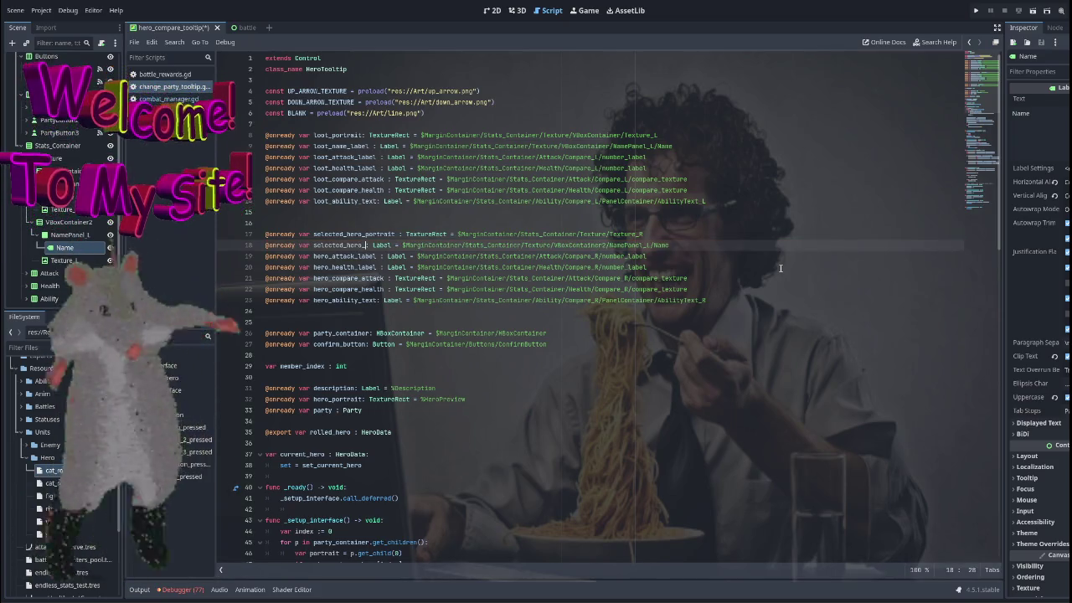
{"action": "type", "text": "label"}
{"action": "left_click", "coordinate": [783, 266]}
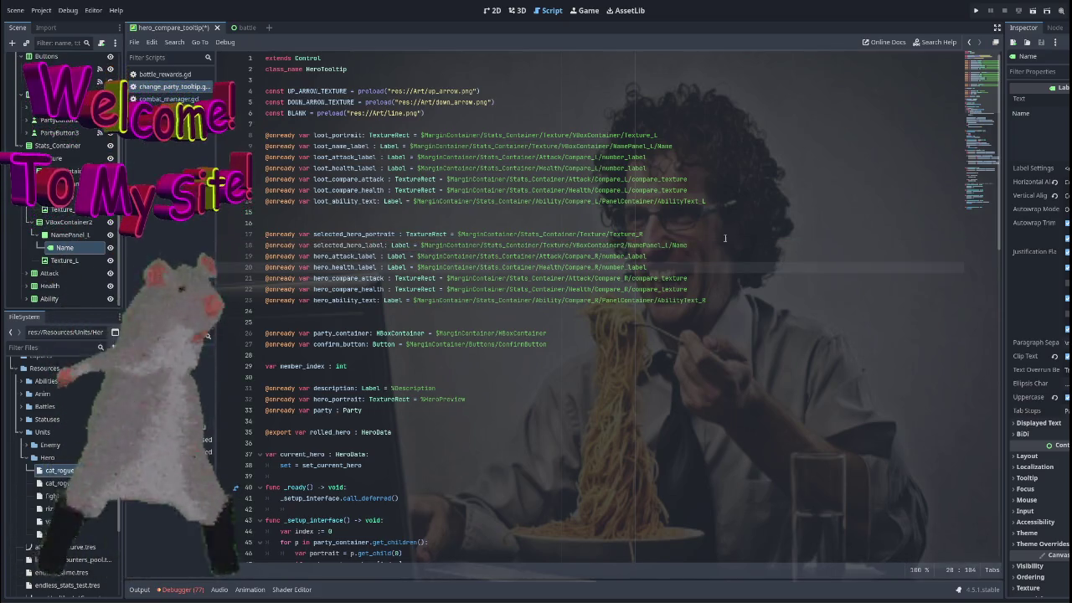
Add selected_hero_label.text = hero.unit_name in _update_interface, save, and run the game.
{"action": "double_click", "coordinate": [376, 245]}
{"action": "scroll", "coordinate": [577, 292], "scroll_direction": "down", "scroll_amount": 10}
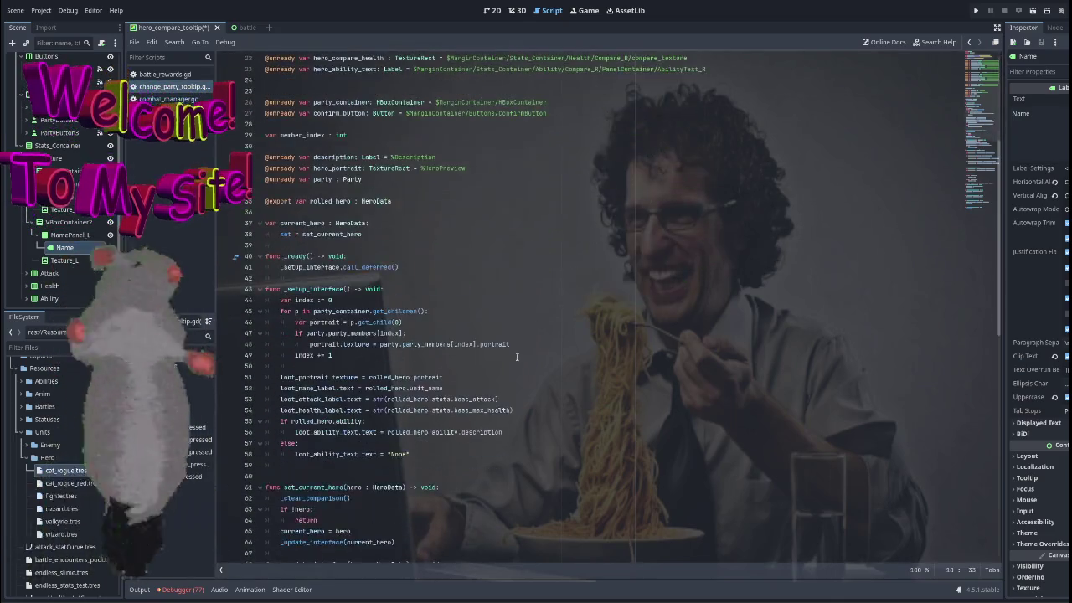
{"action": "scroll", "coordinate": [550, 312], "scroll_direction": "down", "scroll_amount": 3}
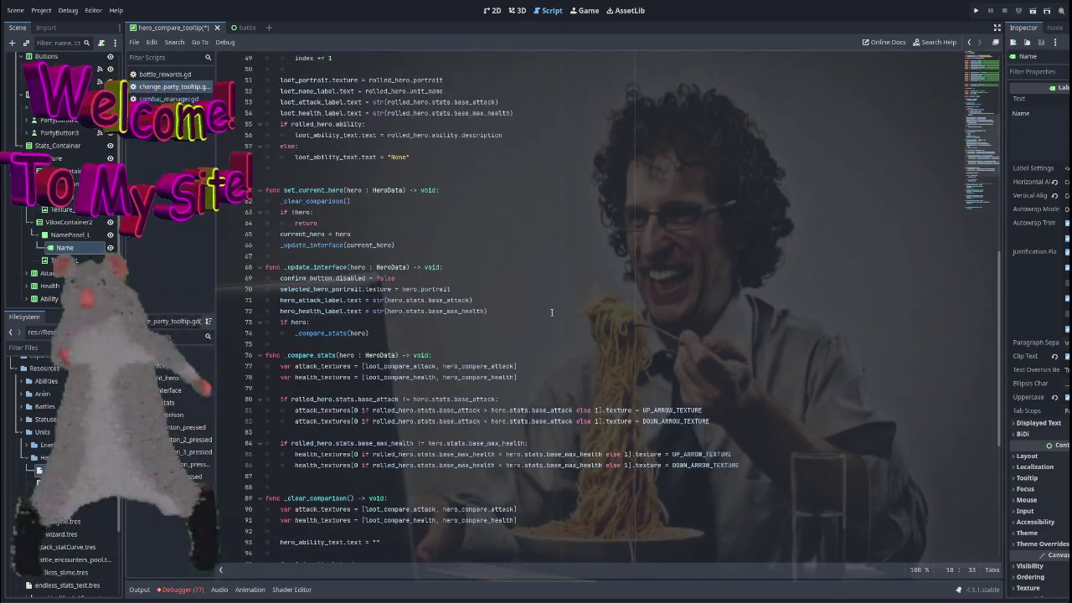
{"action": "left_click", "coordinate": [426, 274]}
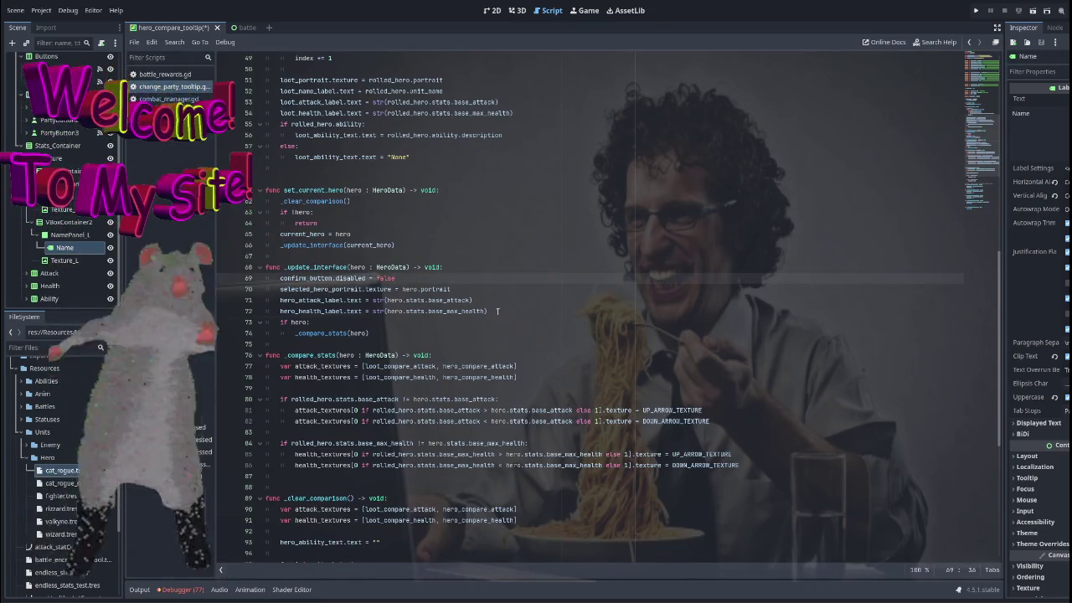
{"action": "left_click", "coordinate": [530, 285]}
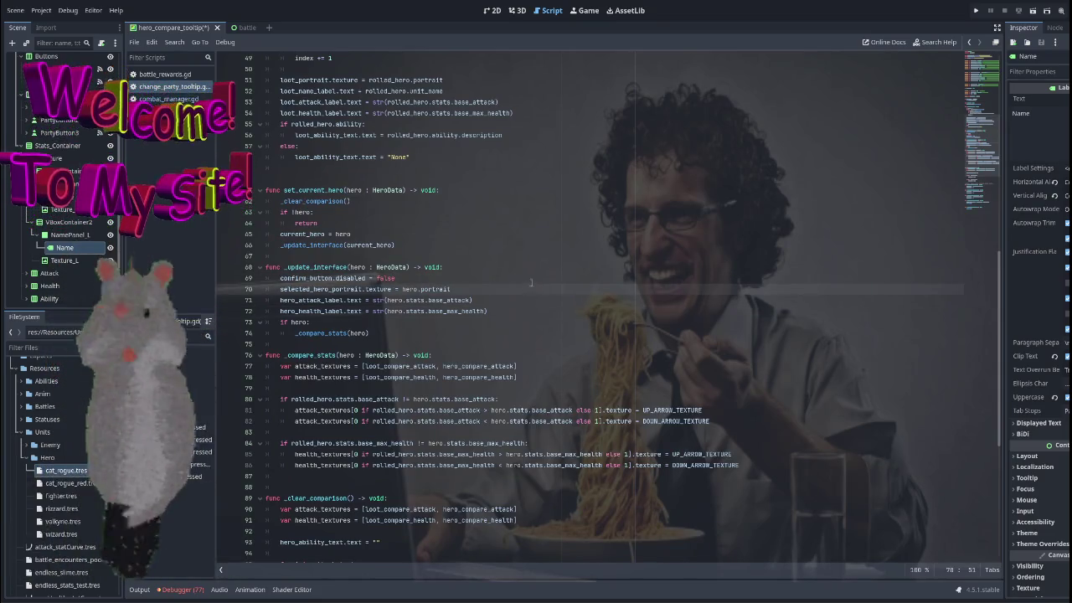
{"action": "key", "text": "Return"}
{"action": "type", "text": "selected_hero_label.text = "}
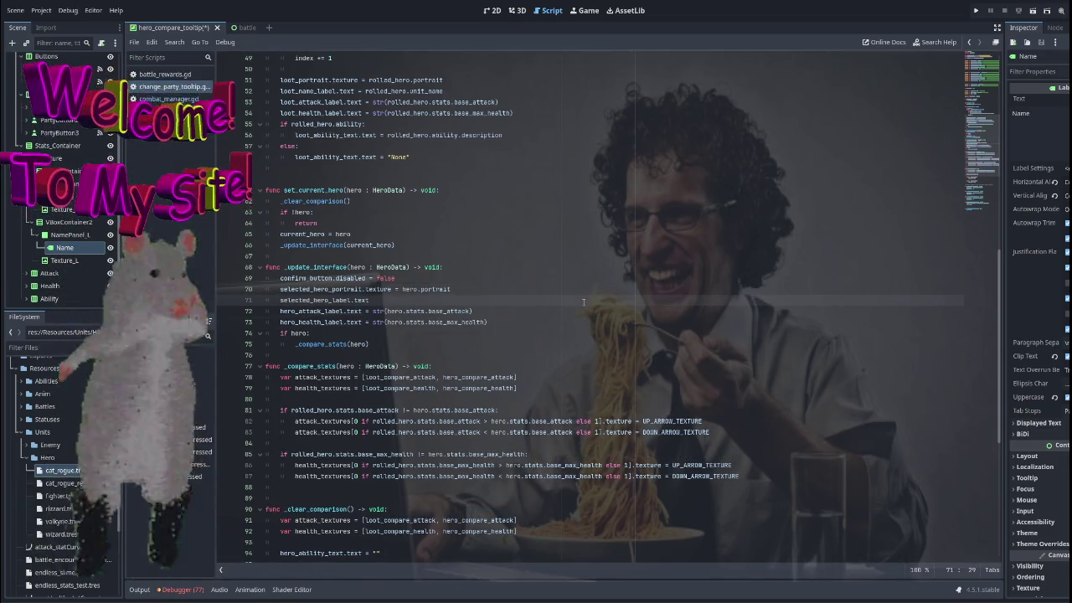
{"action": "type", "text": "hero."}
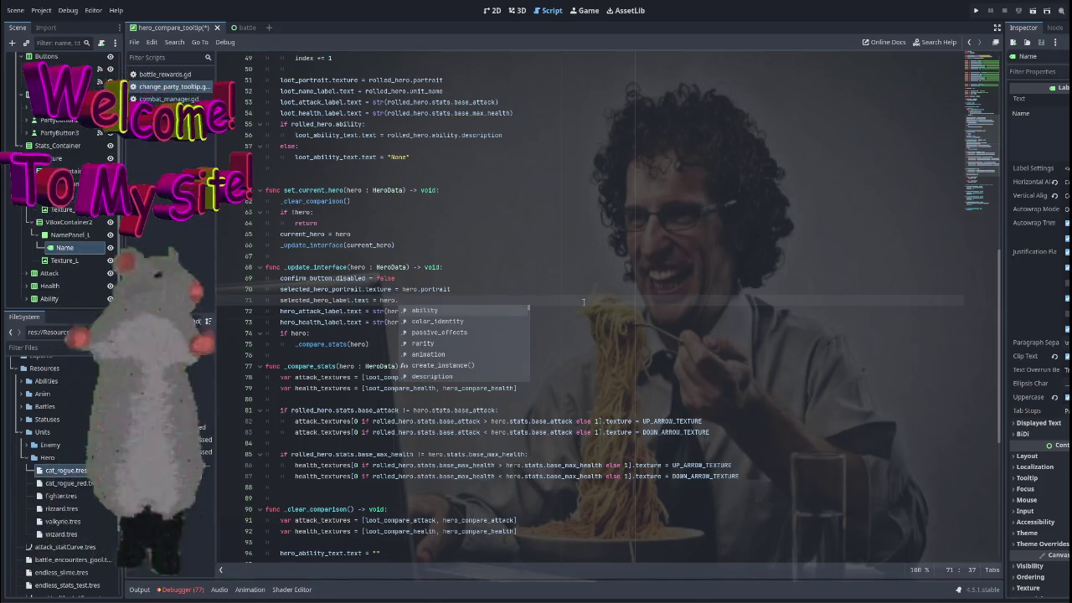
{"action": "type", "text": "unit_name"}
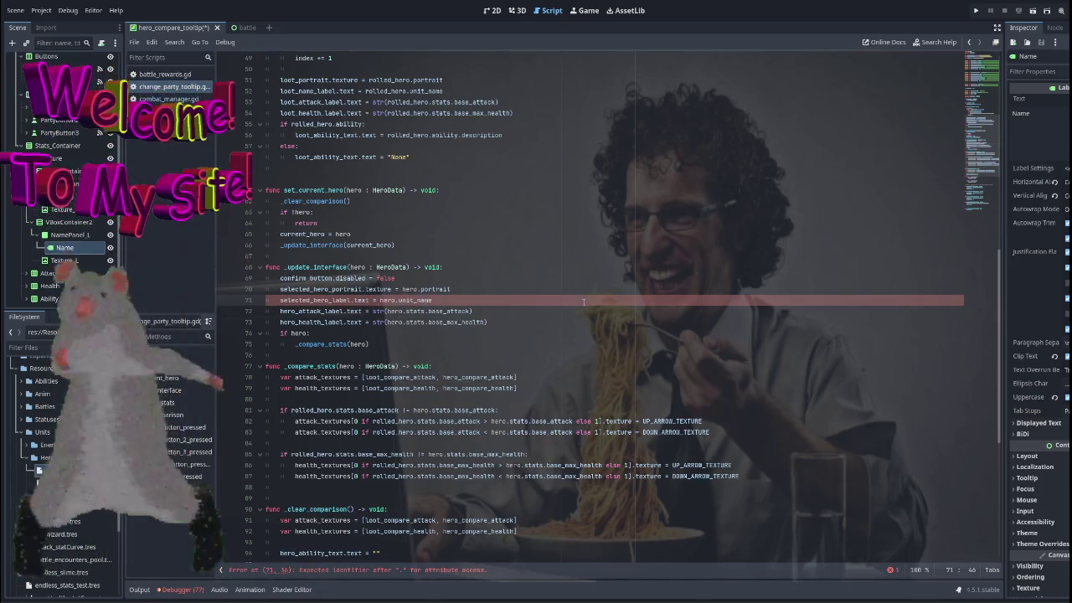
{"action": "key", "text": "Return"}
{"action": "left_click", "coordinate": [592, 262]}
{"action": "key", "text": "ctrl+s"}
{"action": "left_click", "coordinate": [976, 10]}
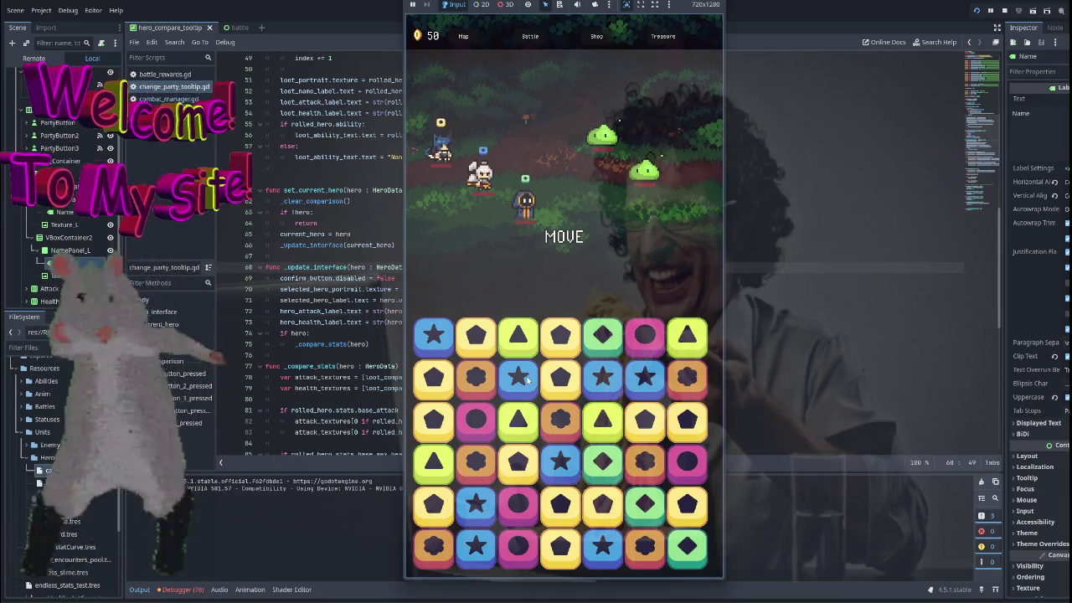
Win the match-3 battle by swapping gems to reach Rewards, then return to the editor with F8.
{"action": "left_click_drag", "start_coordinate": [524, 376], "coordinate": [491, 381]}
{"action": "left_click_drag", "start_coordinate": [476, 335], "coordinate": [433, 335]}
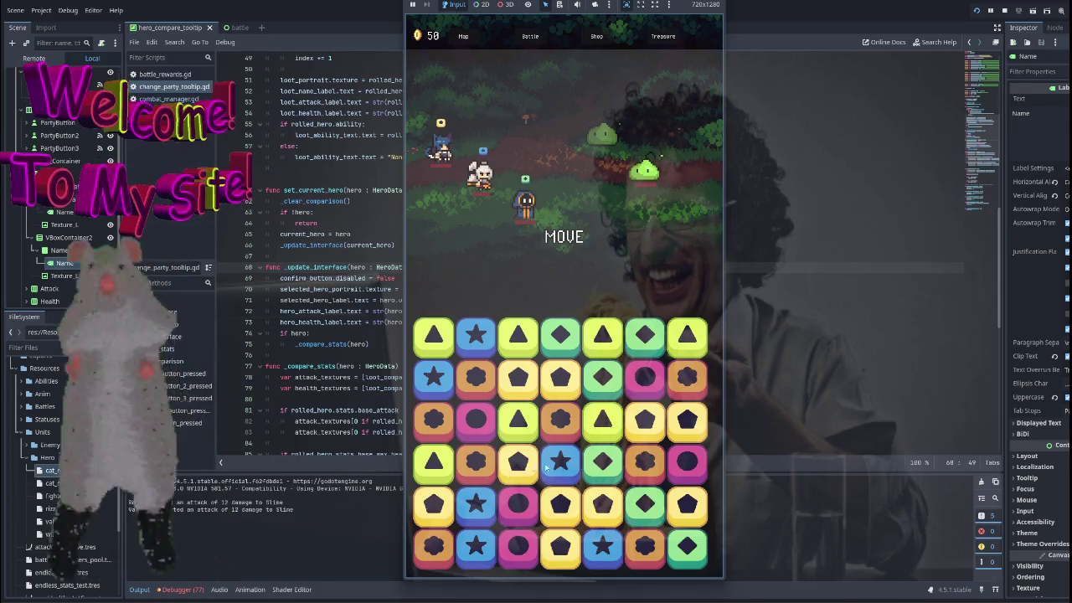
{"action": "left_click_drag", "start_coordinate": [519, 462], "coordinate": [561, 463]}
{"action": "left_click_drag", "start_coordinate": [433, 420], "coordinate": [476, 421]}
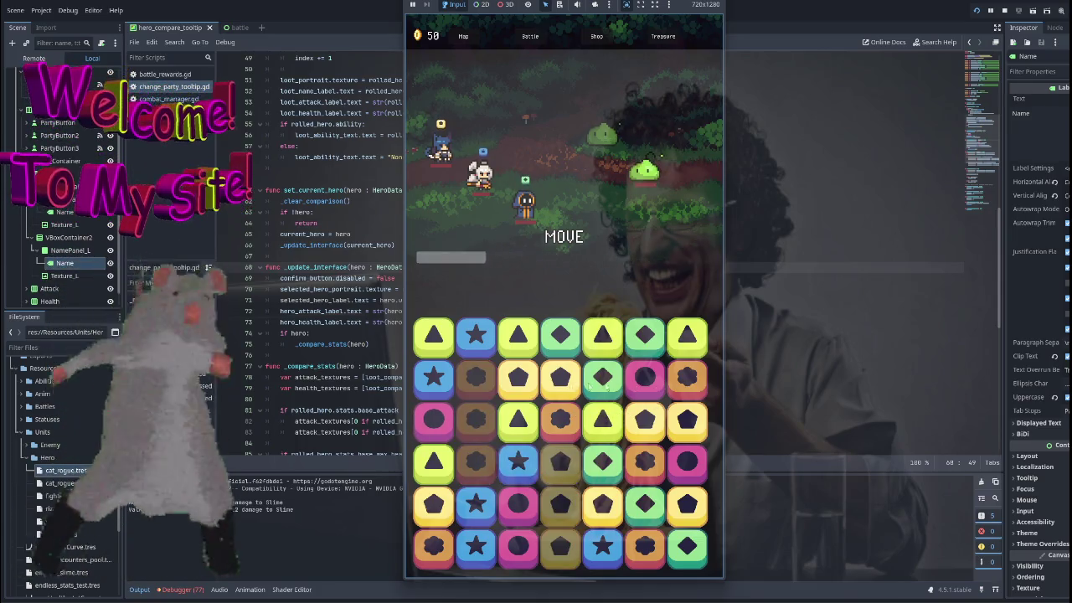
{"action": "left_click_drag", "start_coordinate": [560, 377], "coordinate": [603, 378]}
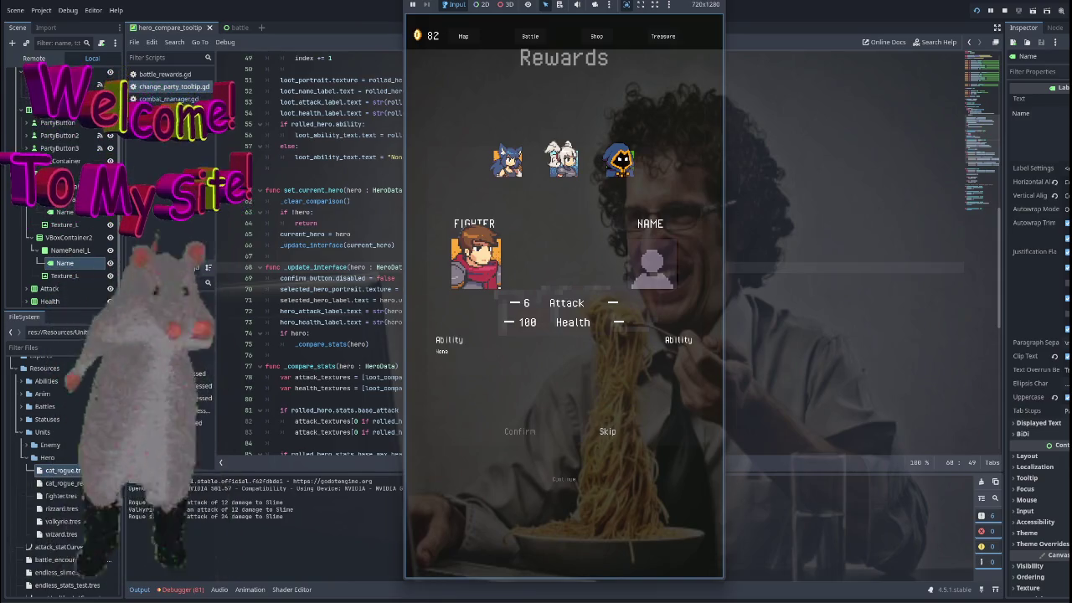
{"action": "key", "text": "F8"}
In the 2D view, fine-tune the left VBoxContainer's Separation with undo/redo, then try moving VBoxContainer2.
{"action": "left_click", "coordinate": [492, 10]}
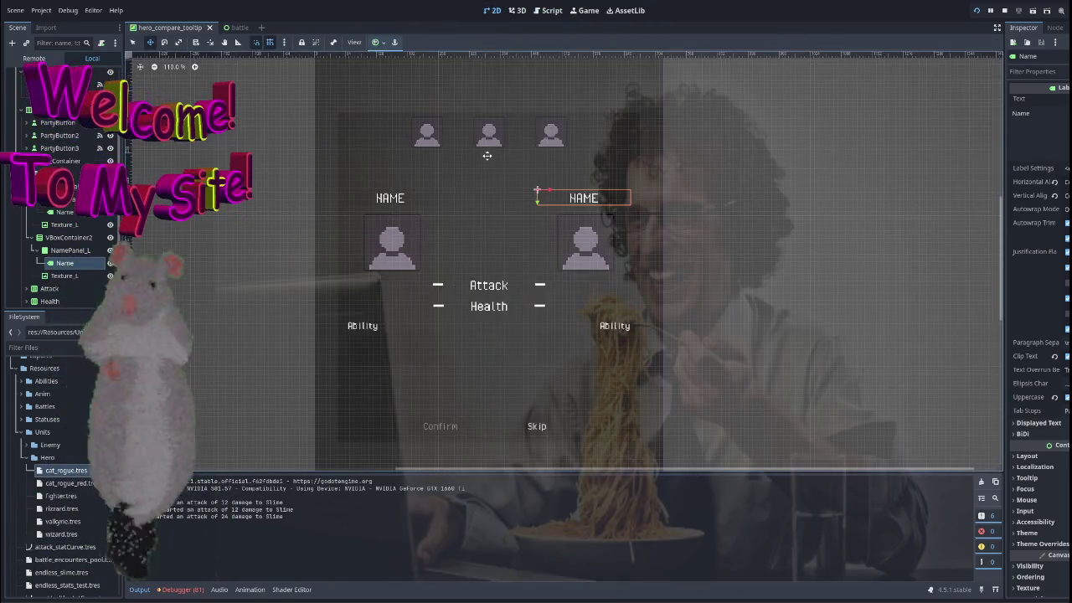
{"action": "left_click", "coordinate": [67, 186]}
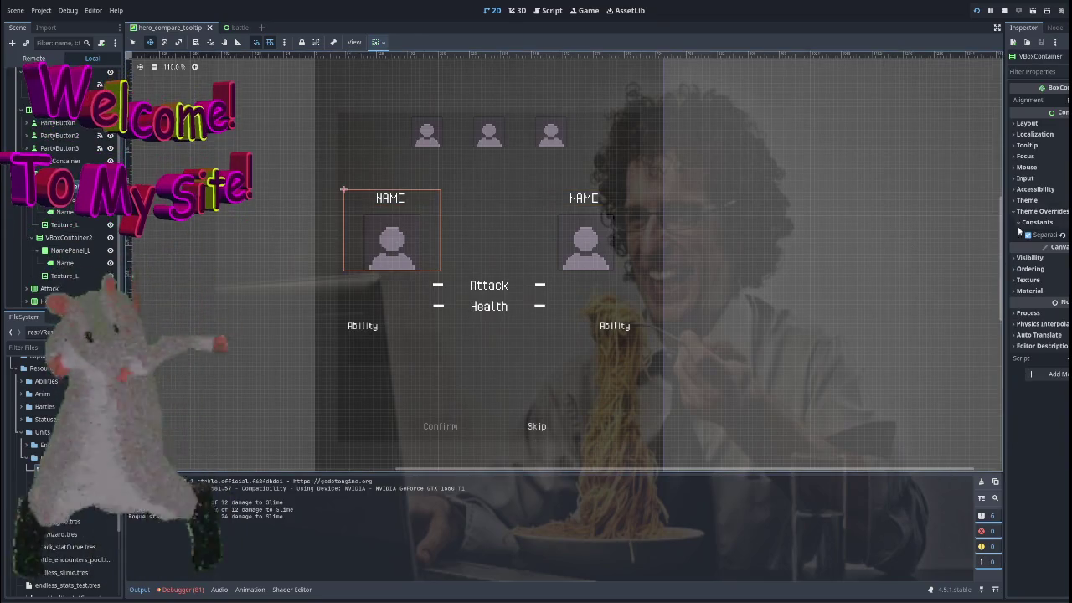
{"action": "left_click_drag", "start_coordinate": [1047, 234], "coordinate": [1063, 235]}
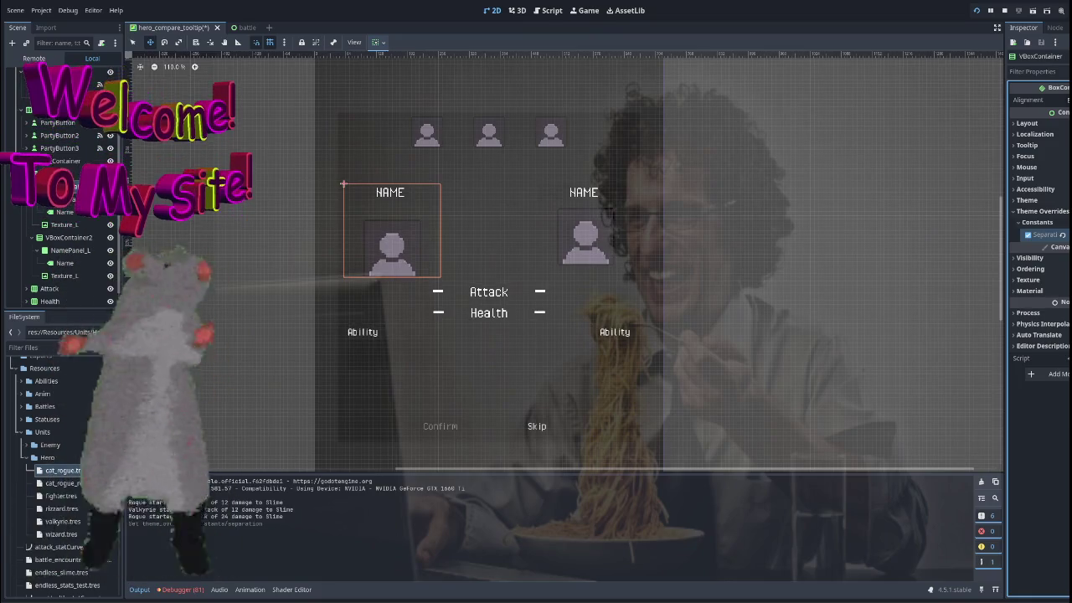
{"action": "key", "text": "ctrl+z"}
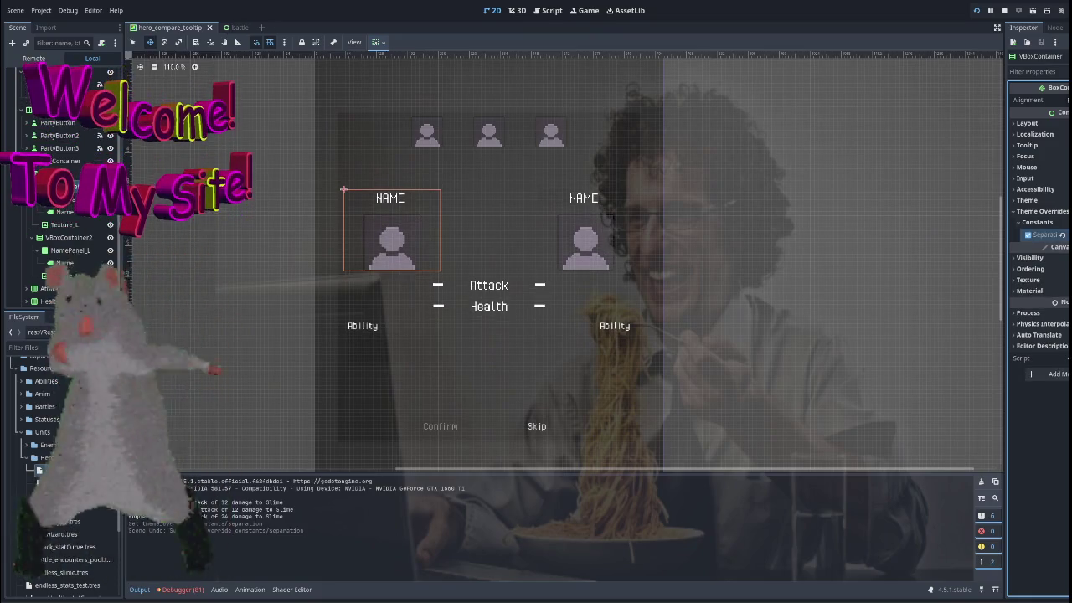
{"action": "left_click_drag", "start_coordinate": [1047, 234], "coordinate": [1056, 235]}
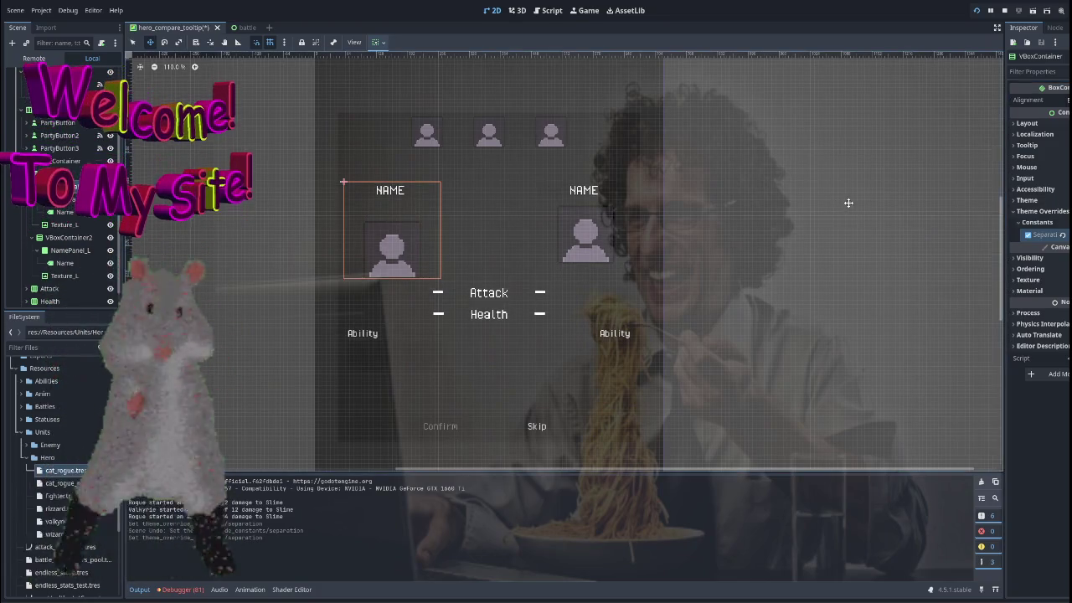
{"action": "key", "text": "ctrl+z"}
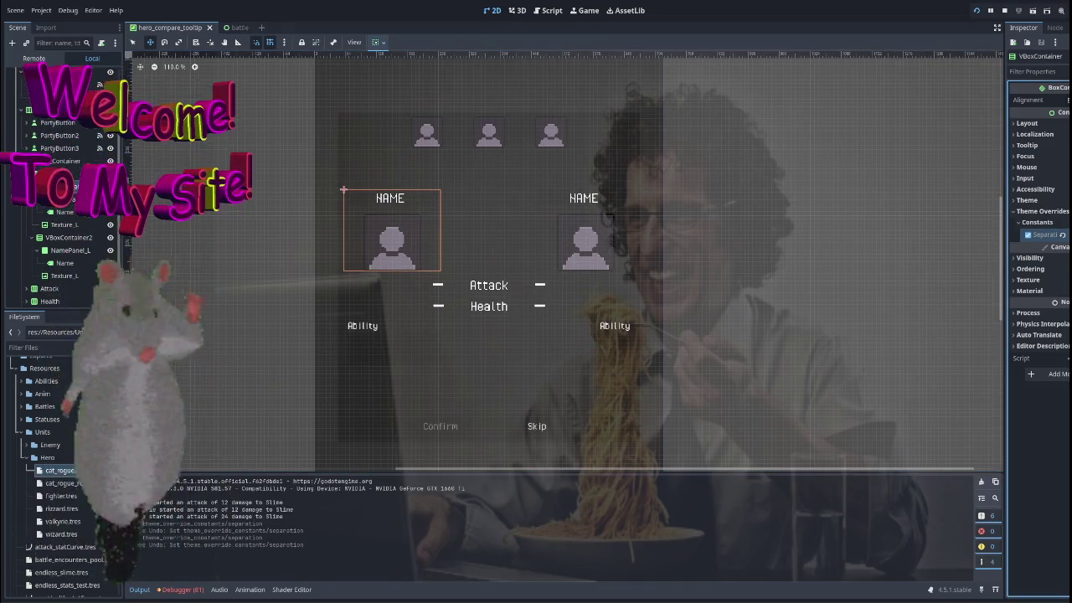
{"action": "key", "text": "ctrl+shift+z"}
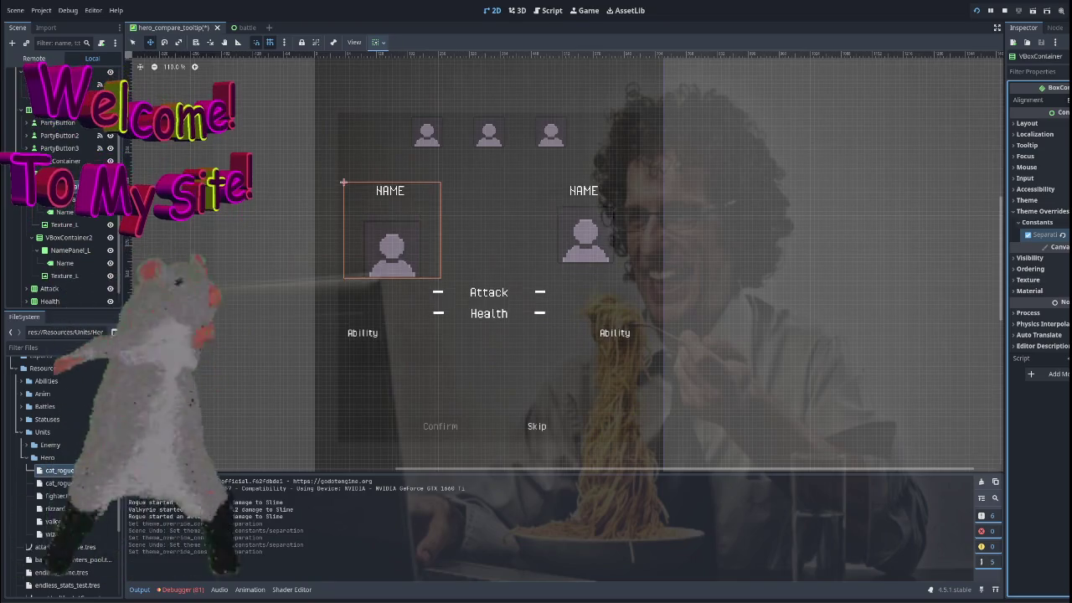
{"action": "left_click_drag", "start_coordinate": [1059, 235], "coordinate": [1063, 234]}
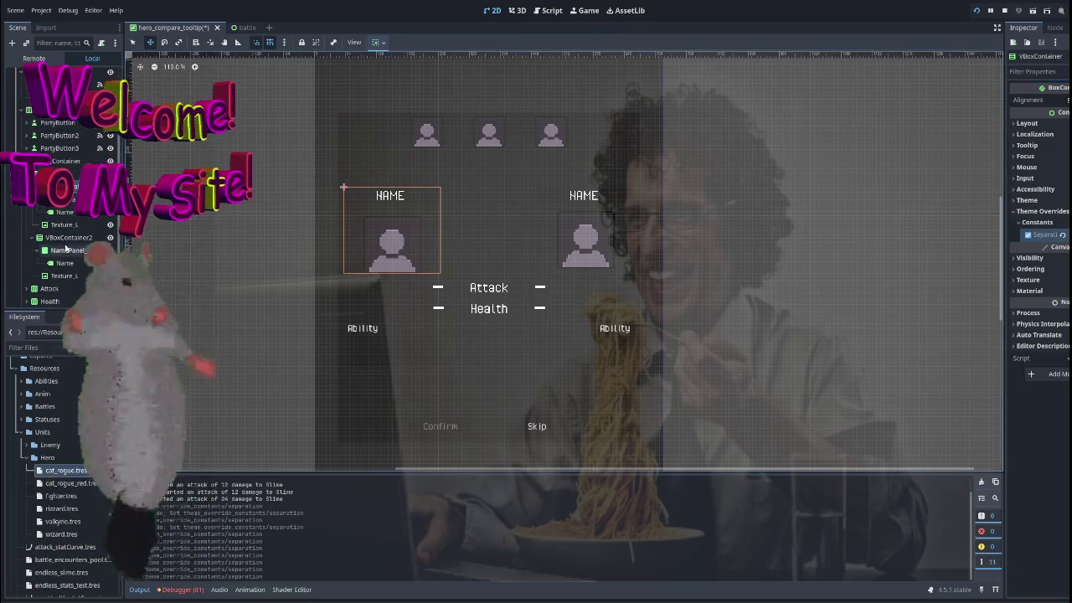
{"action": "left_click", "coordinate": [67, 236]}
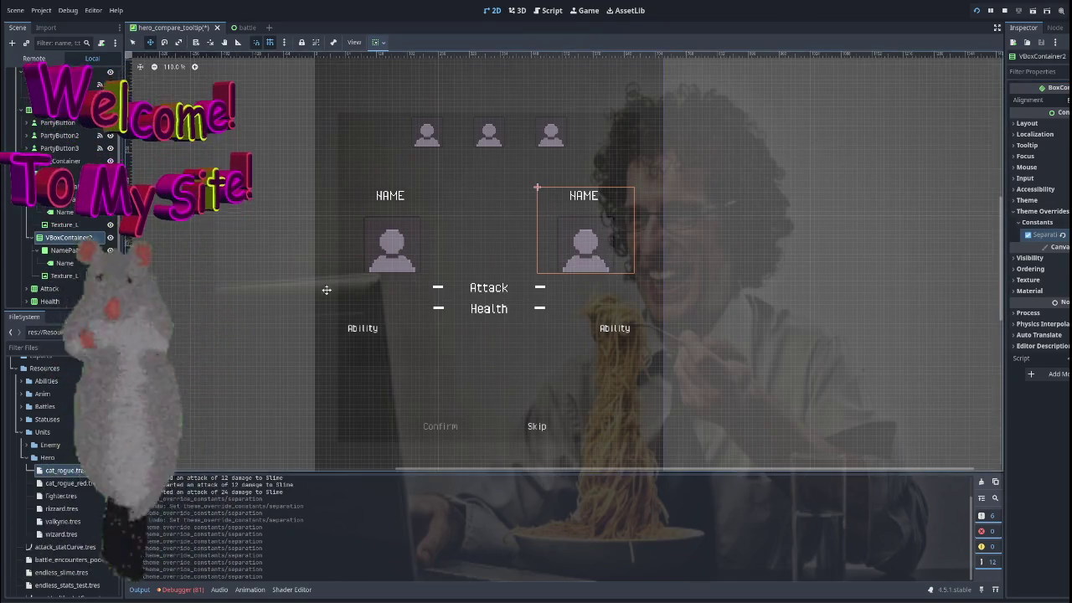
{"action": "left_click_drag", "start_coordinate": [552, 214], "coordinate": [850, 356]}
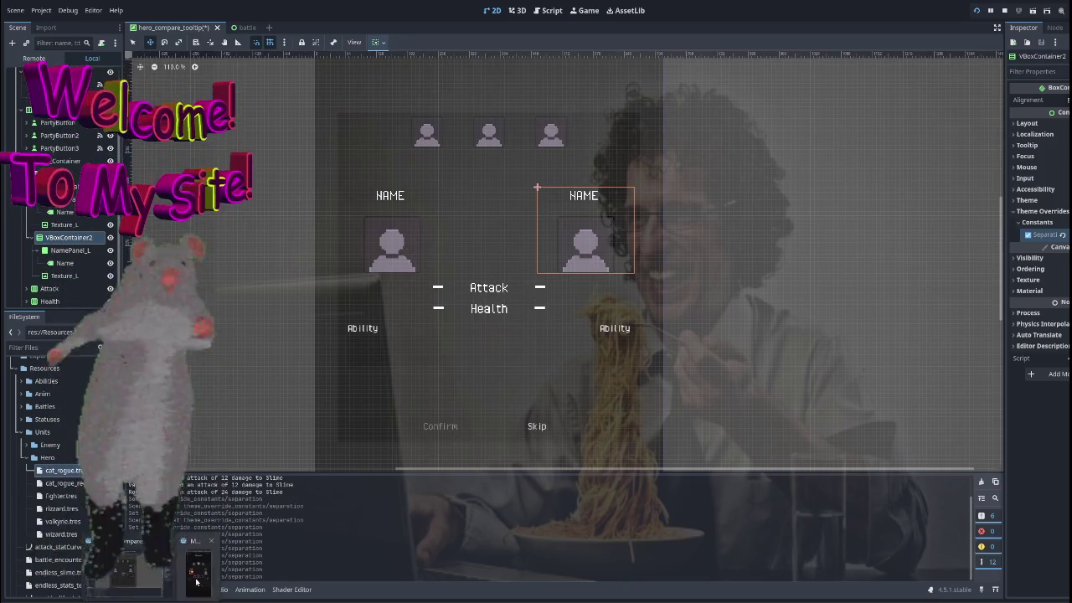
Pick a party hero to trigger the line 70 texture error, then examine line 17's node path.
{"action": "left_click", "coordinate": [196, 575]}
{"action": "left_click", "coordinate": [576, 166]}
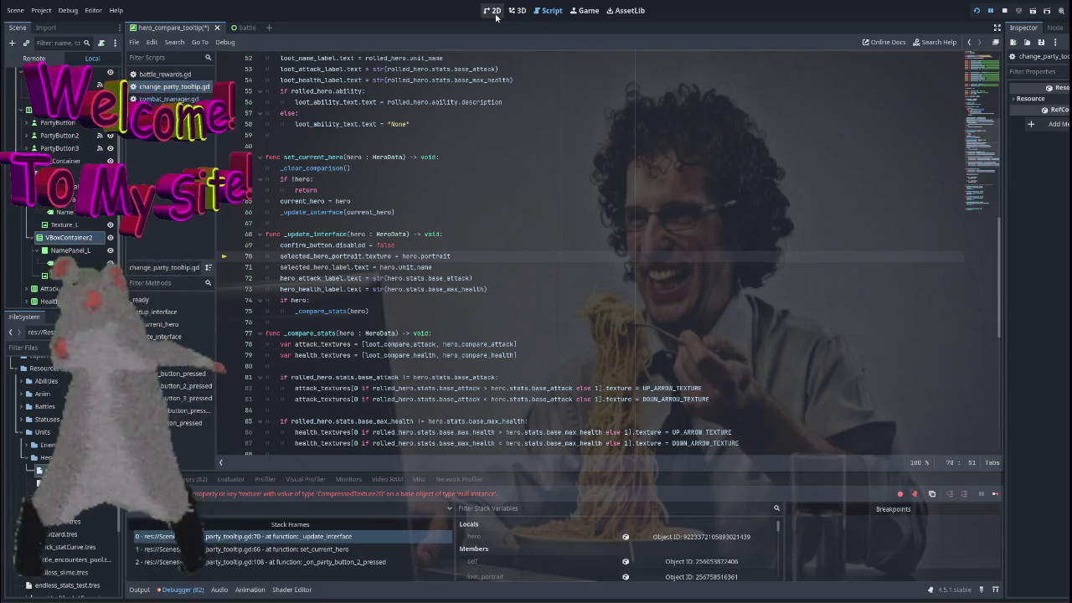
{"action": "double_click", "coordinate": [345, 256]}
{"action": "scroll", "coordinate": [551, 267], "scroll_direction": "up", "scroll_amount": 15}
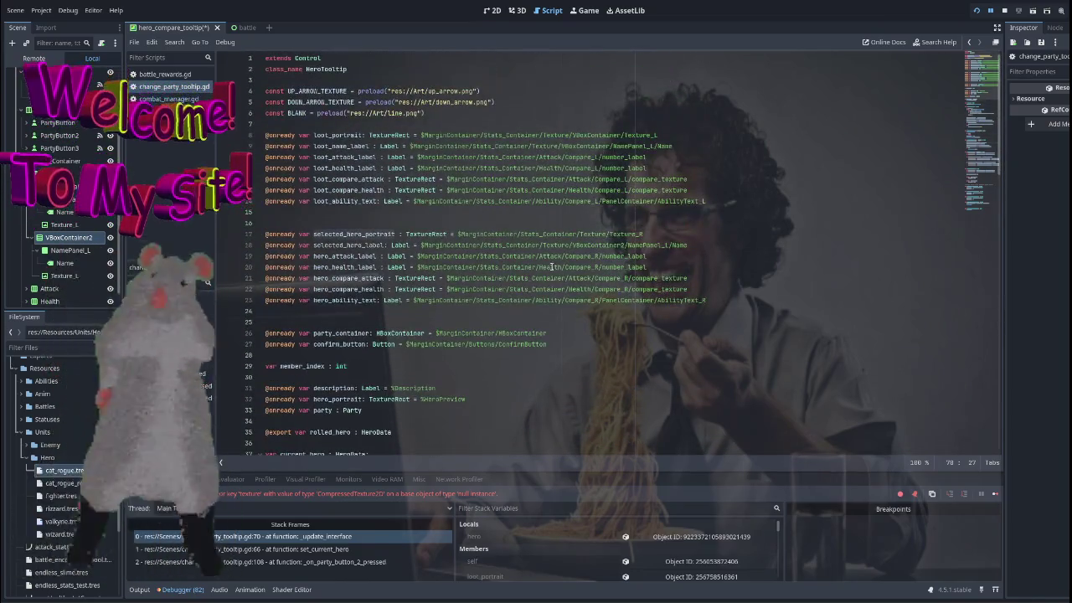
{"action": "left_click_drag", "start_coordinate": [643, 234], "coordinate": [457, 235]}
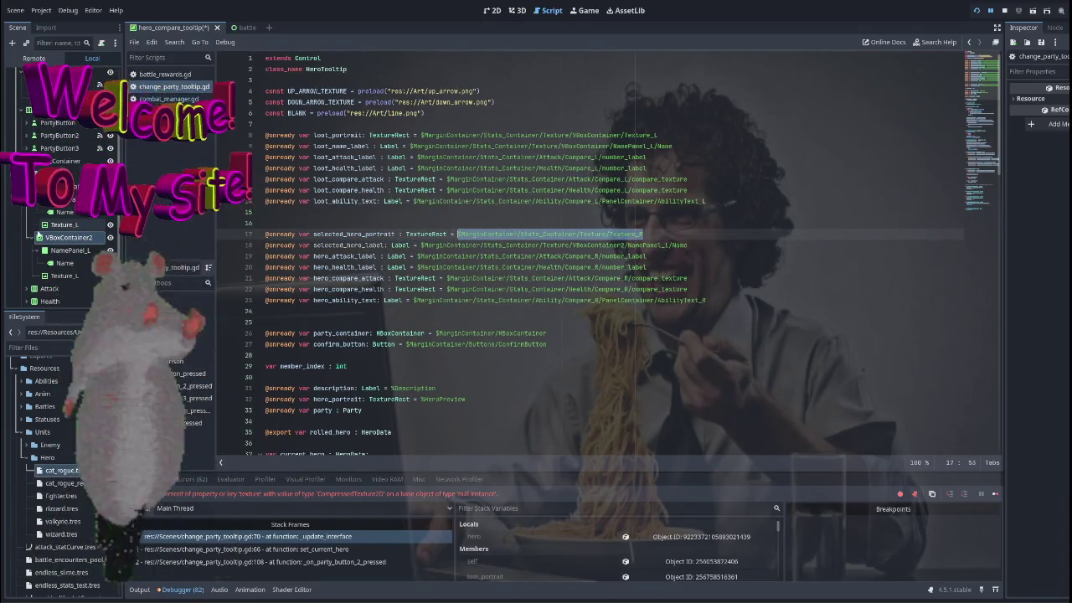
{"action": "scroll", "coordinate": [61, 234], "scroll_direction": "down", "scroll_amount": 1}
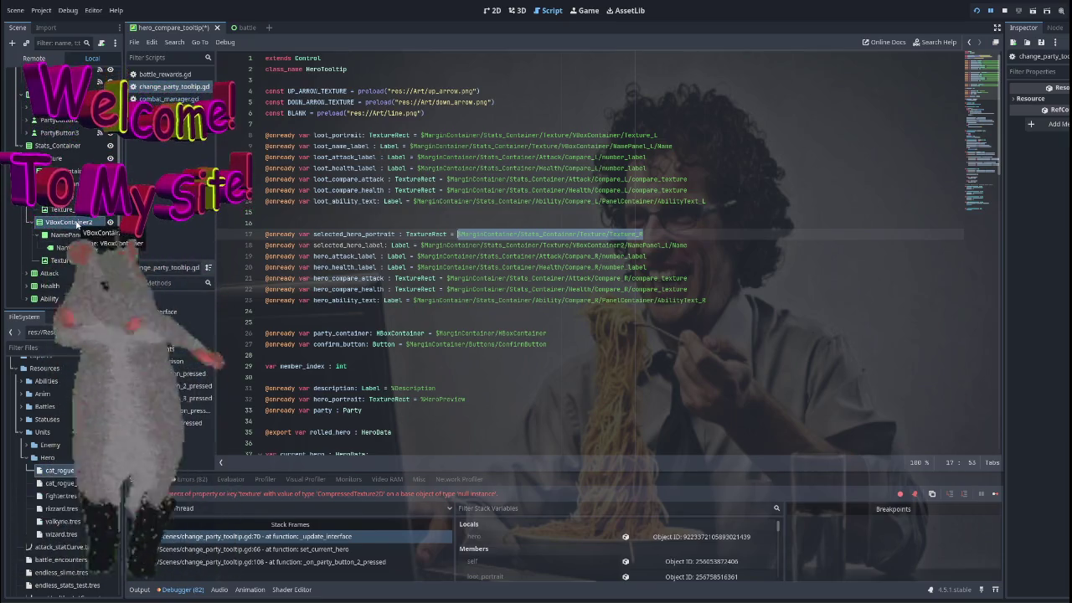
{"action": "left_click", "coordinate": [67, 263]}
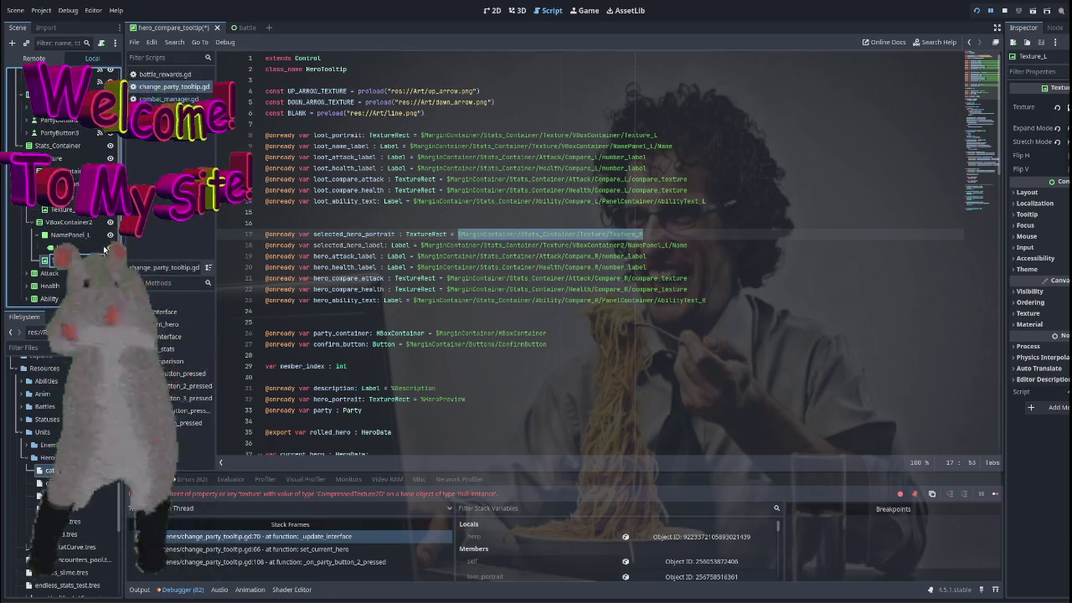
Stop the game and replace line 17's node path with VBoxContainer2/Texture_R.
{"action": "left_click", "coordinate": [99, 236]}
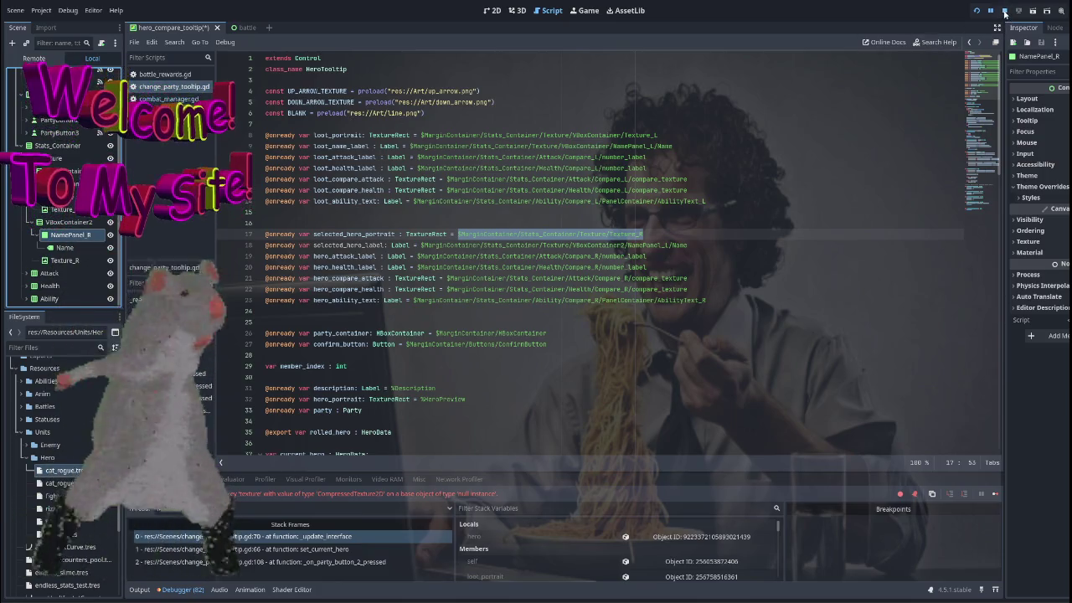
{"action": "left_click", "coordinate": [1004, 11]}
{"action": "scroll", "coordinate": [72, 251], "scroll_direction": "up", "scroll_amount": 2}
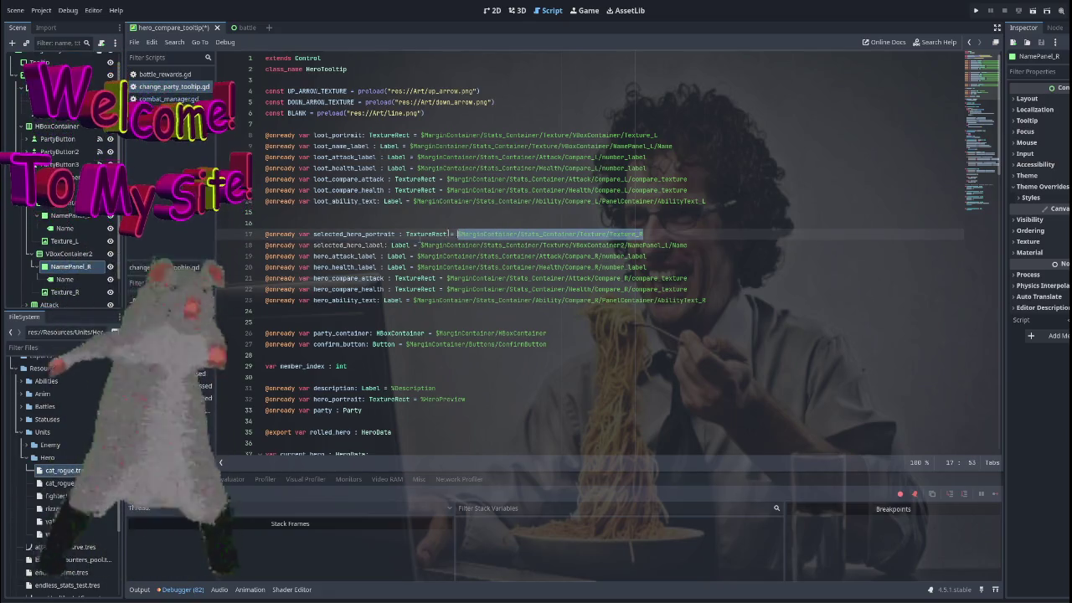
{"action": "key", "text": "Delete"}
{"action": "mouse_move", "coordinate": [64, 291]}
{"action": "left_mouse_down"}
{"action": "mouse_move", "coordinate": [377, 239]}
{"action": "mouse_move", "coordinate": [493, 239]}
{"action": "left_mouse_up"}
{"action": "mouse_move", "coordinate": [688, 244]}
{"action": "left_mouse_down"}
{"action": "mouse_move", "coordinate": [579, 254]}
{"action": "mouse_move", "coordinate": [416, 245]}
{"action": "left_mouse_up"}
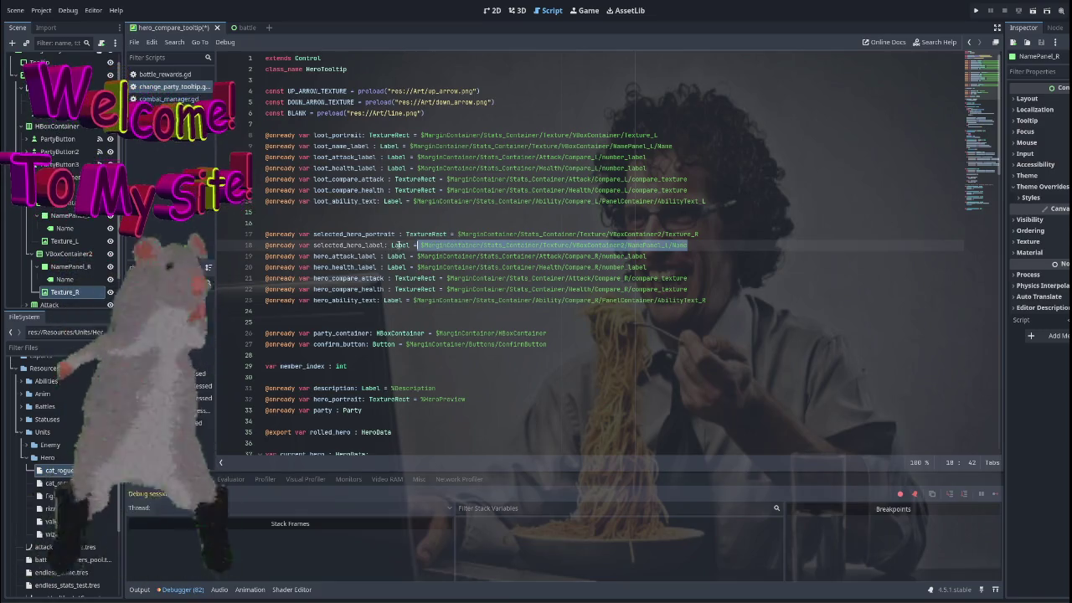
Point line 18 to NamePanel_R/Name, then save and relaunch with F5.
{"action": "mouse_move", "coordinate": [59, 283]}
{"action": "left_mouse_down"}
{"action": "mouse_move", "coordinate": [252, 251]}
{"action": "mouse_move", "coordinate": [452, 245]}
{"action": "left_mouse_up"}
{"action": "left_click", "coordinate": [813, 215]}
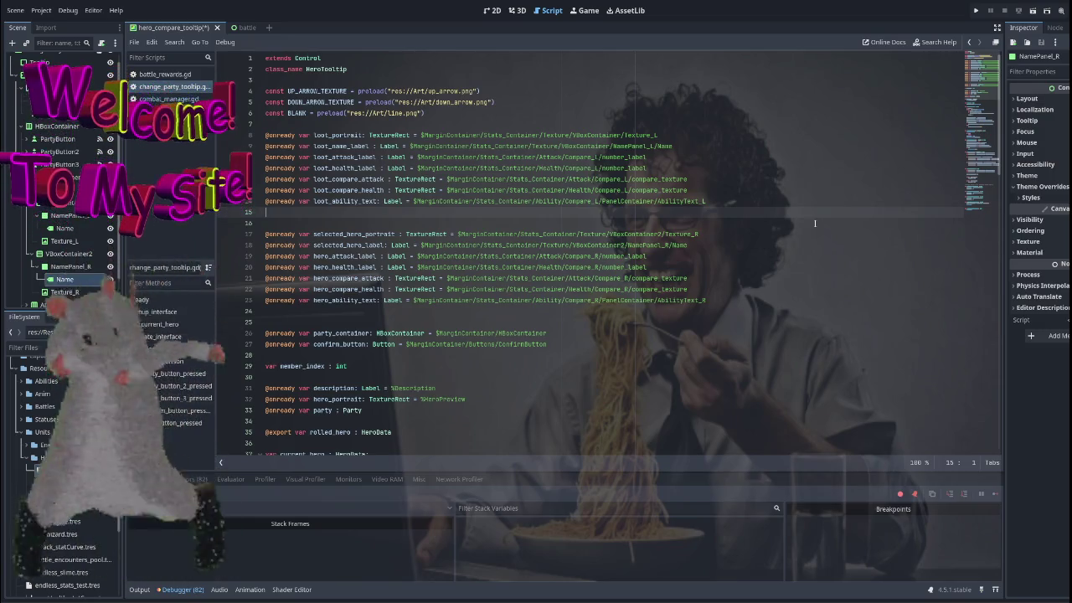
{"action": "scroll", "coordinate": [814, 223], "scroll_direction": "down", "scroll_amount": 10}
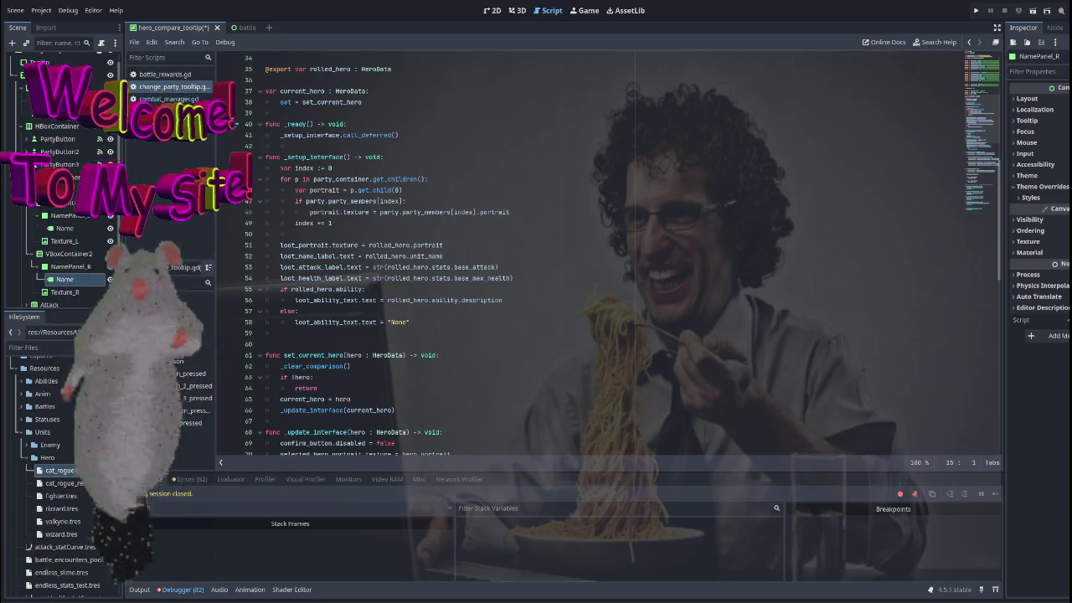
{"action": "scroll", "coordinate": [252, 419], "scroll_direction": "up", "scroll_amount": 7}
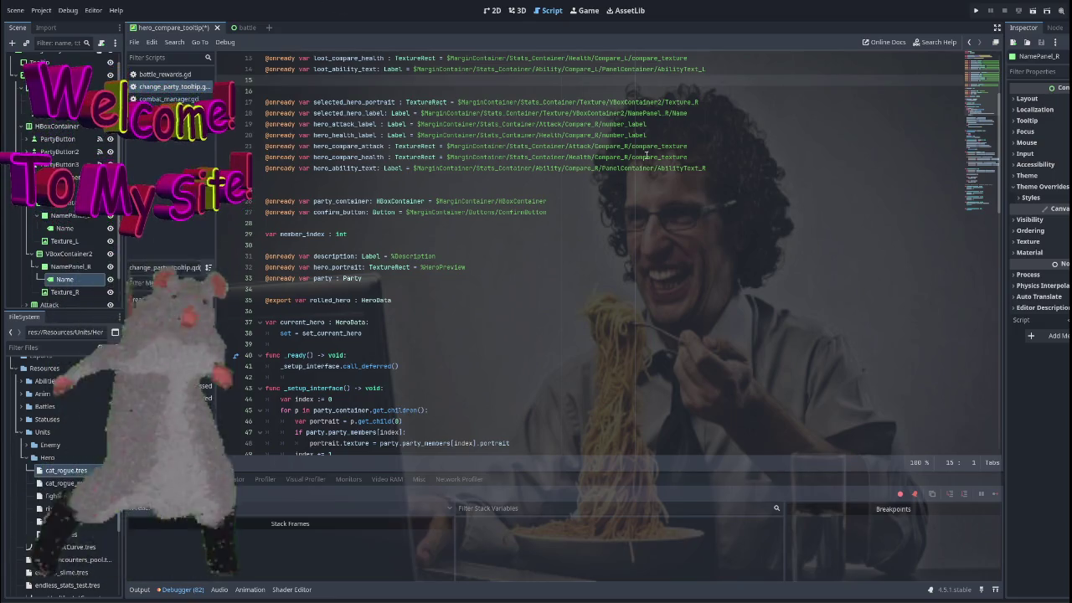
{"action": "scroll", "coordinate": [646, 155], "scroll_direction": "up", "scroll_amount": 4}
{"action": "key", "text": "F5"}
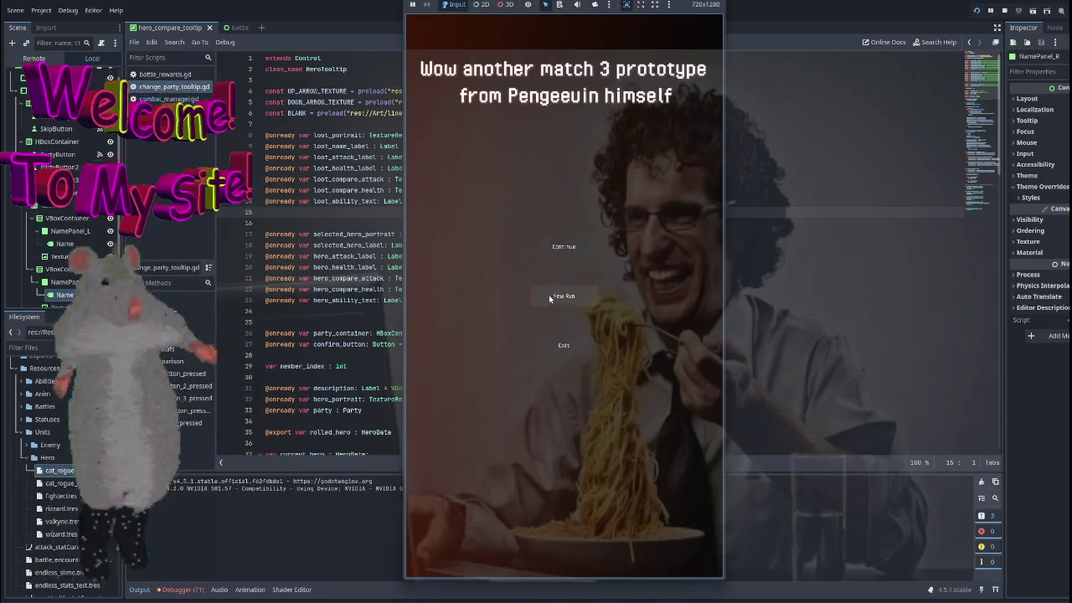
Start a new run from the title menu and enter a battle from the map.
{"action": "left_click", "coordinate": [559, 297]}
{"action": "left_click", "coordinate": [652, 525]}
{"action": "scroll", "coordinate": [588, 383], "scroll_direction": "up", "scroll_amount": 3}
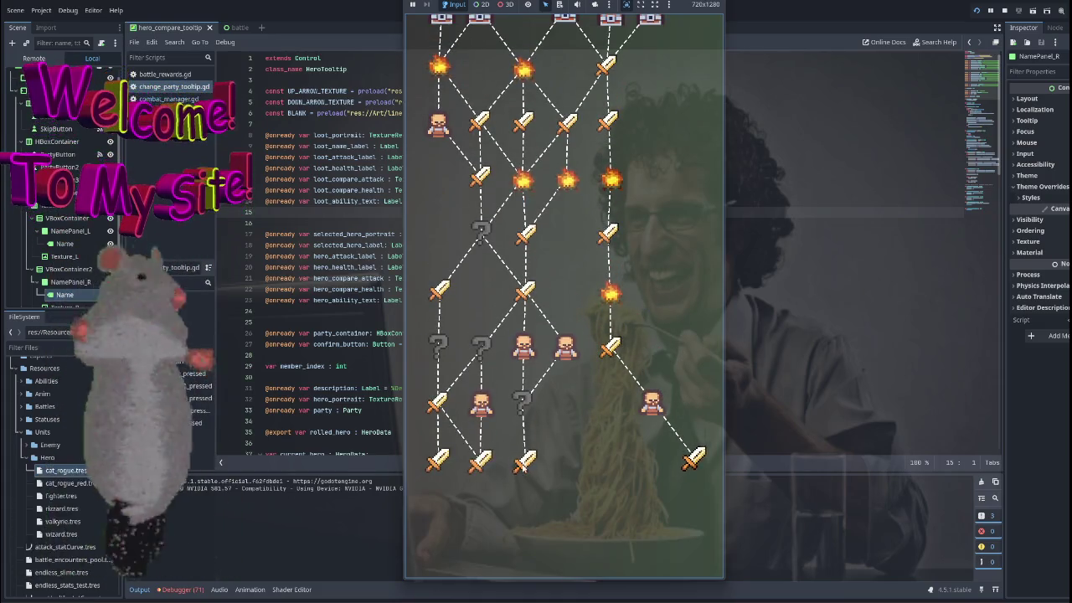
{"action": "left_click", "coordinate": [477, 463]}
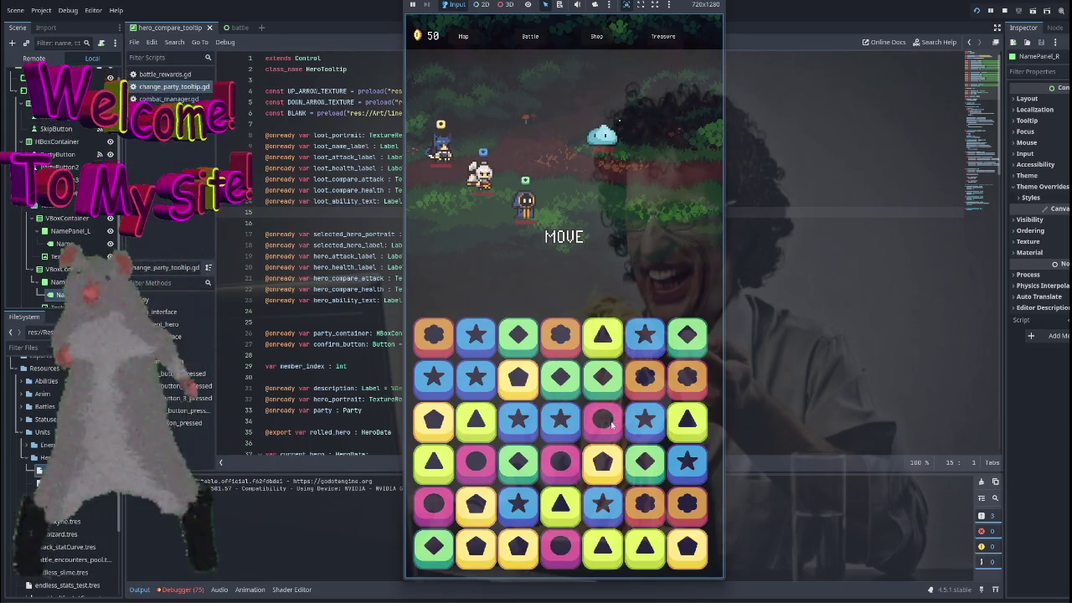
Win the battle with gem swaps, compare the Wizard against the Fighter, then close the game.
{"action": "left_click_drag", "start_coordinate": [643, 419], "coordinate": [601, 419]}
{"action": "left_click_drag", "start_coordinate": [477, 378], "coordinate": [477, 419]}
{"action": "left_click_drag", "start_coordinate": [434, 378], "coordinate": [434, 419]}
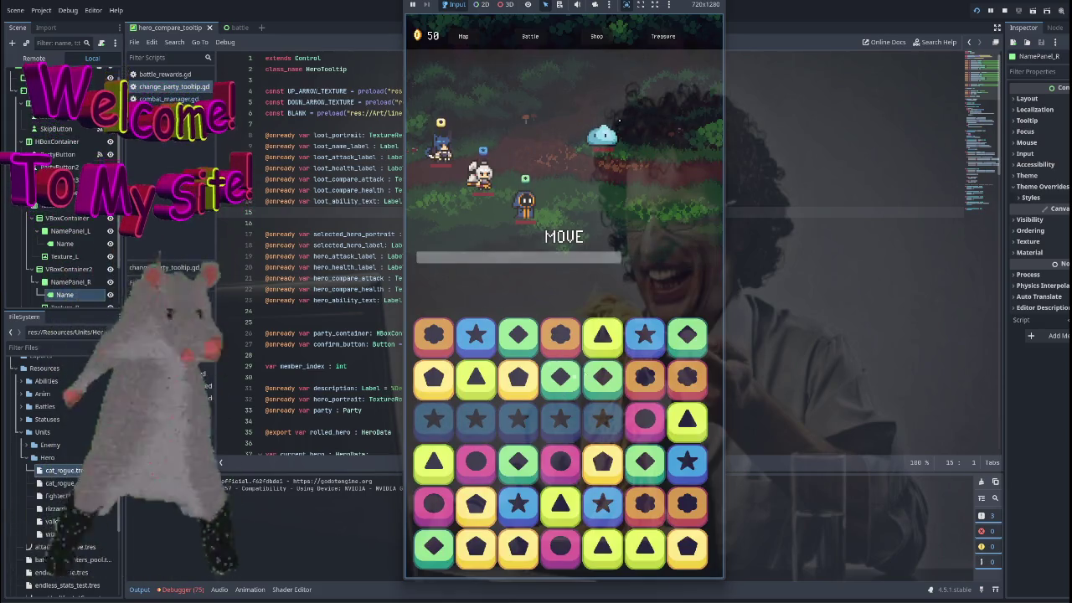
{"action": "left_click_drag", "start_coordinate": [518, 335], "coordinate": [518, 378]}
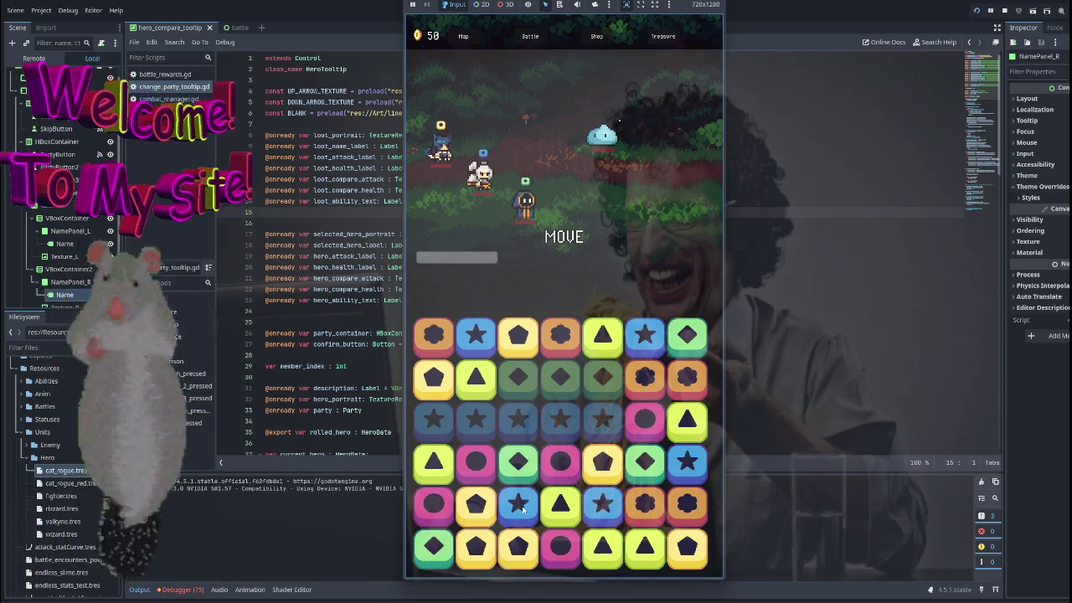
{"action": "left_click_drag", "start_coordinate": [561, 502], "coordinate": [561, 546]}
{"action": "left_click_drag", "start_coordinate": [433, 461], "coordinate": [432, 503]}
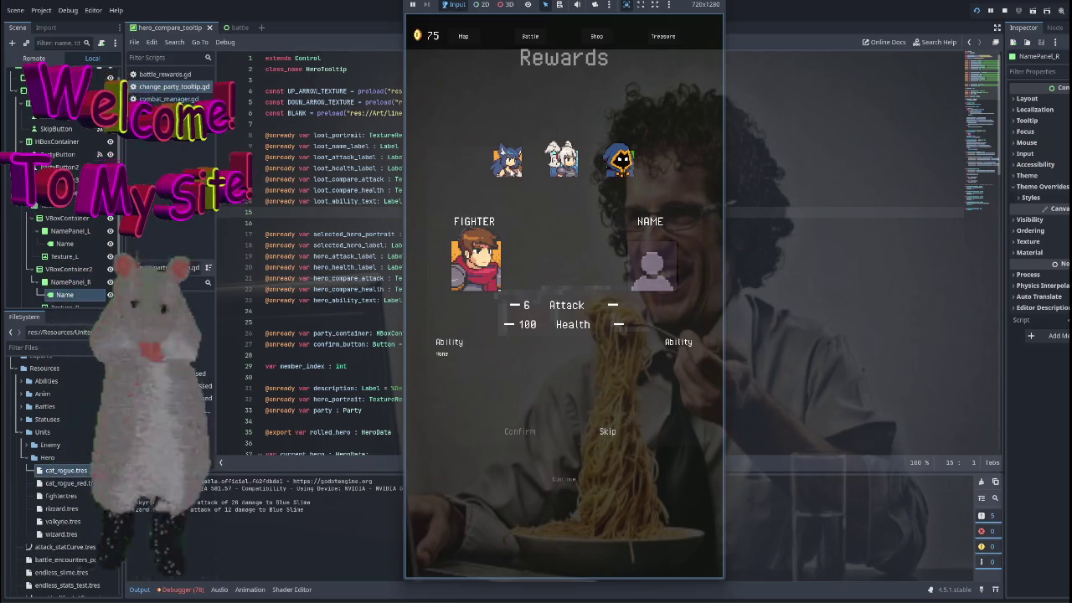
{"action": "left_click", "coordinate": [620, 164]}
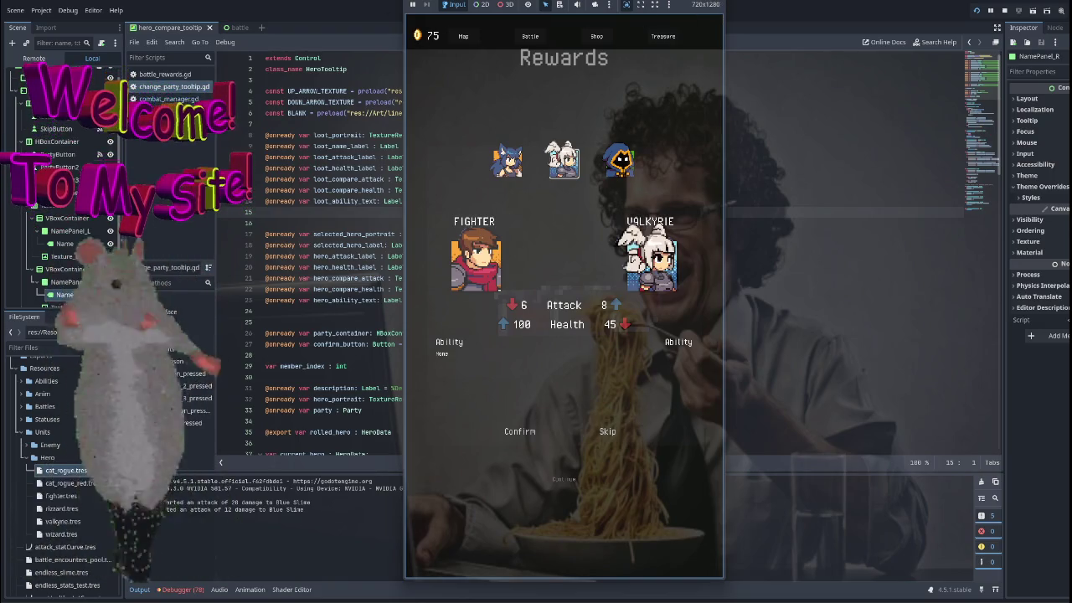
{"action": "key", "text": "F8"}
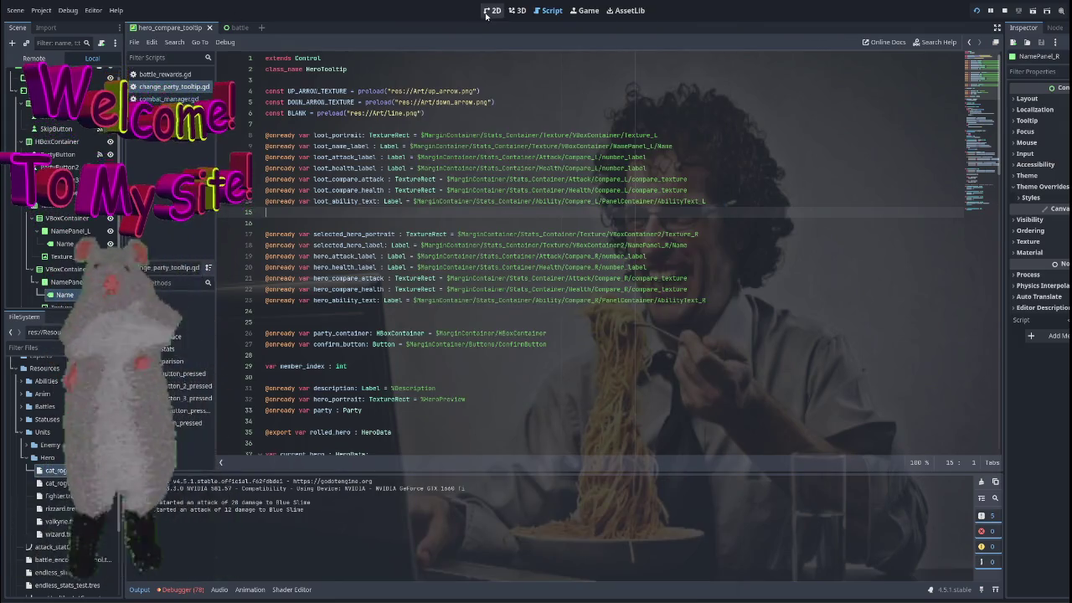
In the 2D view, raise Separation on both VBoxContainer and VBoxContainer2.
{"action": "left_click", "coordinate": [492, 10]}
{"action": "left_click", "coordinate": [70, 230]}
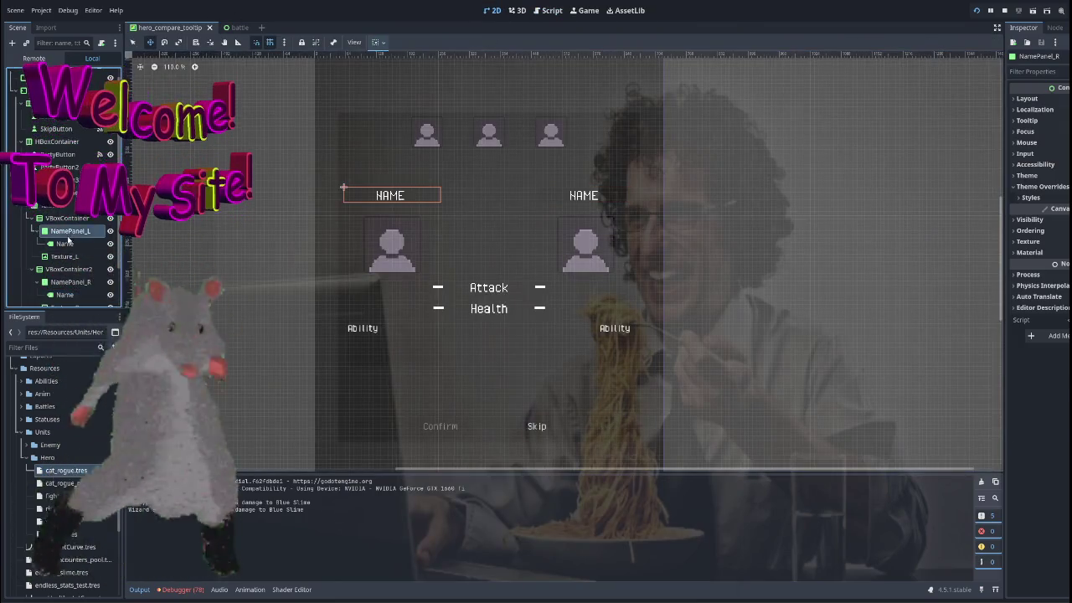
{"action": "left_click", "coordinate": [67, 217]}
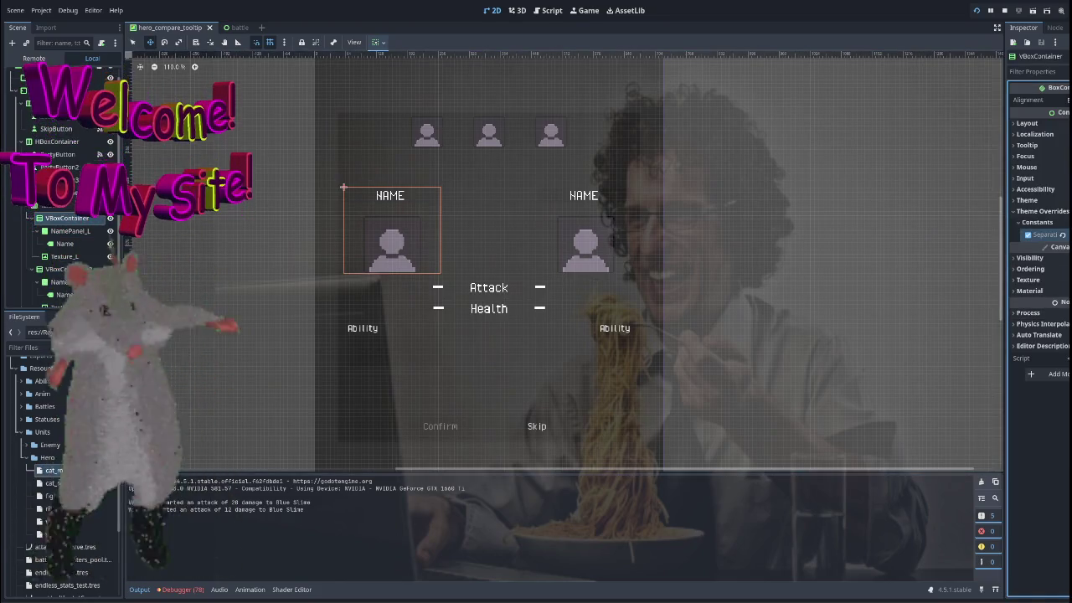
{"action": "left_click_drag", "start_coordinate": [1057, 235], "coordinate": [1068, 234]}
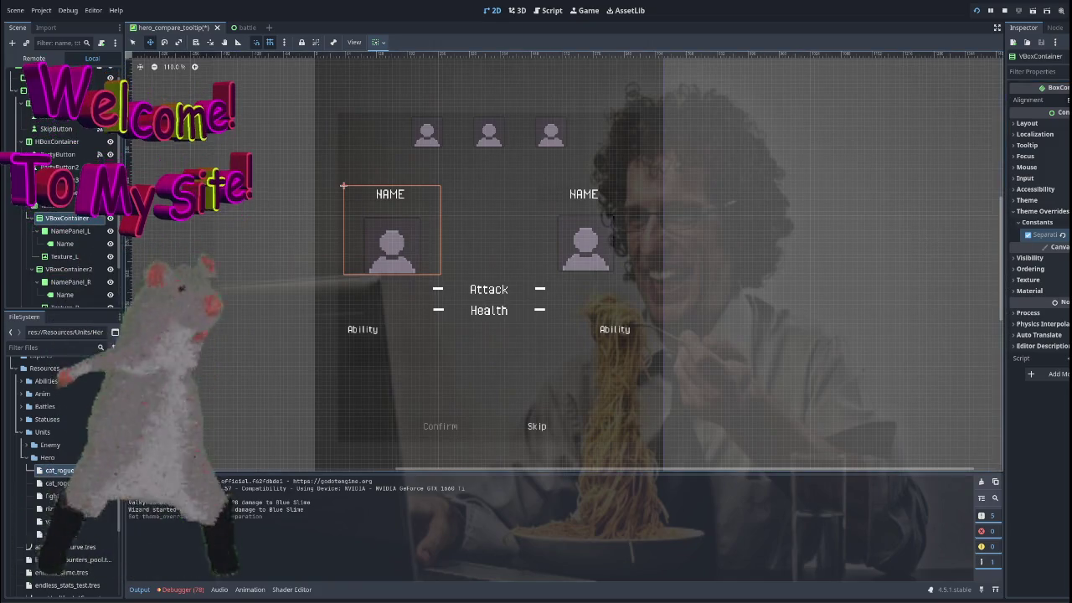
{"action": "left_click_drag", "start_coordinate": [1056, 235], "coordinate": [1064, 235]}
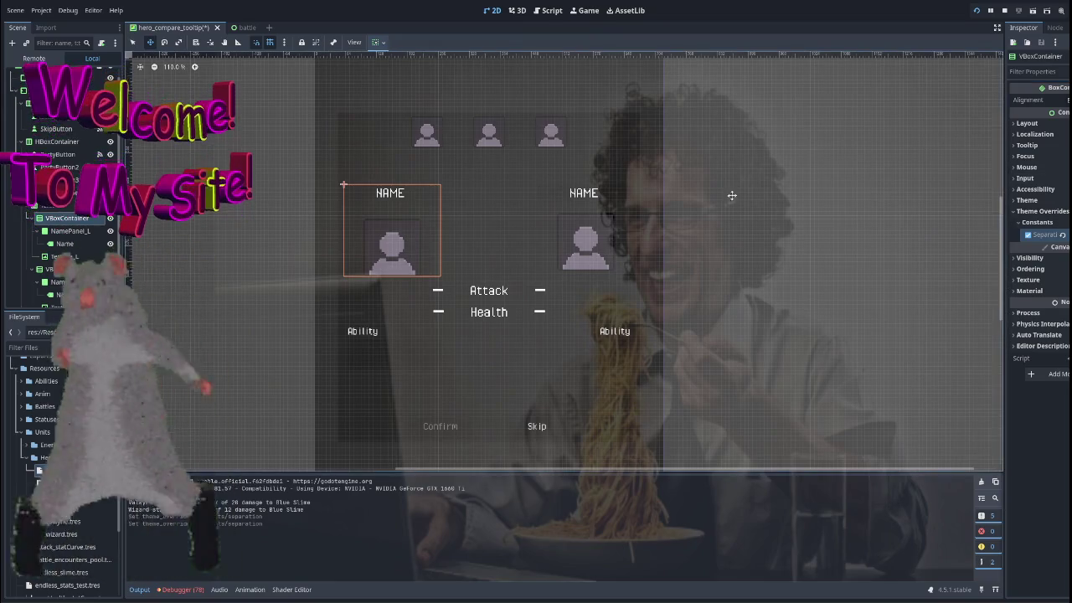
{"action": "left_click", "coordinate": [70, 269]}
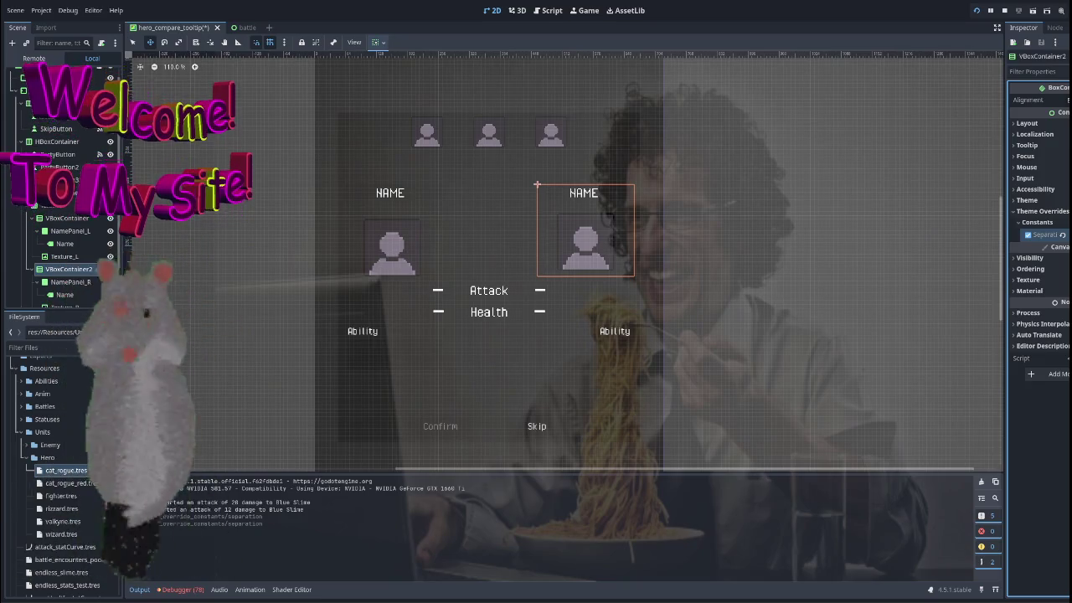
{"action": "left_click_drag", "start_coordinate": [1057, 235], "coordinate": [1064, 234]}
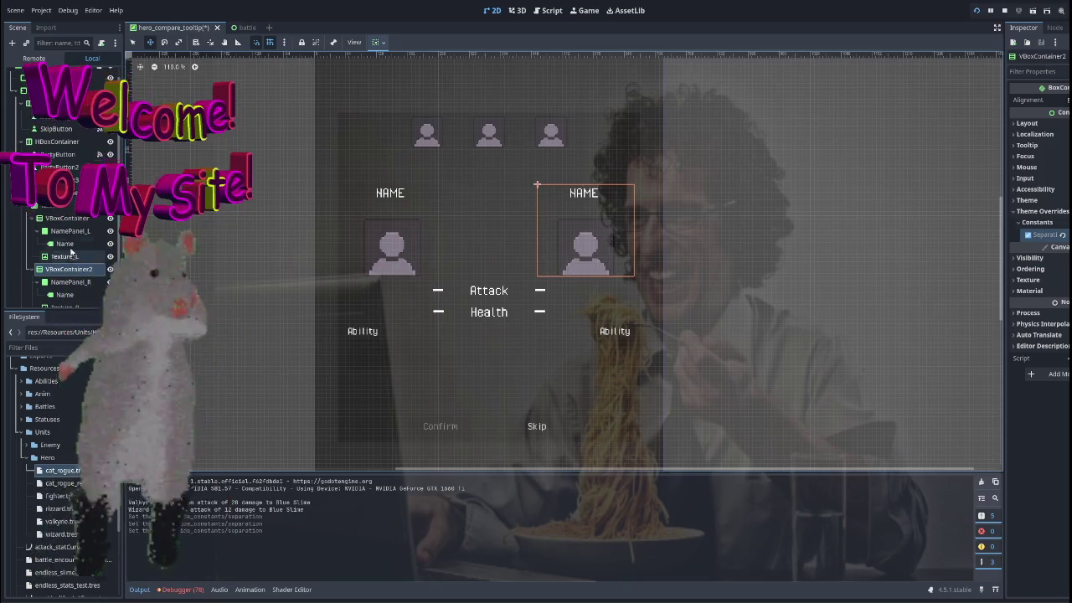
Inspect the left column's Attack, Health, Compare_L and Compare_R nodes, then stop the game.
{"action": "left_click", "coordinate": [67, 218]}
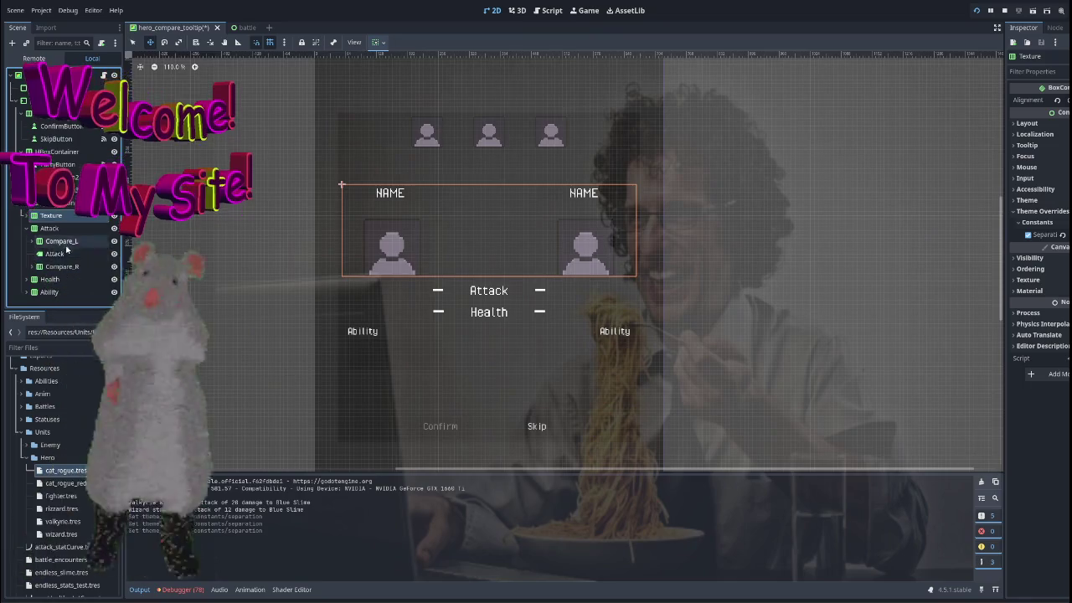
{"action": "left_click", "coordinate": [56, 254]}
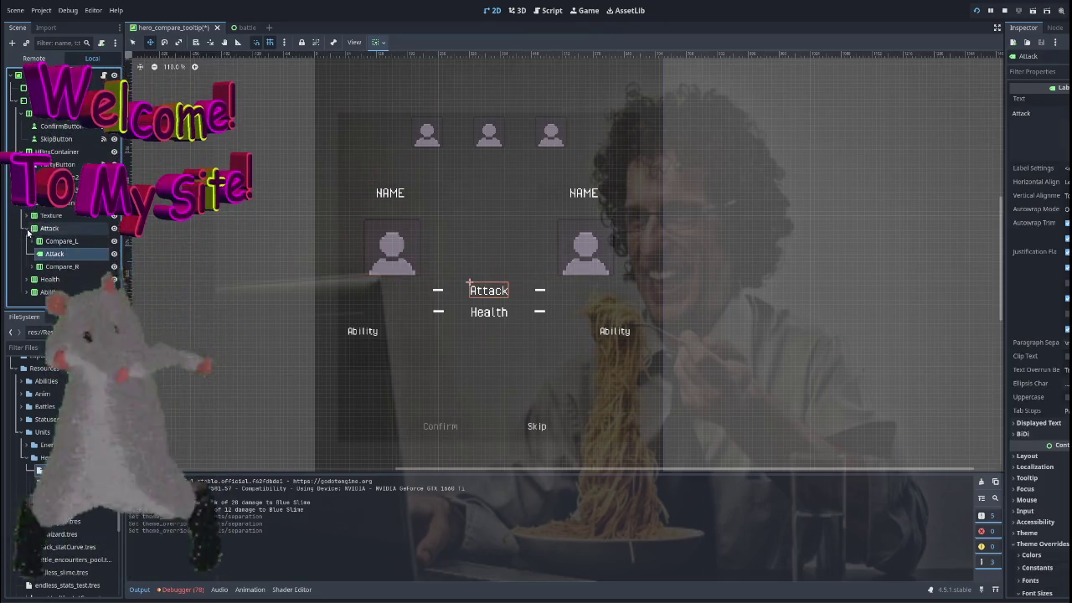
{"action": "left_click", "coordinate": [52, 257]}
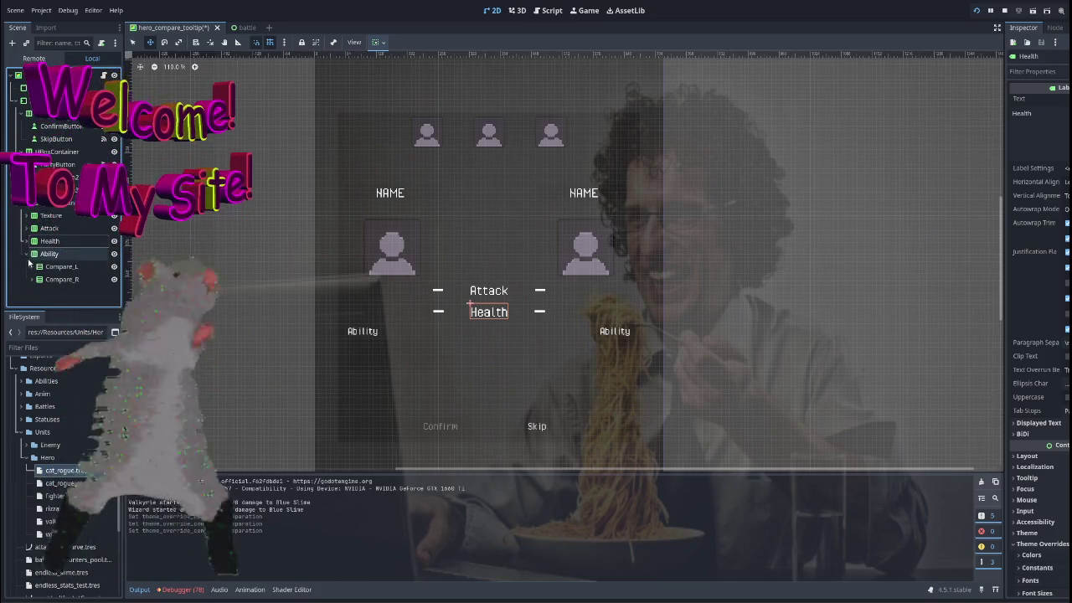
{"action": "left_click", "coordinate": [60, 266]}
{"action": "left_click", "coordinate": [65, 278]}
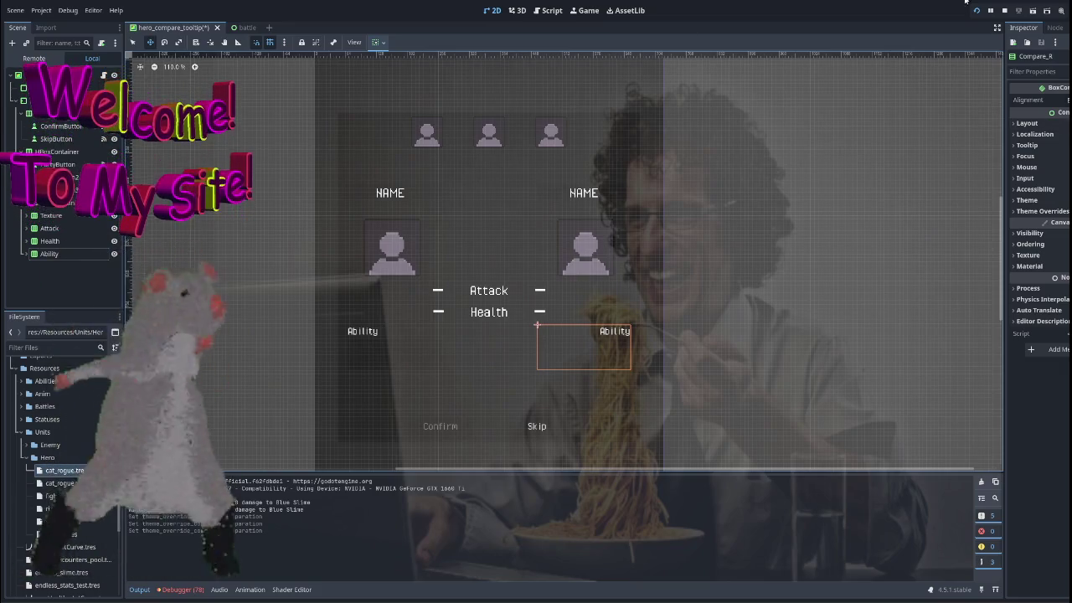
{"action": "left_click", "coordinate": [1005, 10]}
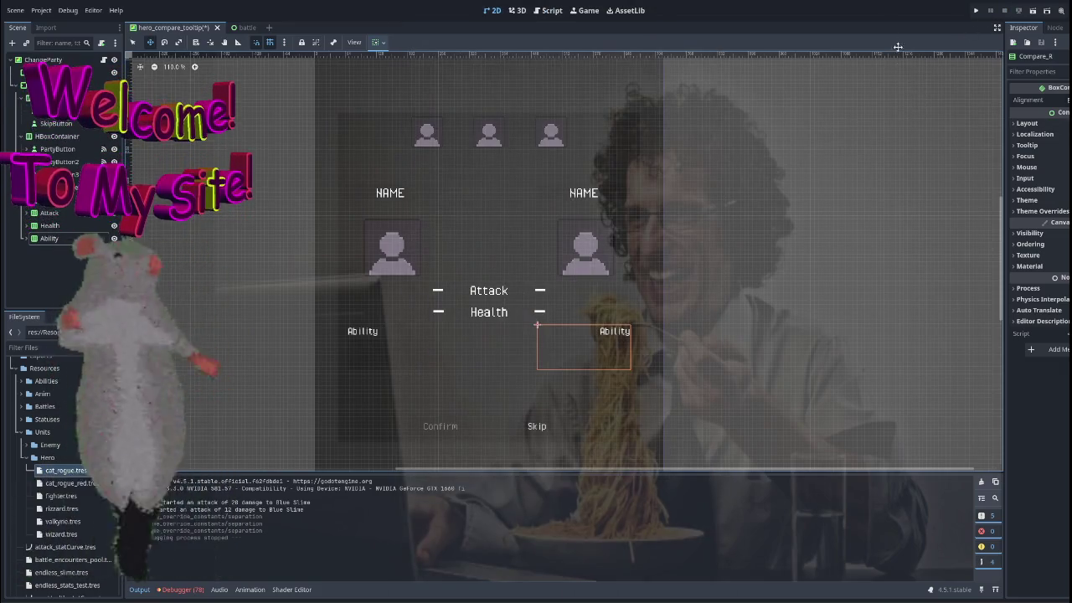
{"action": "left_click", "coordinate": [976, 13]}
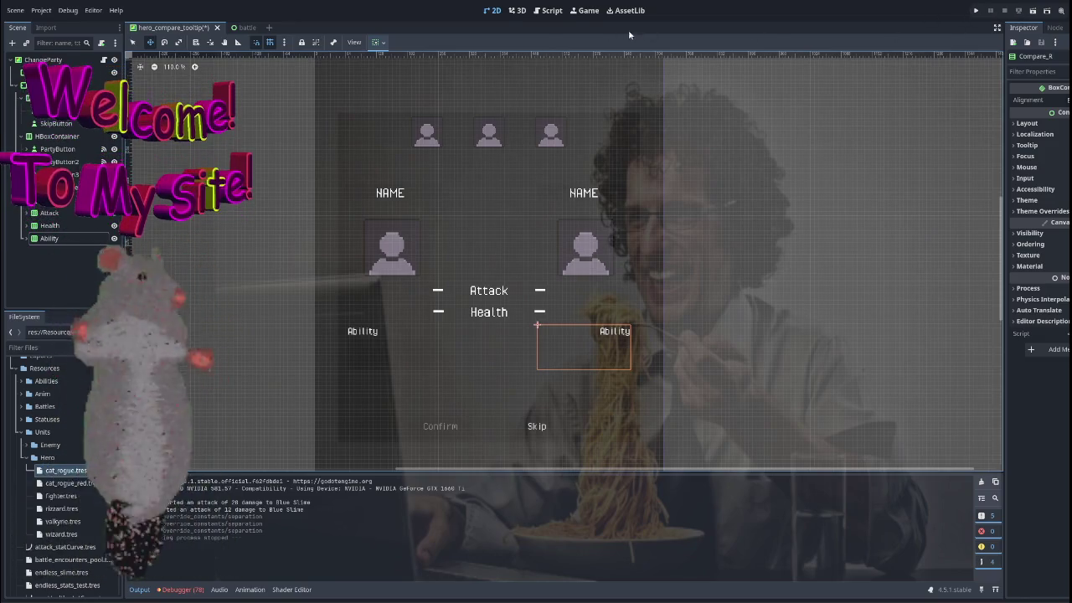
{"action": "left_click", "coordinate": [548, 10]}
{"action": "left_click", "coordinate": [491, 10]}
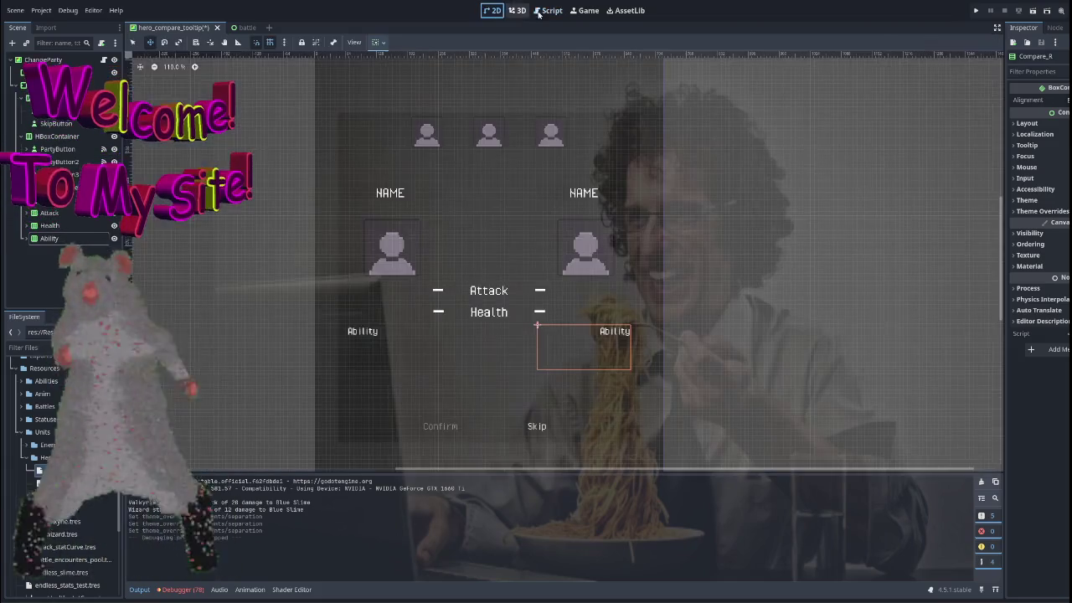
{"action": "key", "text": "F5"}
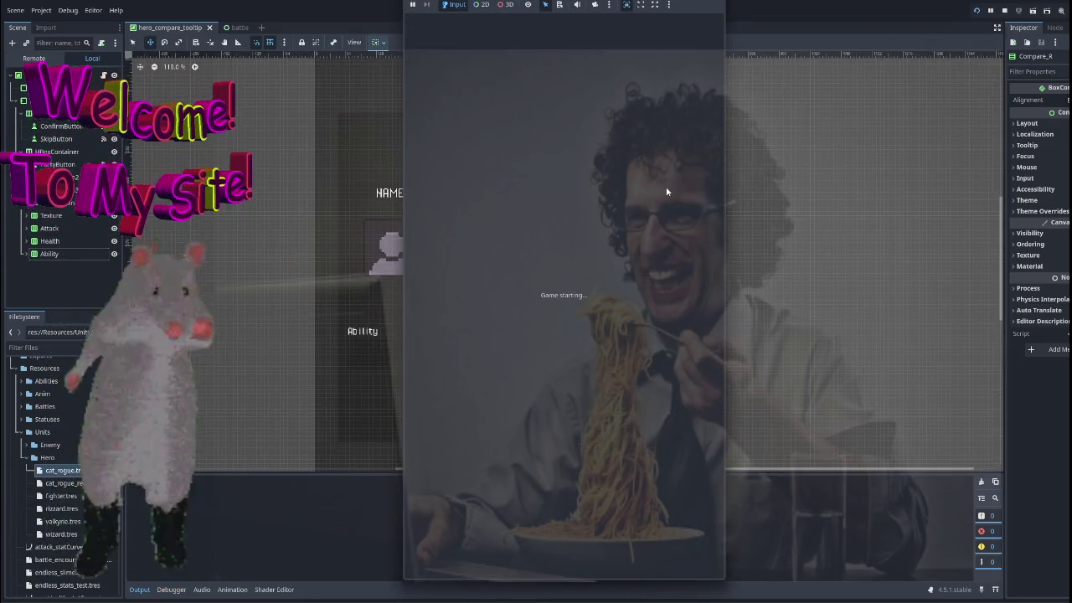
{"action": "key", "text": "F8"}
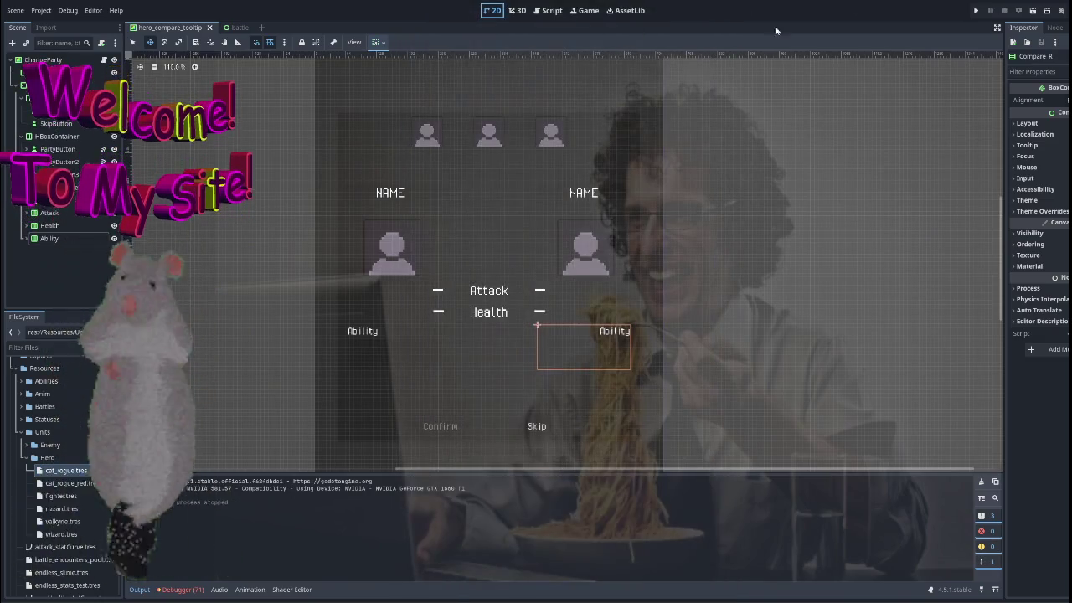
{"action": "left_click", "coordinate": [548, 10]}
Scroll through change_party_tooltip.gd and highlight every use of hero_ability_text.
{"action": "scroll", "coordinate": [453, 223], "scroll_direction": "down", "scroll_amount": 10}
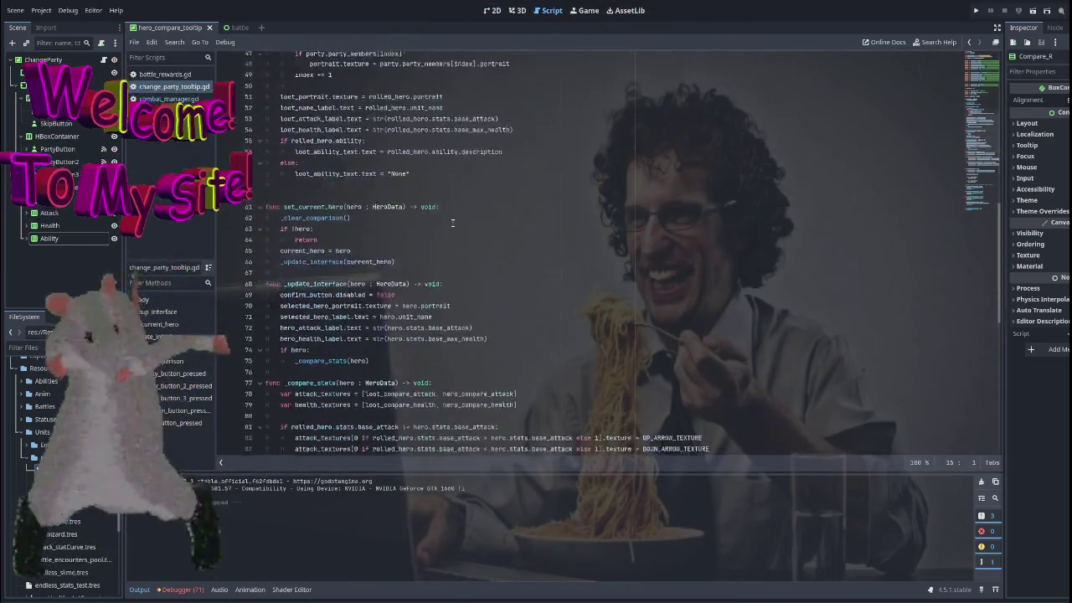
{"action": "scroll", "coordinate": [452, 222], "scroll_direction": "down", "scroll_amount": 10}
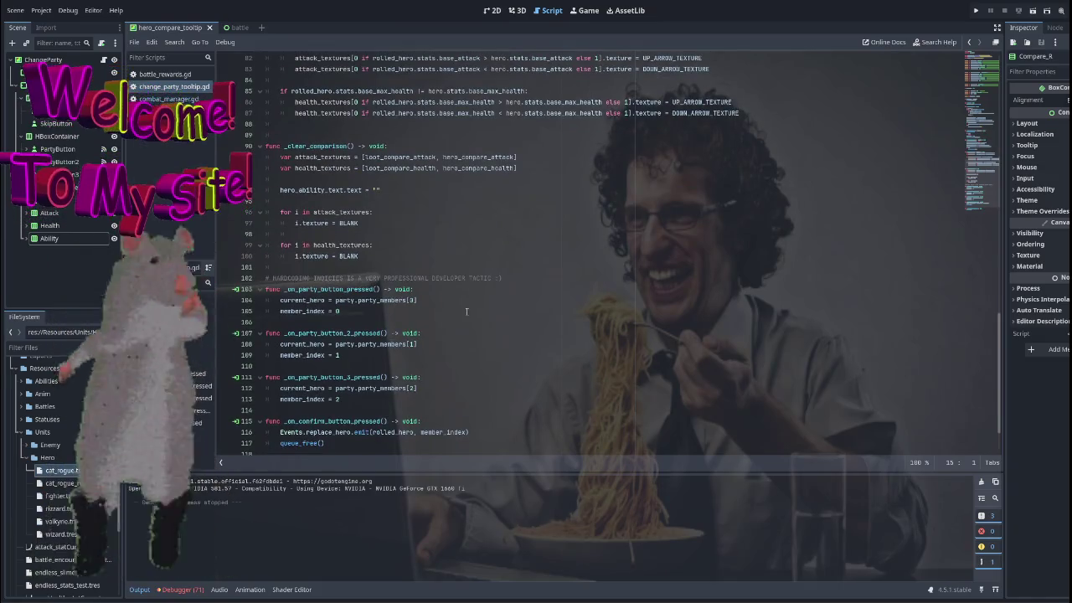
{"action": "scroll", "coordinate": [466, 312], "scroll_direction": "up", "scroll_amount": 4}
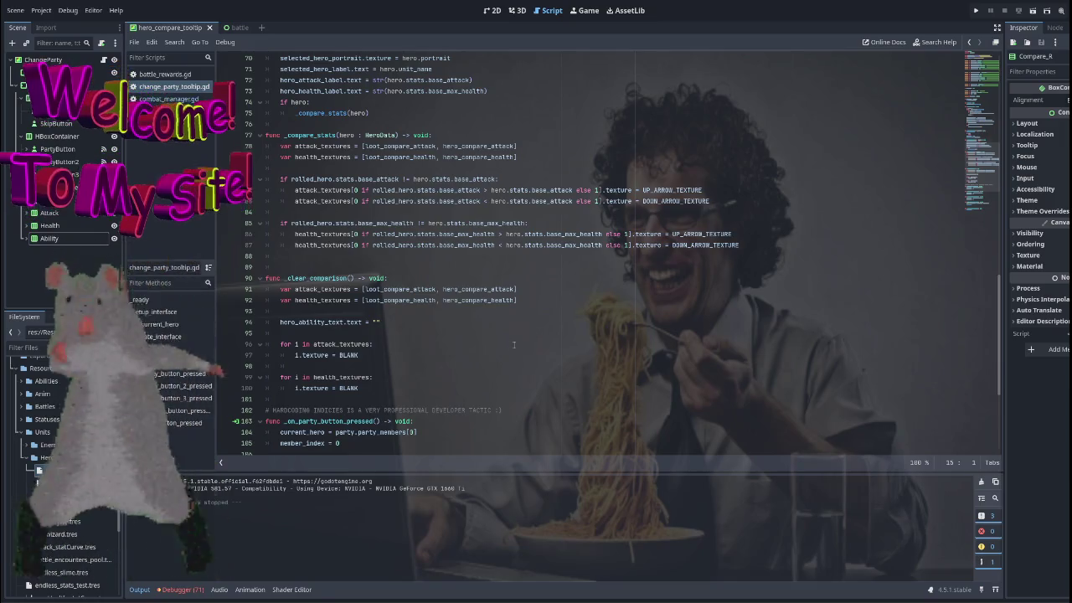
{"action": "scroll", "coordinate": [513, 344], "scroll_direction": "up", "scroll_amount": 4}
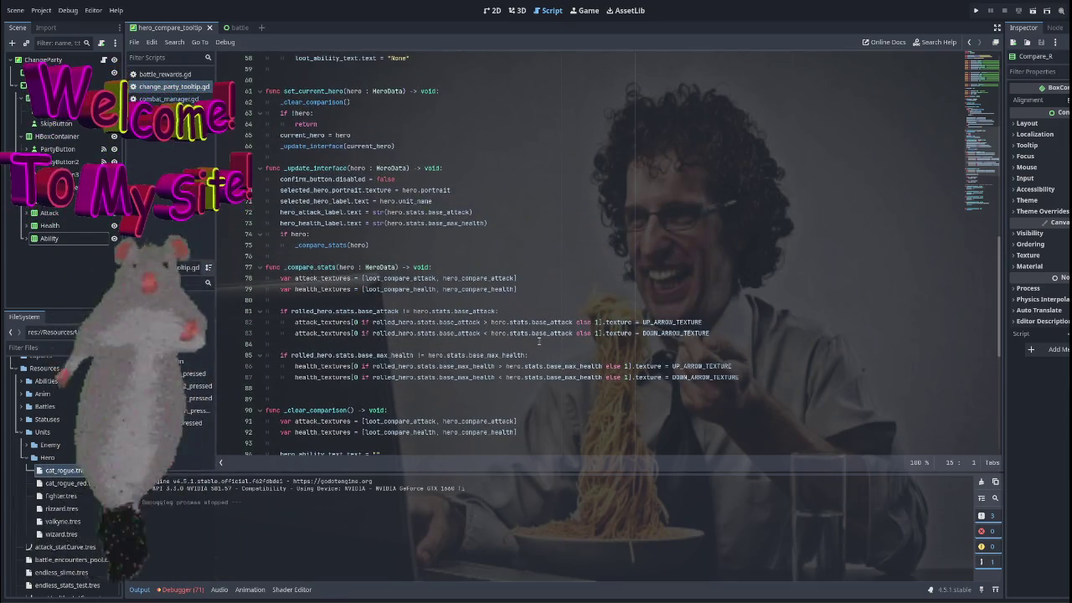
{"action": "scroll", "coordinate": [344, 284], "scroll_direction": "down", "scroll_amount": 2}
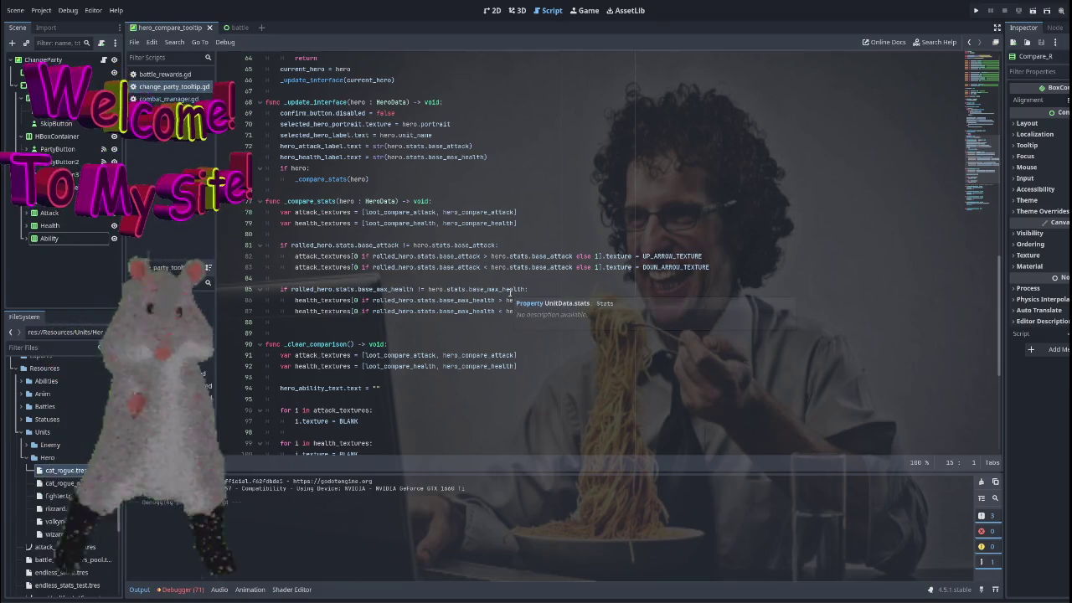
{"action": "scroll", "coordinate": [519, 263], "scroll_direction": "up", "scroll_amount": 9}
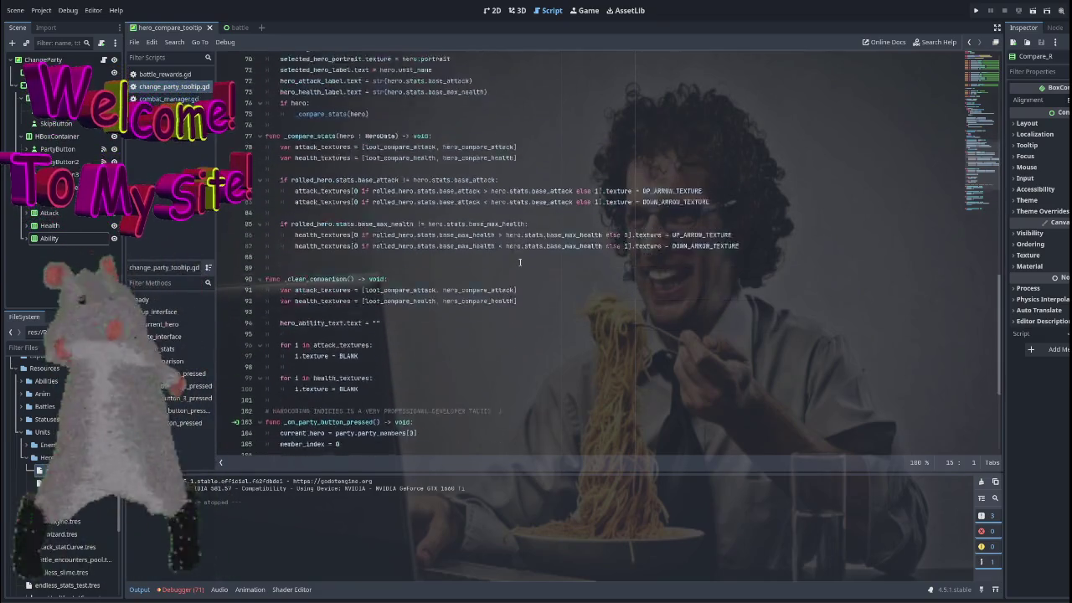
{"action": "scroll", "coordinate": [519, 263], "scroll_direction": "up", "scroll_amount": 11}
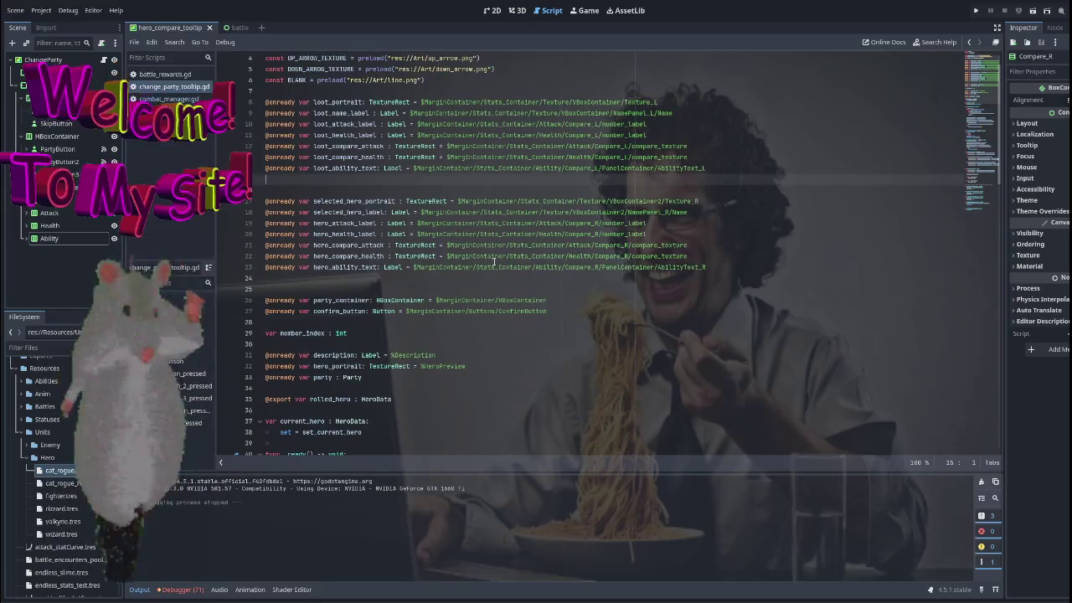
{"action": "double_click", "coordinate": [339, 268]}
Review _update_interface and _compare_stats, placing the cursor in the 'if hero:' block.
{"action": "scroll", "coordinate": [638, 289], "scroll_direction": "down", "scroll_amount": 19}
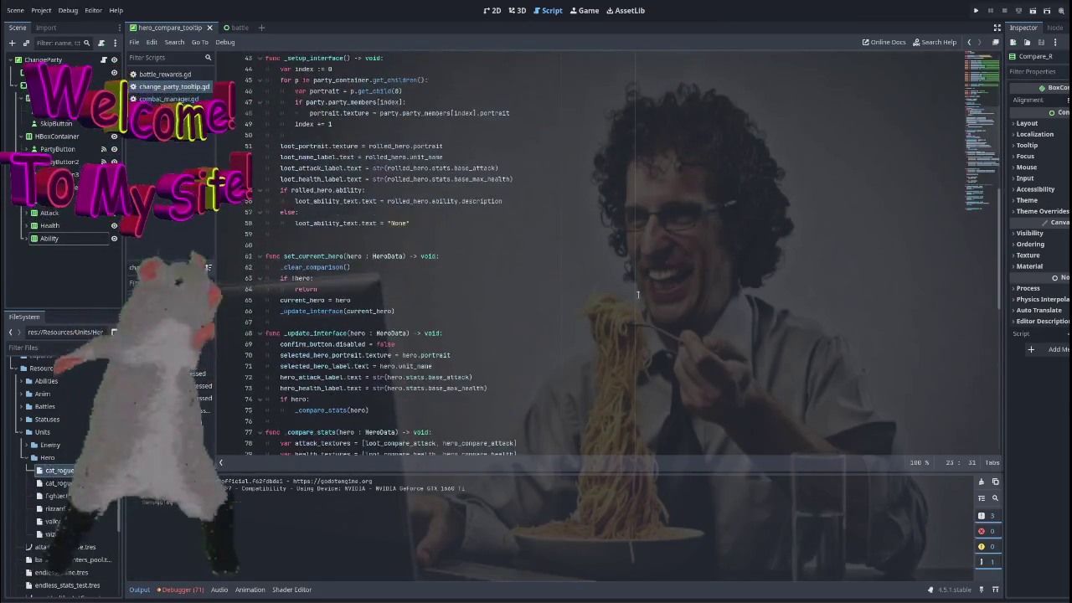
{"action": "scroll", "coordinate": [644, 285], "scroll_direction": "down", "scroll_amount": 5}
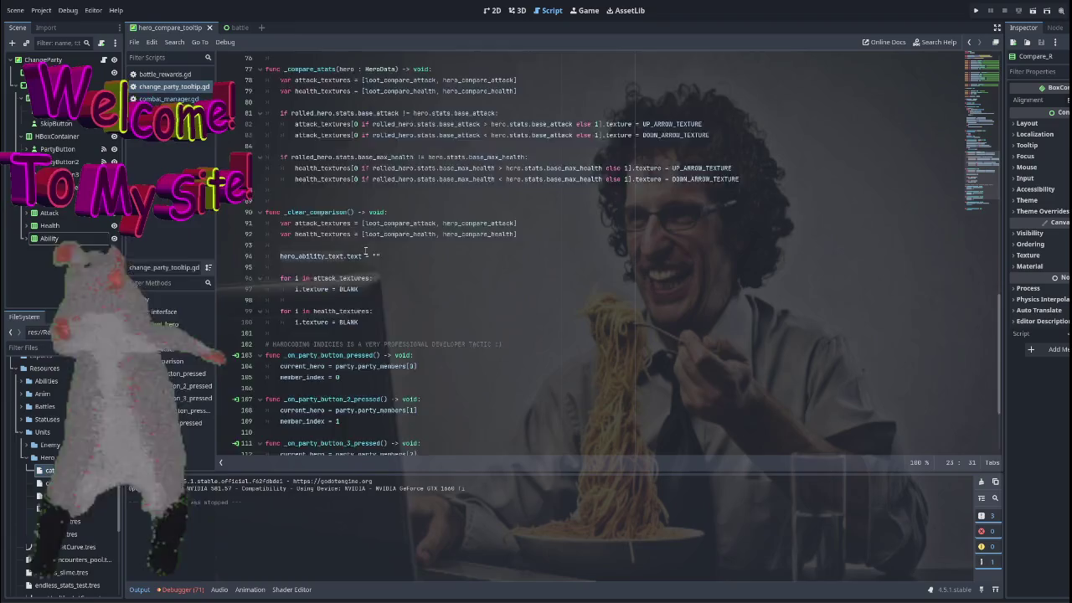
{"action": "scroll", "coordinate": [365, 250], "scroll_direction": "up", "scroll_amount": 16}
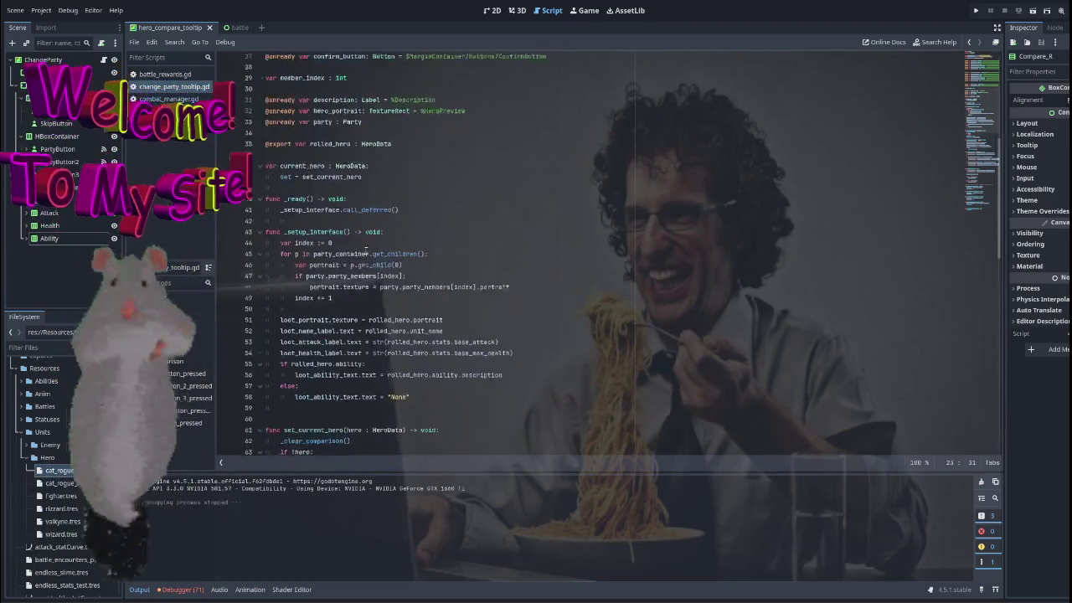
{"action": "scroll", "coordinate": [365, 249], "scroll_direction": "up", "scroll_amount": 6}
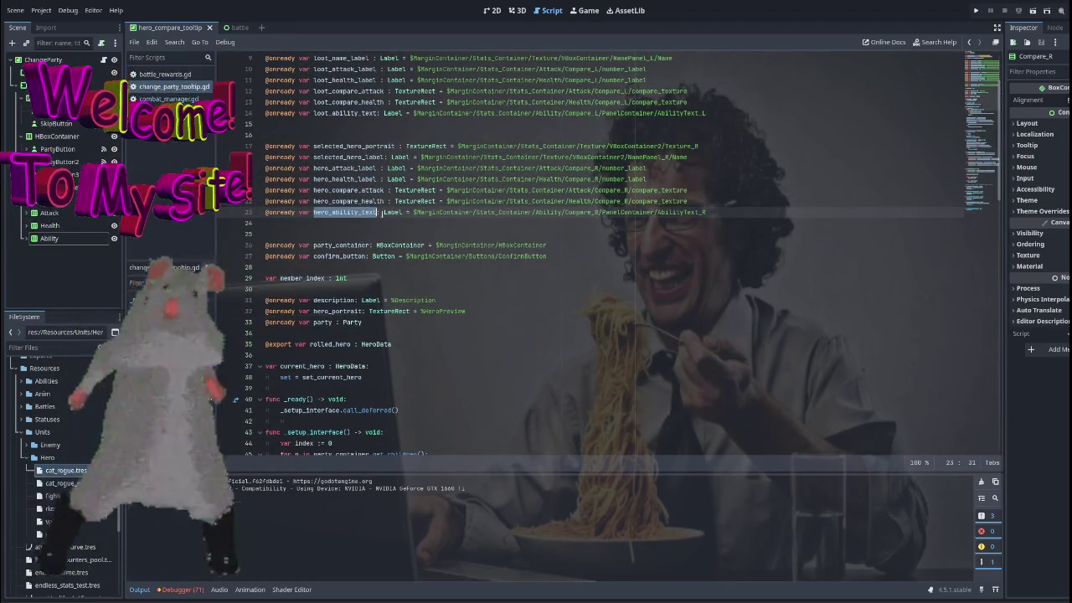
{"action": "scroll", "coordinate": [526, 259], "scroll_direction": "down", "scroll_amount": 7}
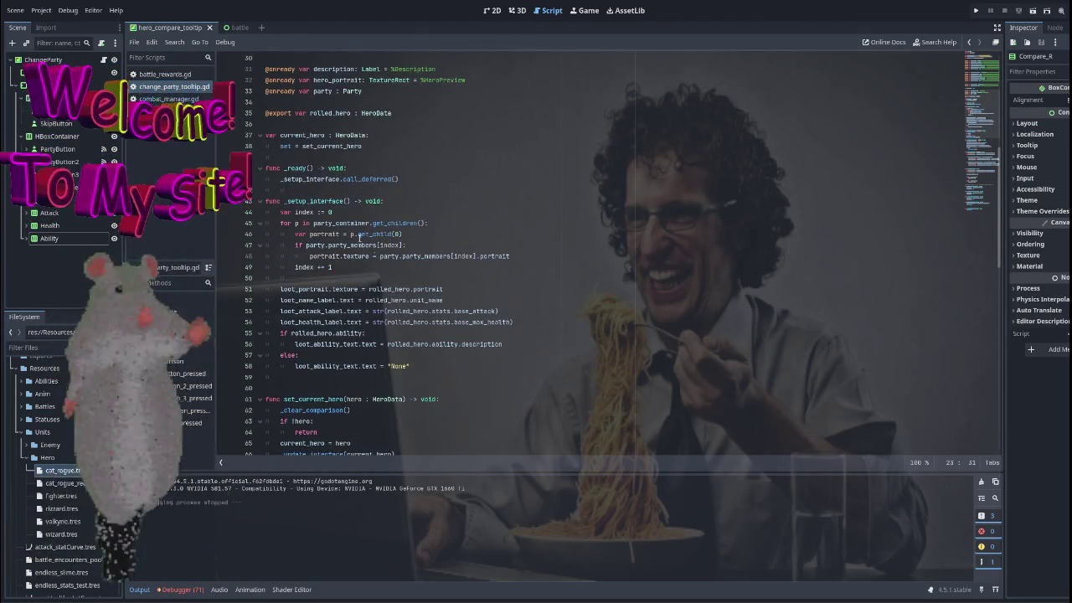
{"action": "scroll", "coordinate": [407, 244], "scroll_direction": "down", "scroll_amount": 8}
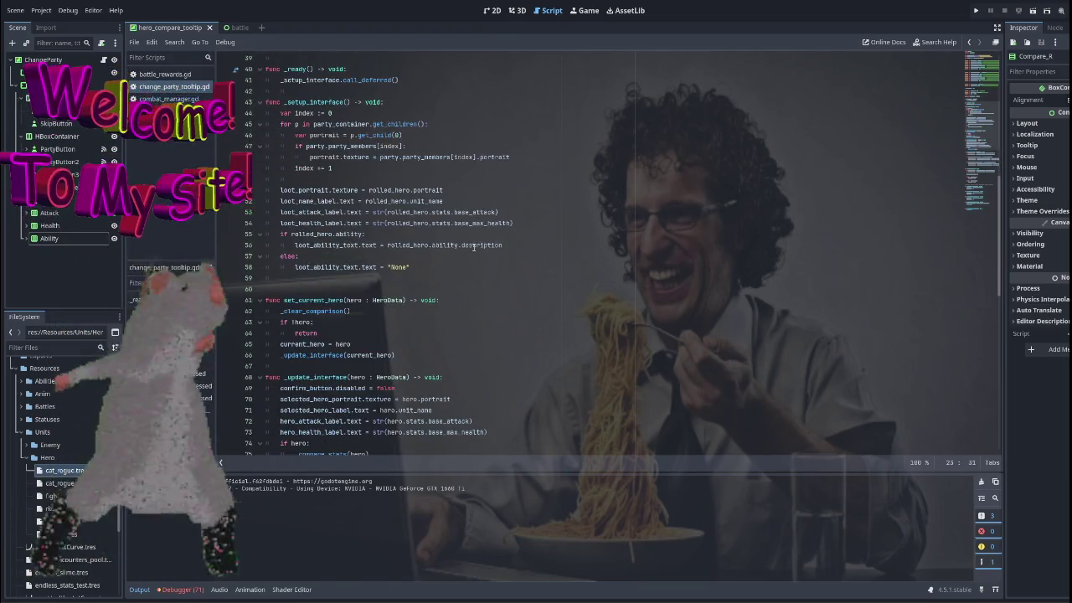
{"action": "scroll", "coordinate": [506, 248], "scroll_direction": "down", "scroll_amount": 1}
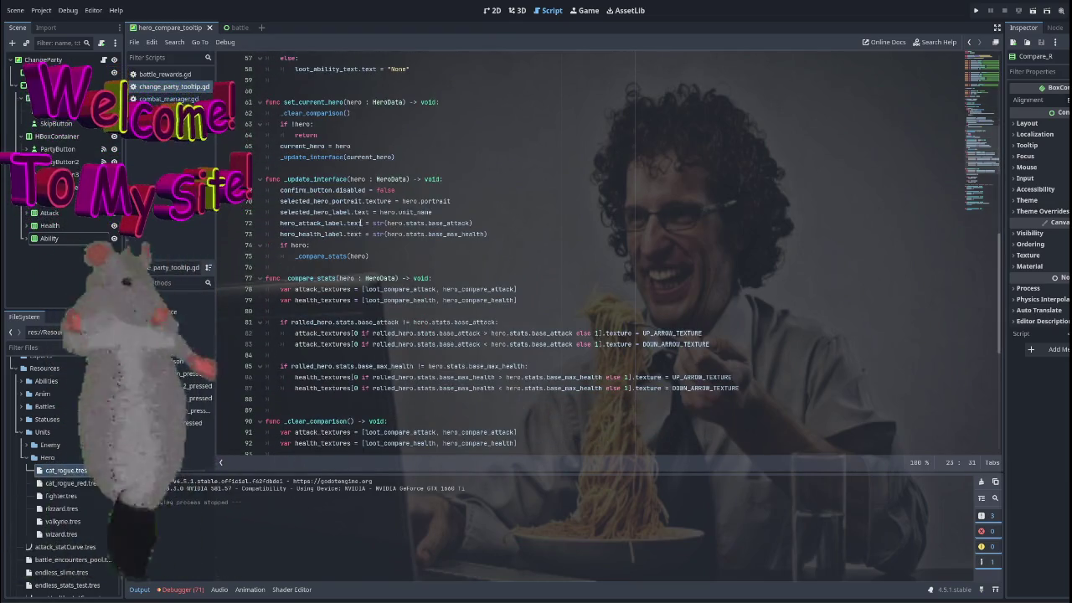
{"action": "mouse_move", "coordinate": [447, 224]}
{"action": "left_click", "coordinate": [328, 246]}
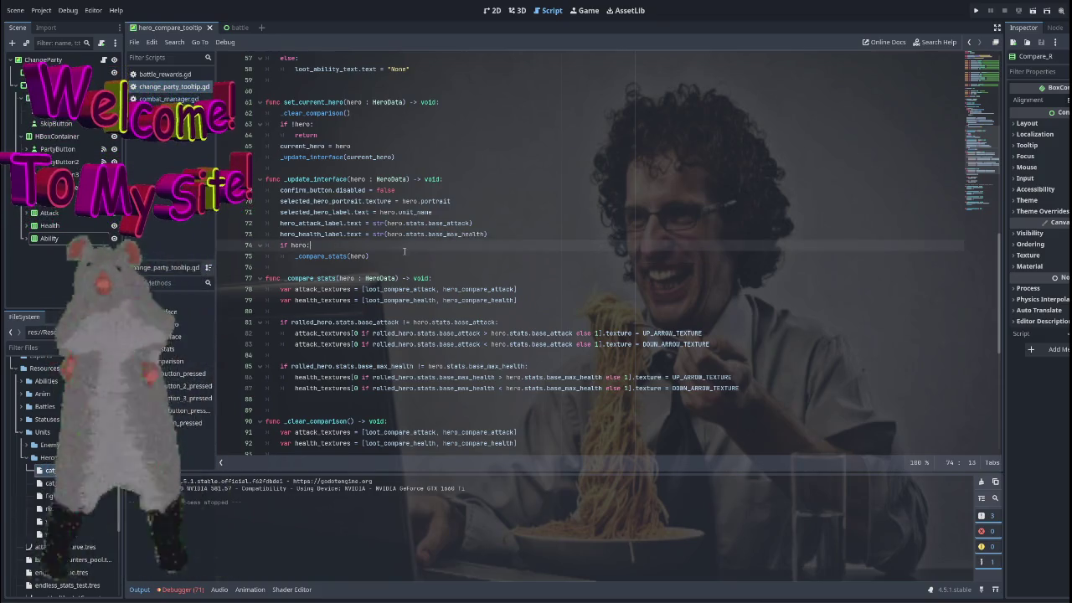
Below _compare_stats(hero), add 'if hero.ability:' setting hero_ability_text.text to hero.ability.description, then run the game.
{"action": "left_click", "coordinate": [405, 255]}
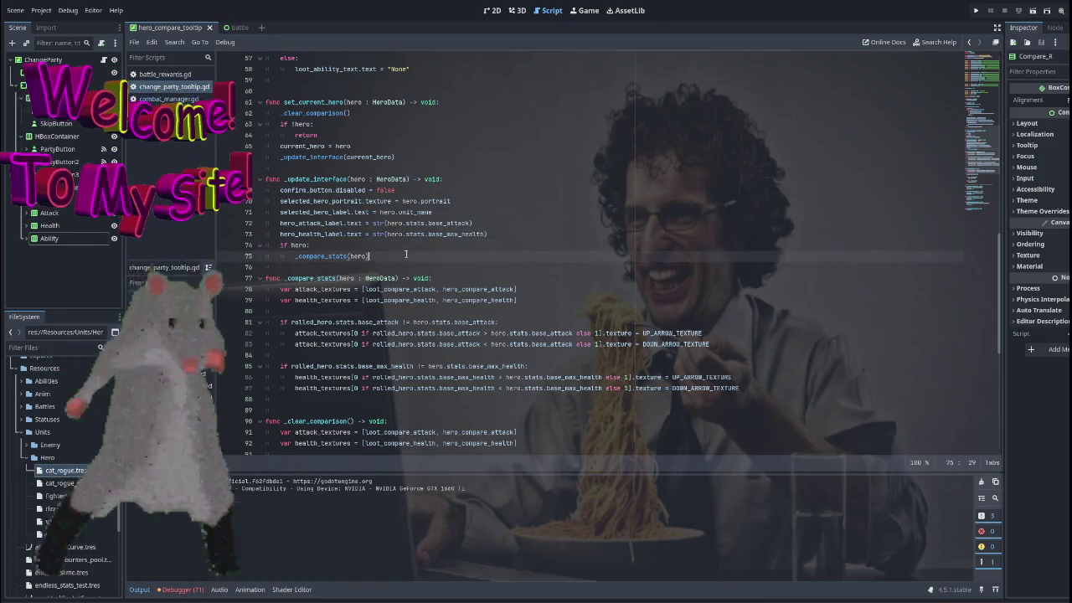
{"action": "key", "text": "Return"}
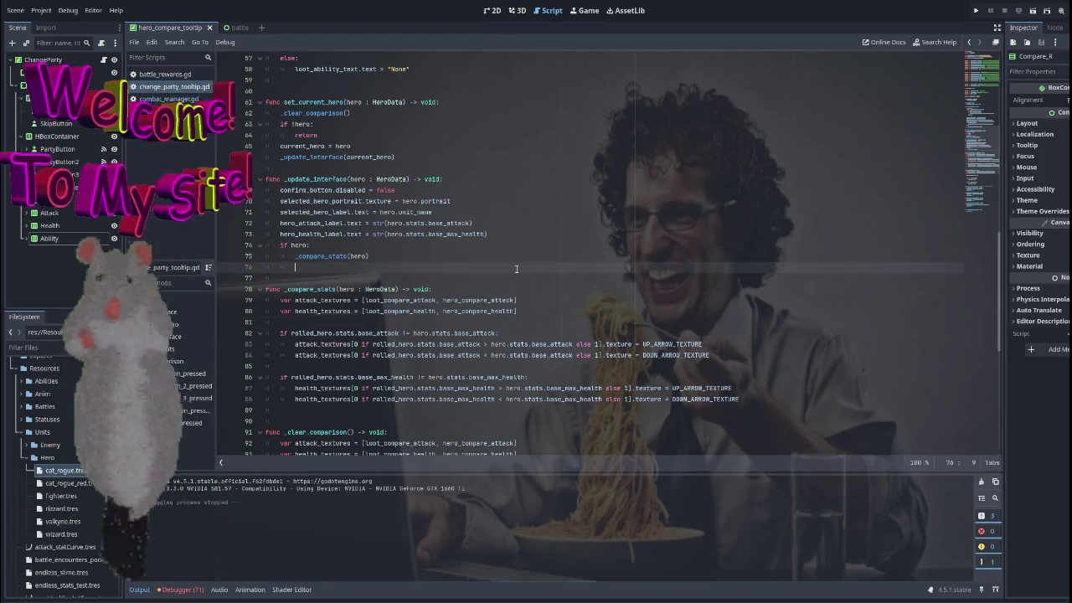
{"action": "type", "text": "if "}
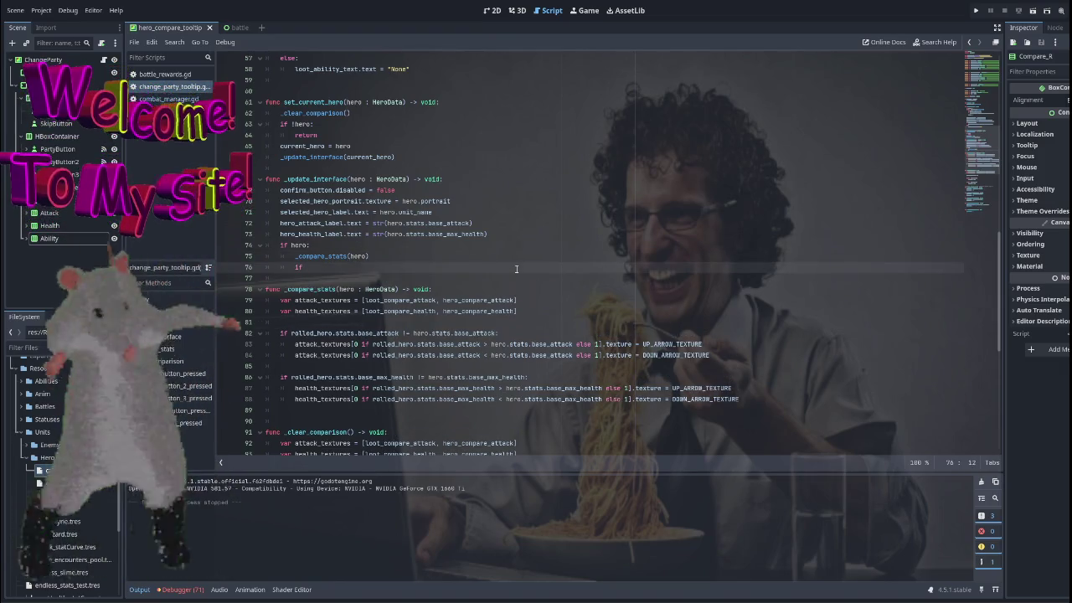
{"action": "type", "text": "hero"}
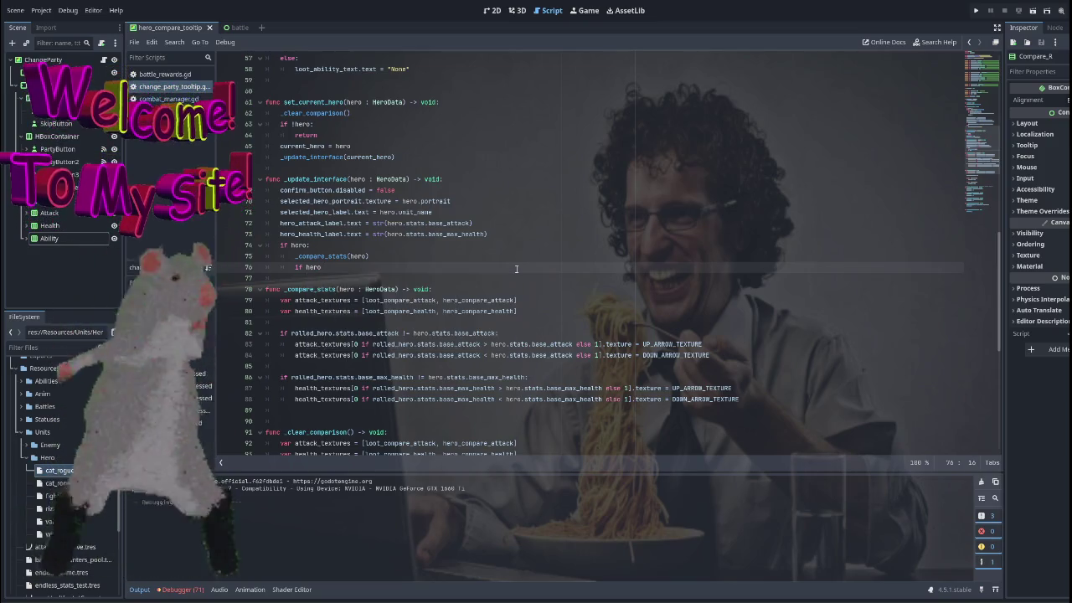
{"action": "type", "text": "."}
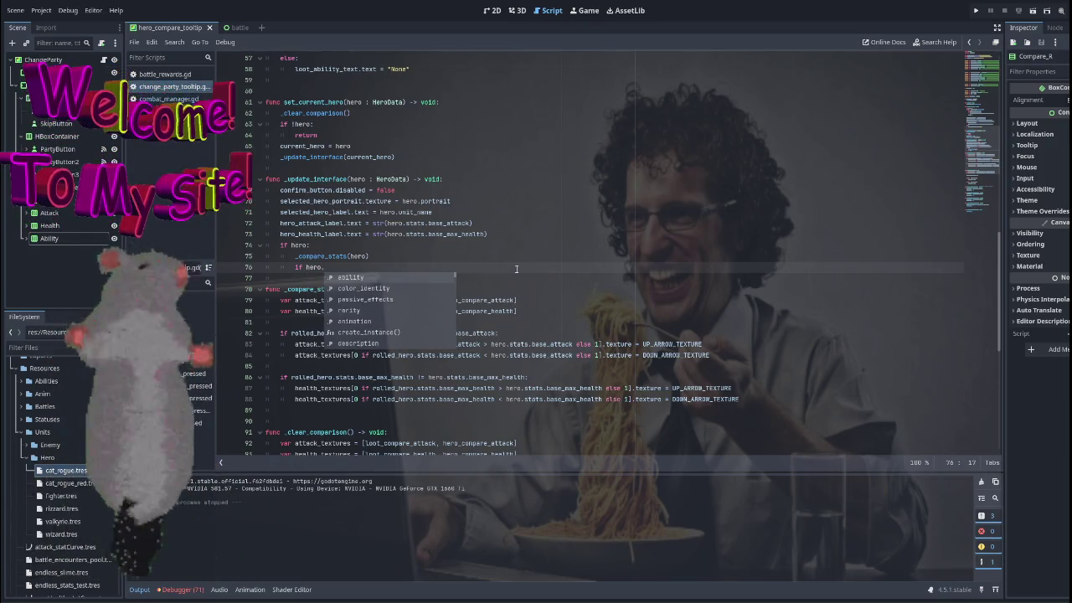
{"action": "key", "text": "Return"}
{"action": "key", "text": "Return"}
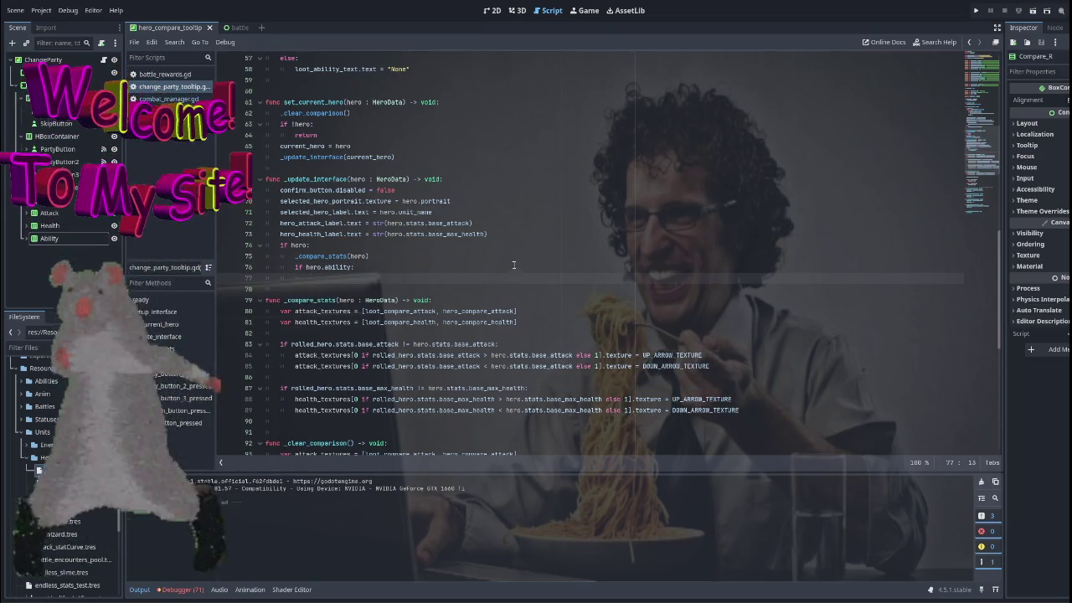
{"action": "type", "text": "hero_ability_text"}
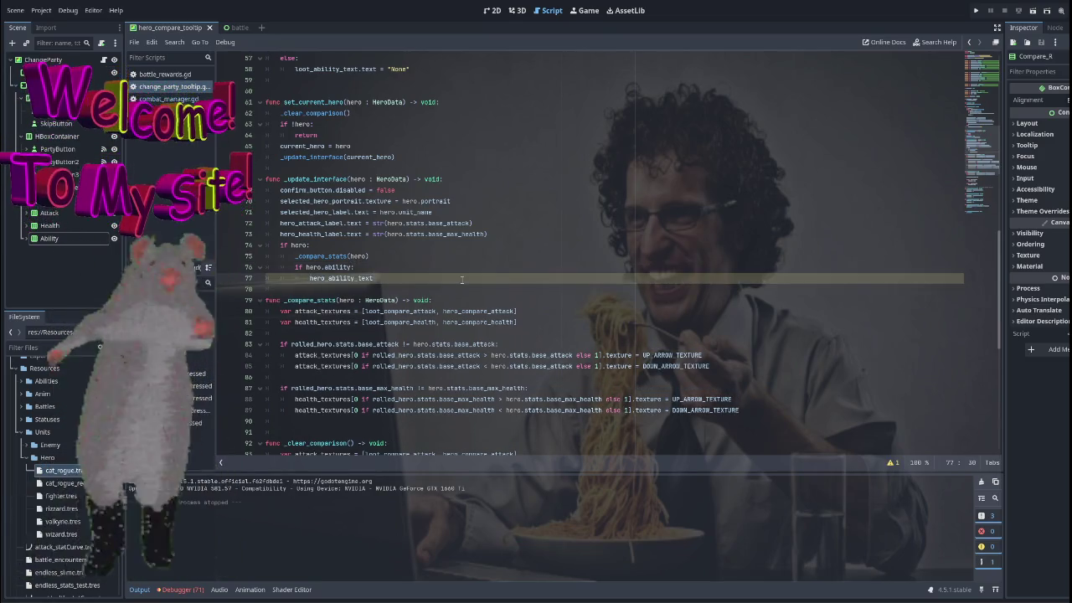
{"action": "type", "text": ".text = "}
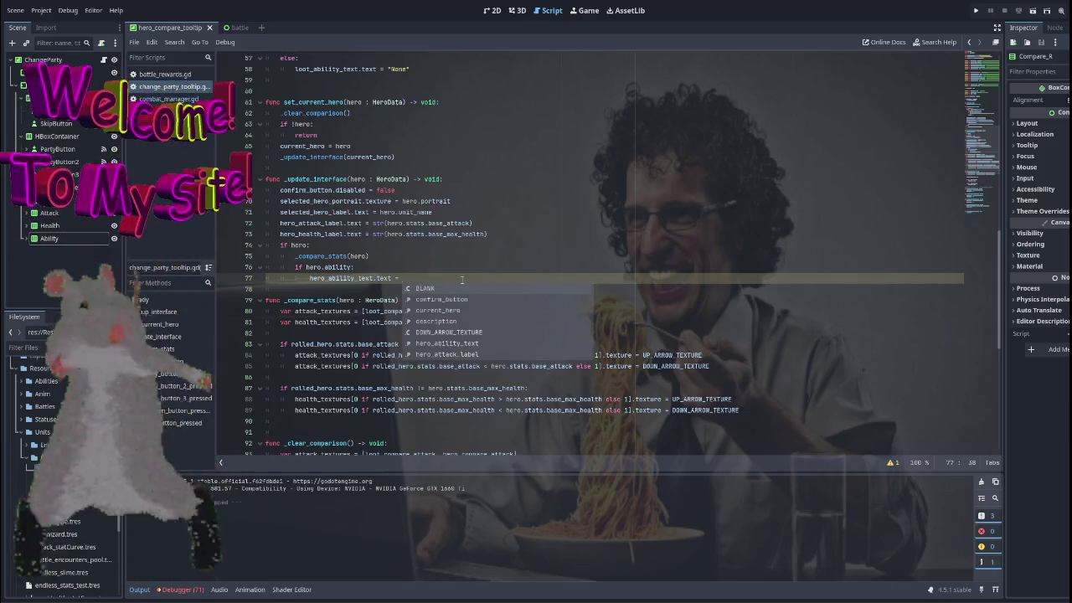
{"action": "type", "text": "hero."}
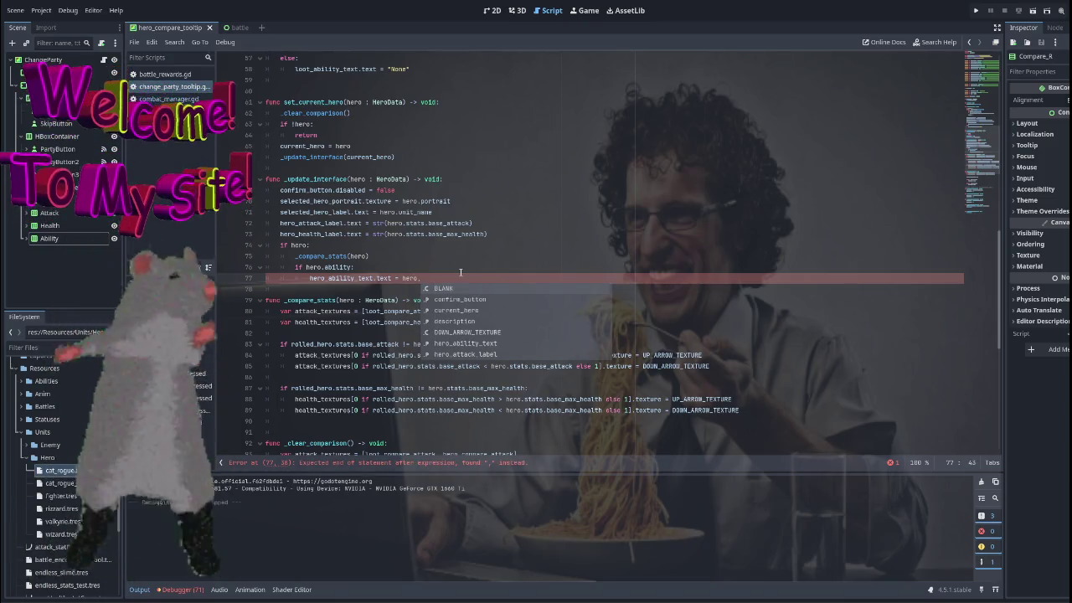
{"action": "type", "text": "a"}
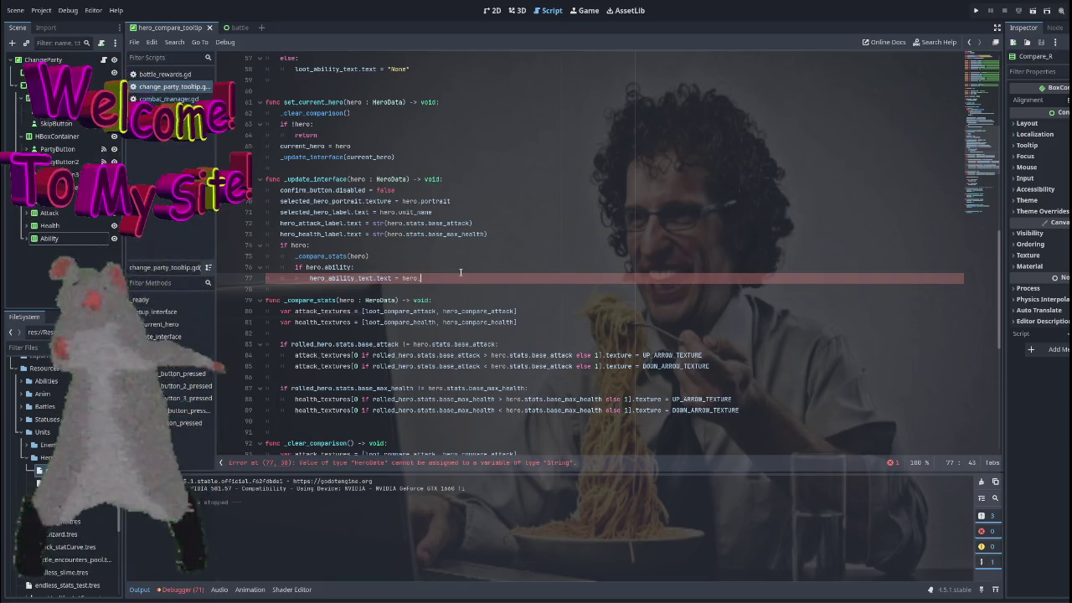
{"action": "type", "text": "bil"}
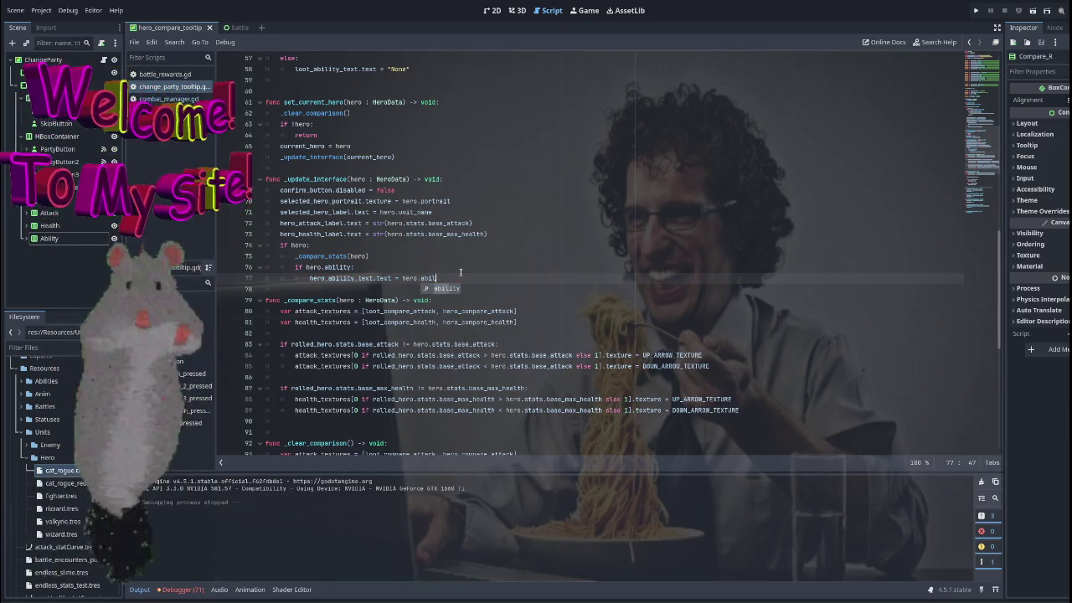
{"action": "key", "text": "Return"}
{"action": "type", "text": ".desc"}
{"action": "key", "text": "Return"}
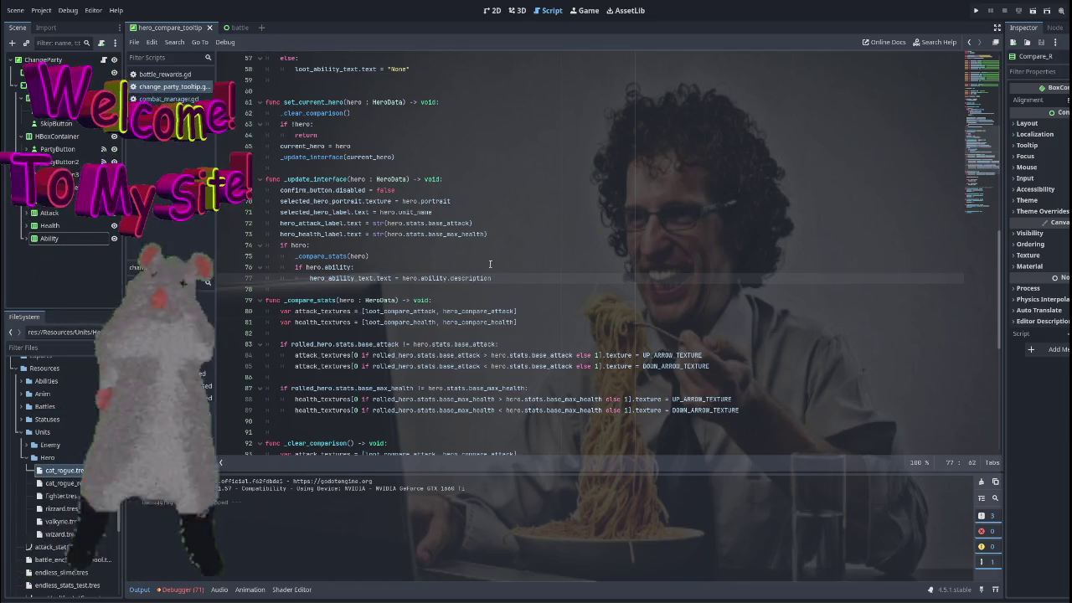
{"action": "left_click", "coordinate": [489, 261]}
{"action": "key", "text": "F5"}
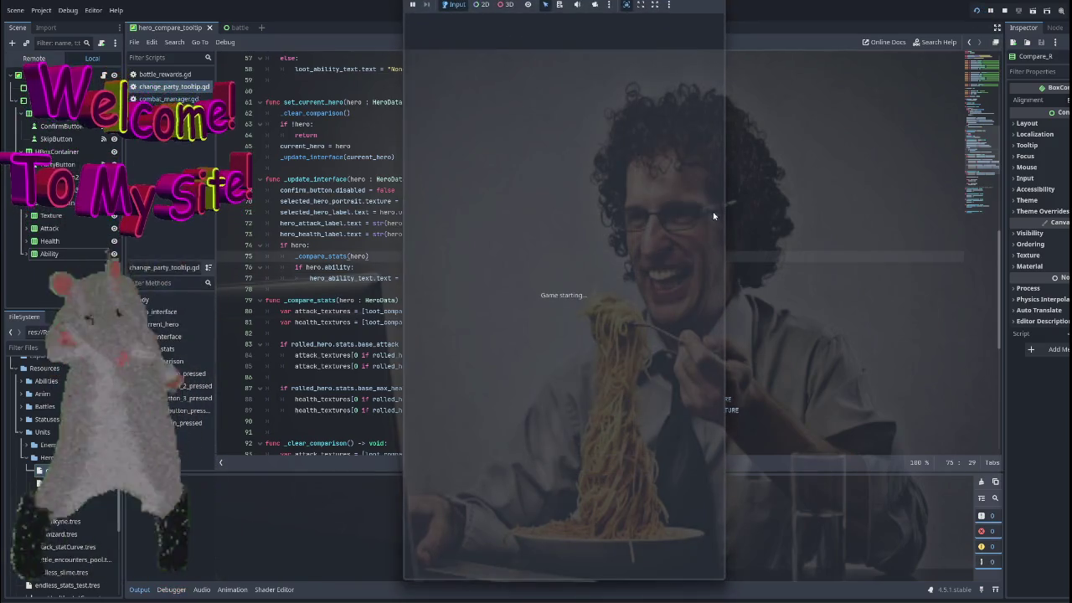
Start a run with the chosen hero and match gems to beat the slime battle.
{"action": "left_click", "coordinate": [561, 294]}
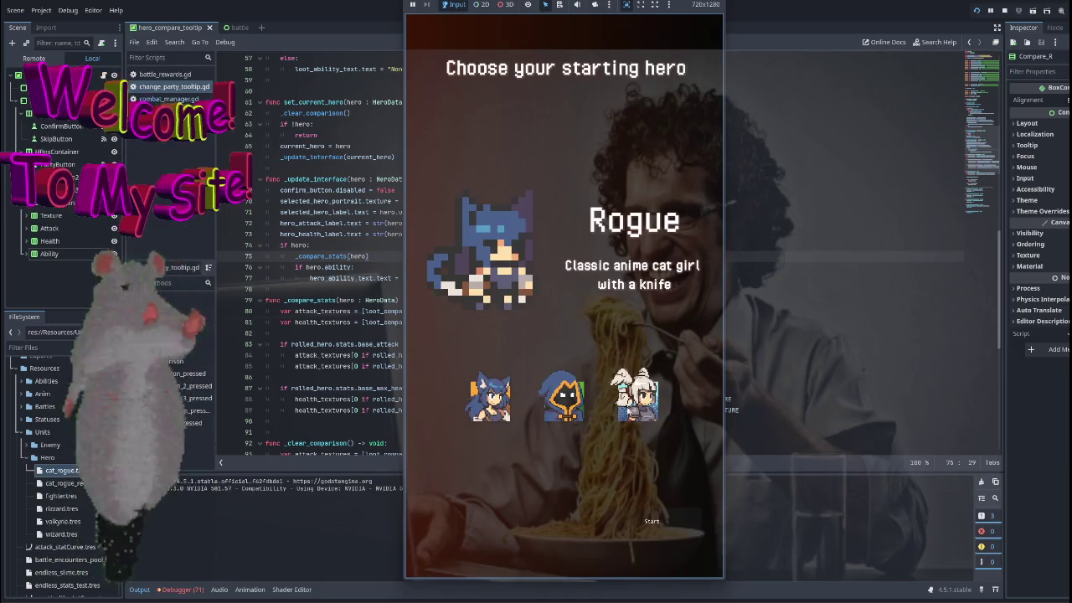
{"action": "left_click", "coordinate": [629, 484]}
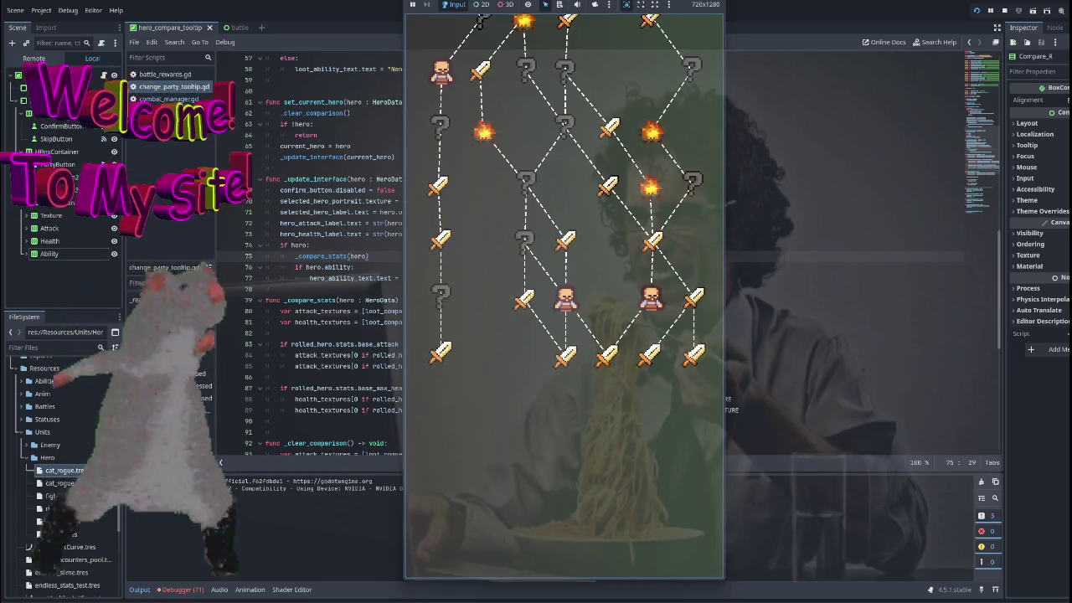
{"action": "left_click", "coordinate": [651, 356]}
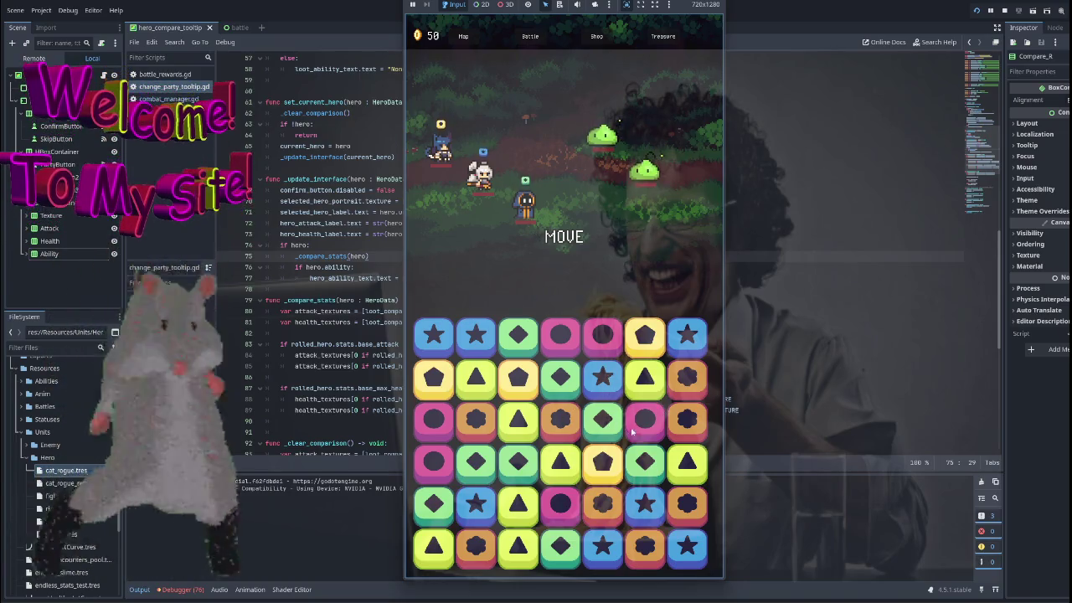
{"action": "left_click_drag", "start_coordinate": [556, 461], "coordinate": [519, 468]}
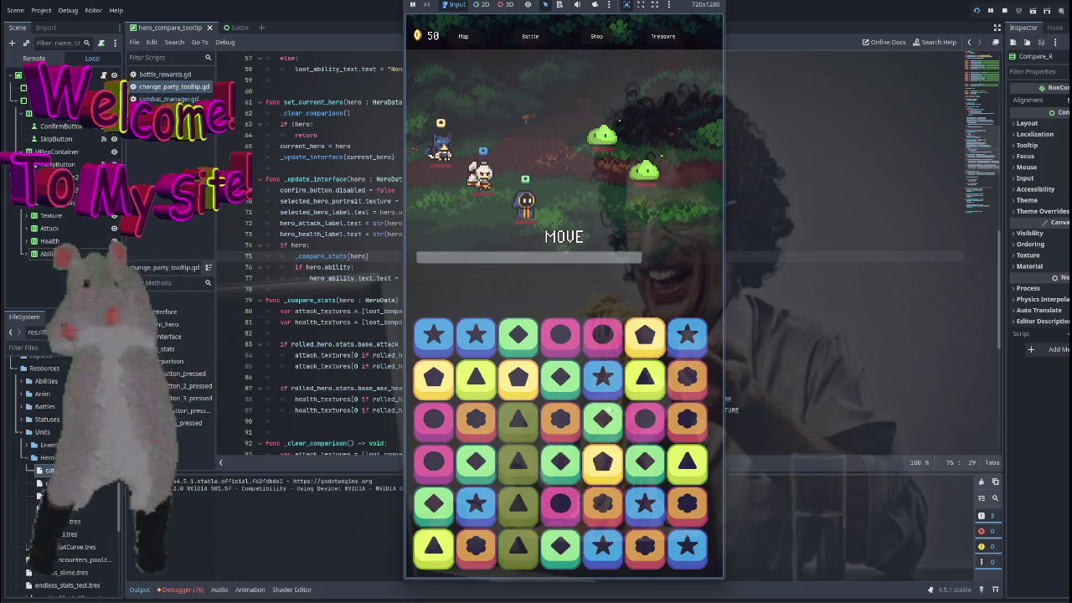
{"action": "left_click_drag", "start_coordinate": [600, 460], "coordinate": [601, 418]}
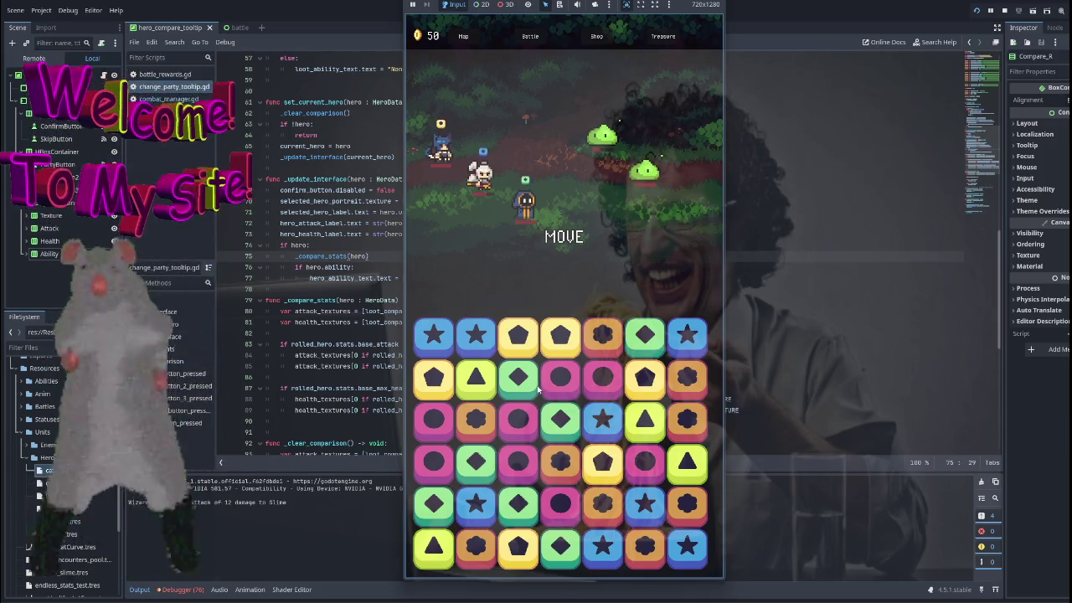
{"action": "mouse_move", "coordinate": [538, 389]}
{"action": "left_mouse_down"}
{"action": "mouse_move", "coordinate": [519, 419]}
{"action": "mouse_move", "coordinate": [624, 425]}
{"action": "mouse_move", "coordinate": [560, 468]}
{"action": "mouse_move", "coordinate": [560, 535]}
{"action": "mouse_move", "coordinate": [658, 381]}
{"action": "mouse_move", "coordinate": [603, 545]}
{"action": "mouse_move", "coordinate": [687, 536]}
{"action": "mouse_move", "coordinate": [551, 524]}
{"action": "mouse_move", "coordinate": [476, 540]}
{"action": "mouse_move", "coordinate": [452, 514]}
{"action": "mouse_move", "coordinate": [615, 380]}
{"action": "left_mouse_up"}
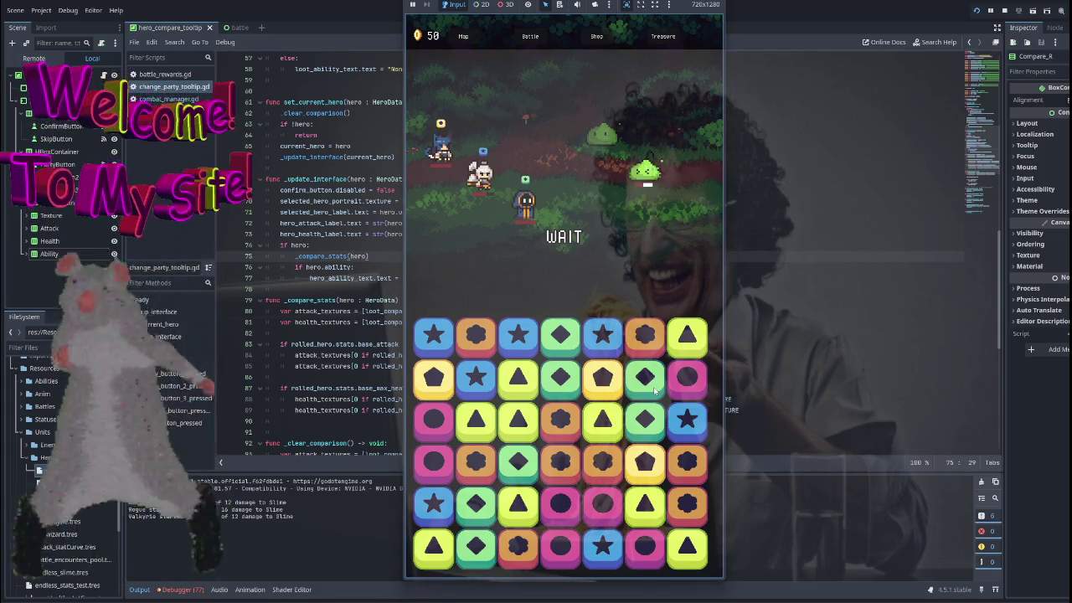
{"action": "left_click", "coordinate": [559, 259]}
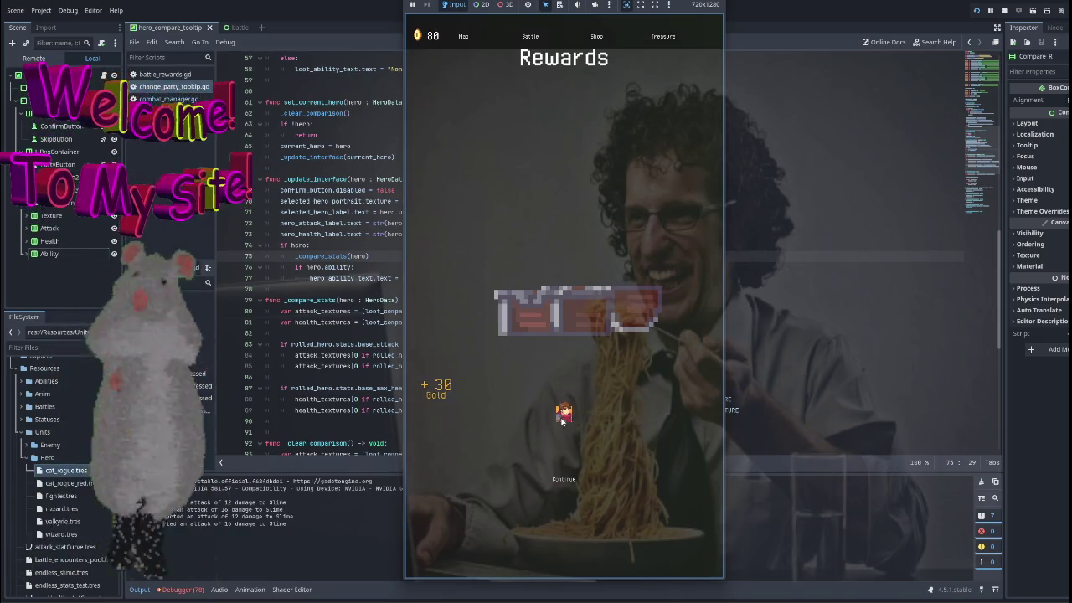
Compare Rogue, Valkyrie and Wizard against the Fighter, checking their ability text, then skip.
{"action": "left_click", "coordinate": [562, 418]}
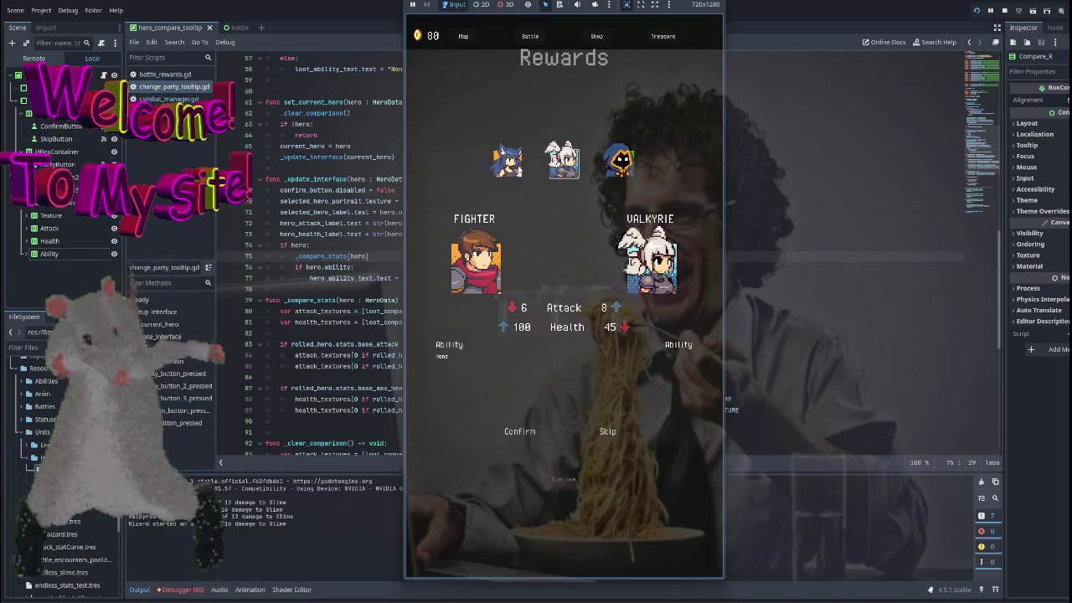
{"action": "left_click", "coordinate": [508, 162]}
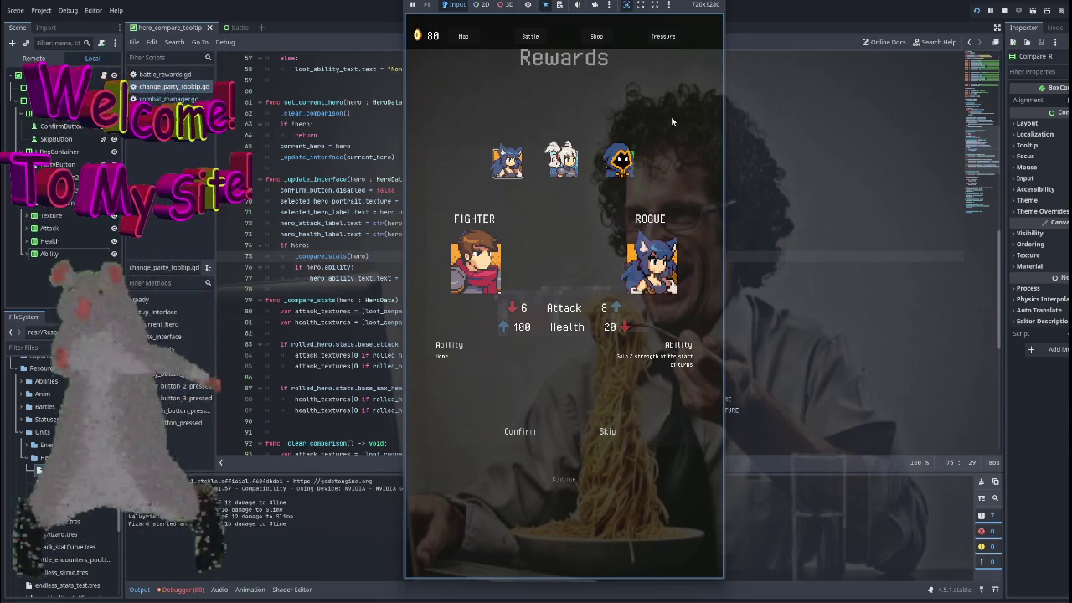
{"action": "left_click", "coordinate": [554, 169]}
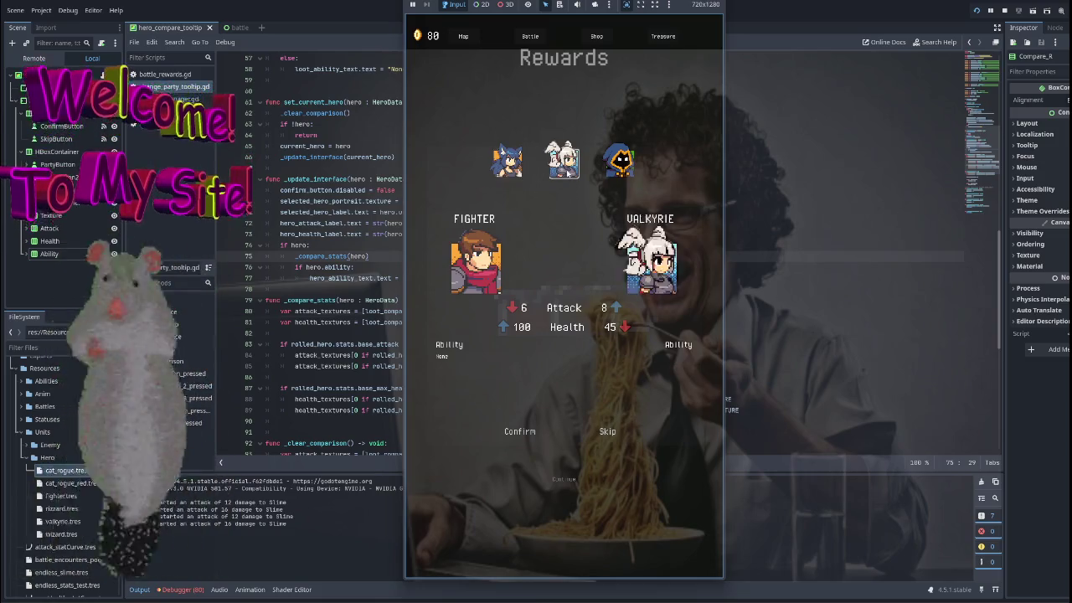
{"action": "left_click", "coordinate": [516, 169]}
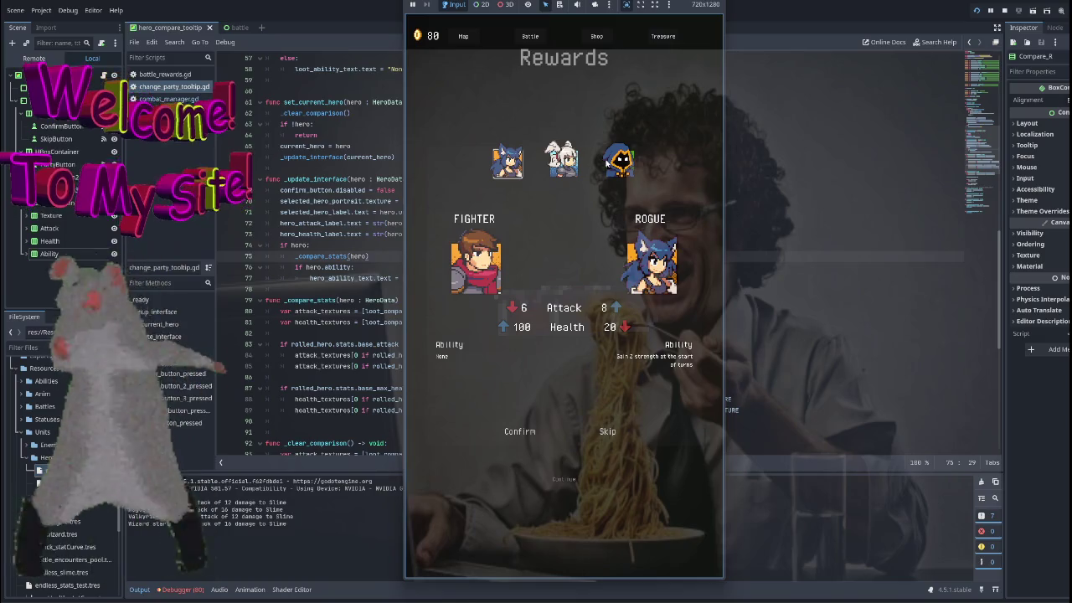
{"action": "left_click", "coordinate": [619, 162]}
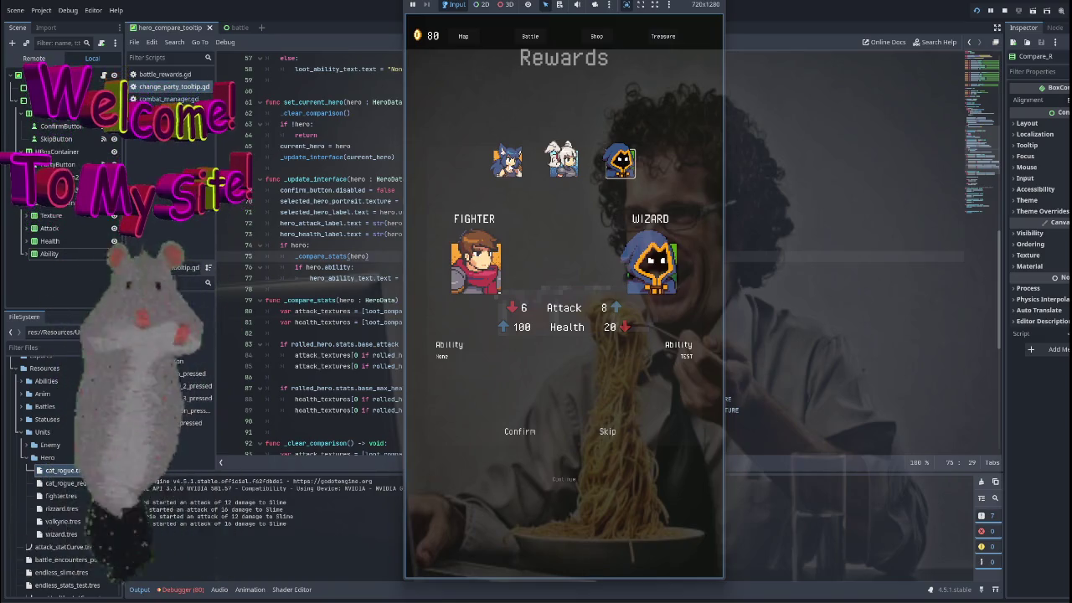
{"action": "left_click", "coordinate": [607, 431]}
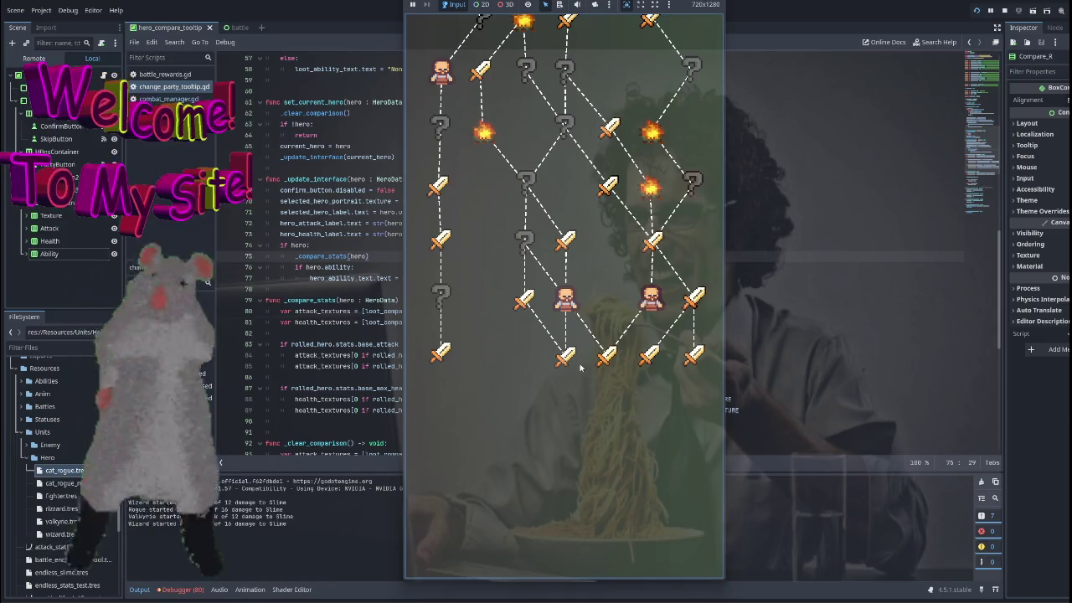
Enter the next battle and use the hero's ability, triggering the status_handler error.
{"action": "left_click", "coordinate": [693, 297]}
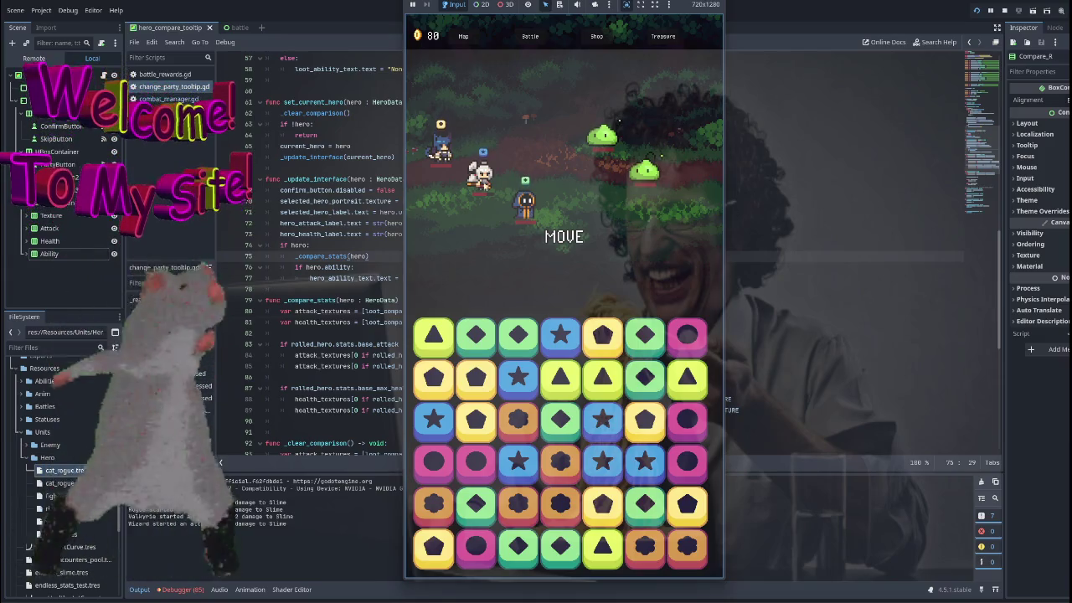
{"action": "left_click", "coordinate": [440, 146]}
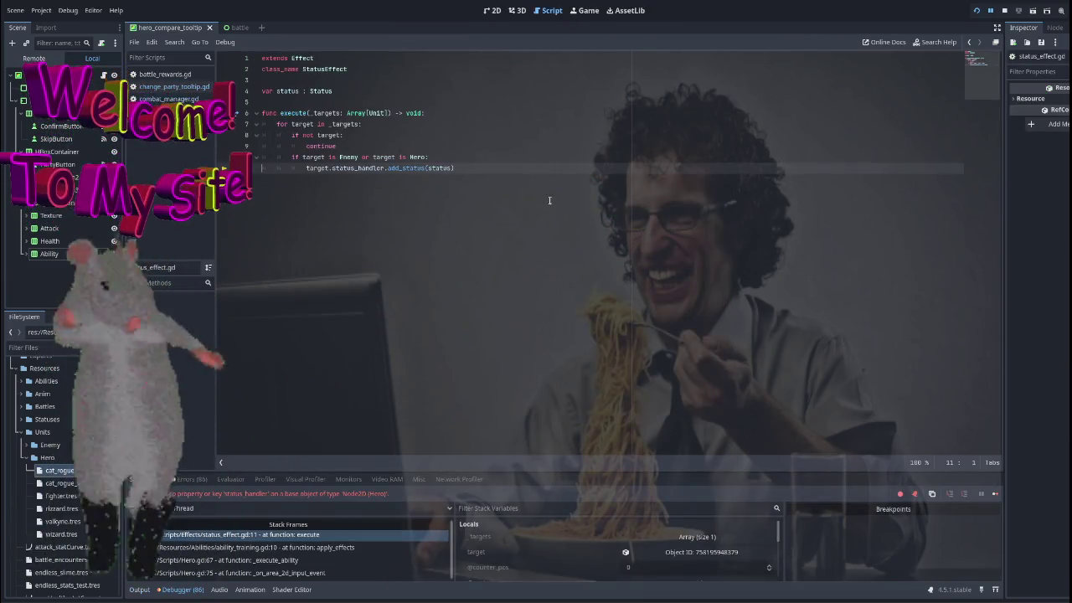
Select 'target' on line 11 and enlarge the debugger panel to show its variables.
{"action": "double_click", "coordinate": [317, 168]}
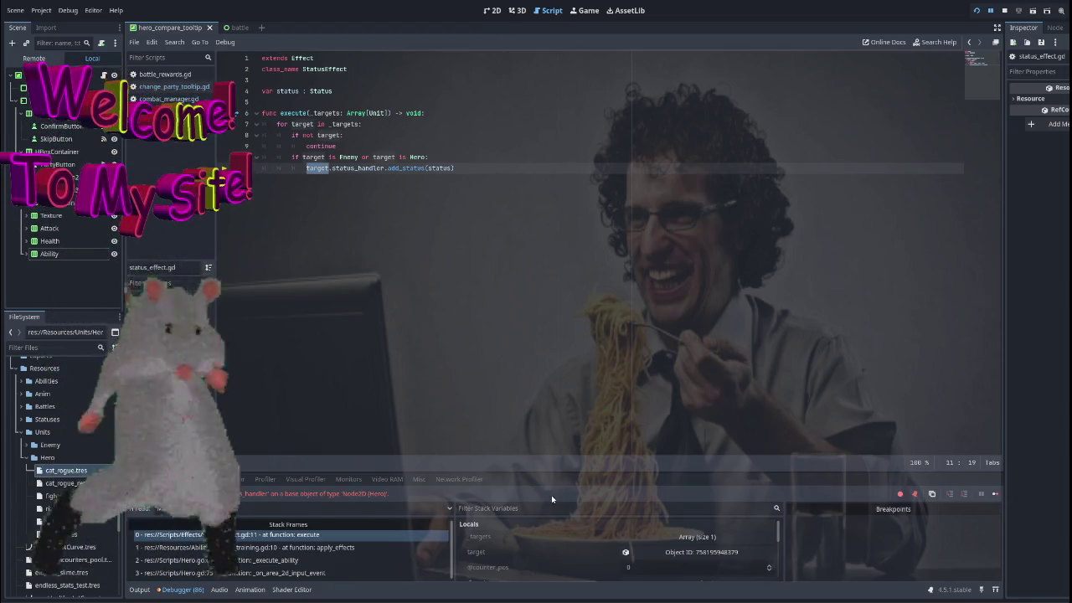
{"action": "left_click_drag", "start_coordinate": [567, 477], "coordinate": [567, 311]}
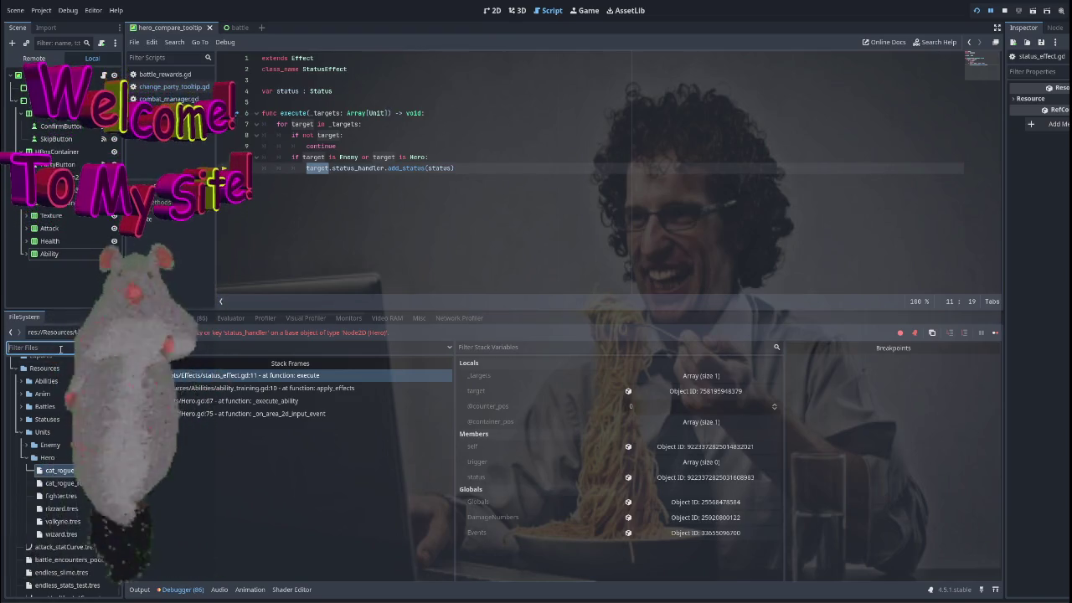
Filter the FileSystem for 'train' and open ability_training.gd.
{"action": "type", "text": "train"}
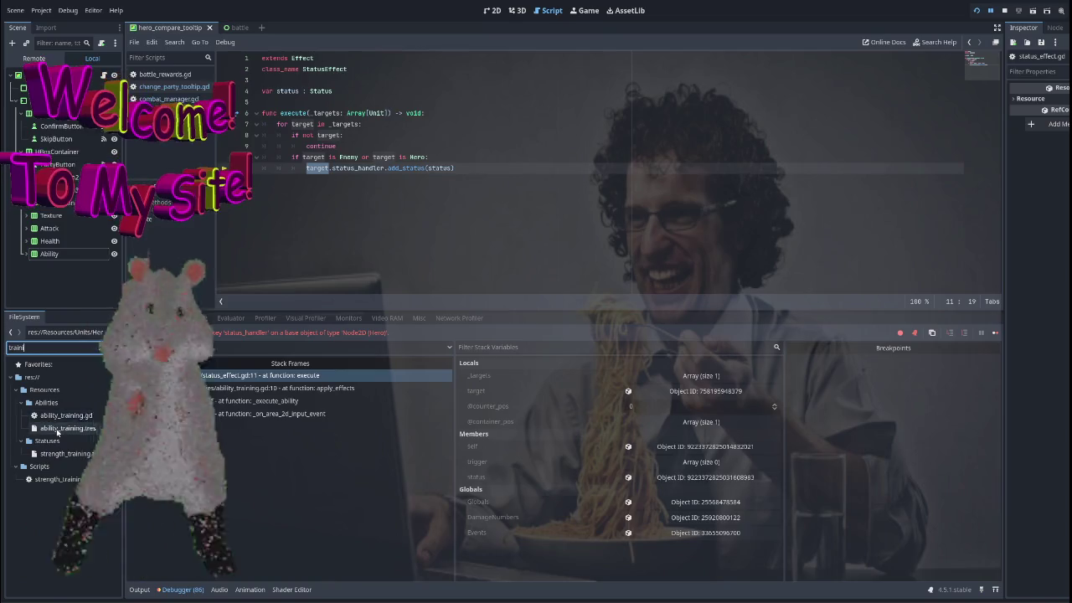
{"action": "left_click", "coordinate": [57, 428]}
{"action": "double_click", "coordinate": [69, 417]}
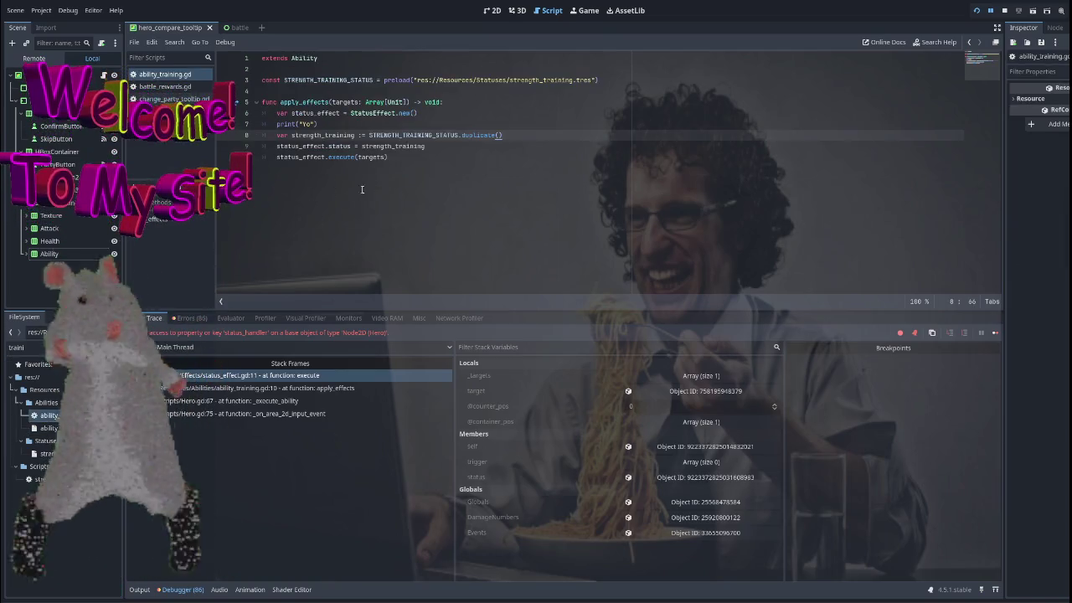
Review lines 6–10 of apply_effects, shrink the debugger, and inspect ability_training.tres.
{"action": "left_click", "coordinate": [397, 156]}
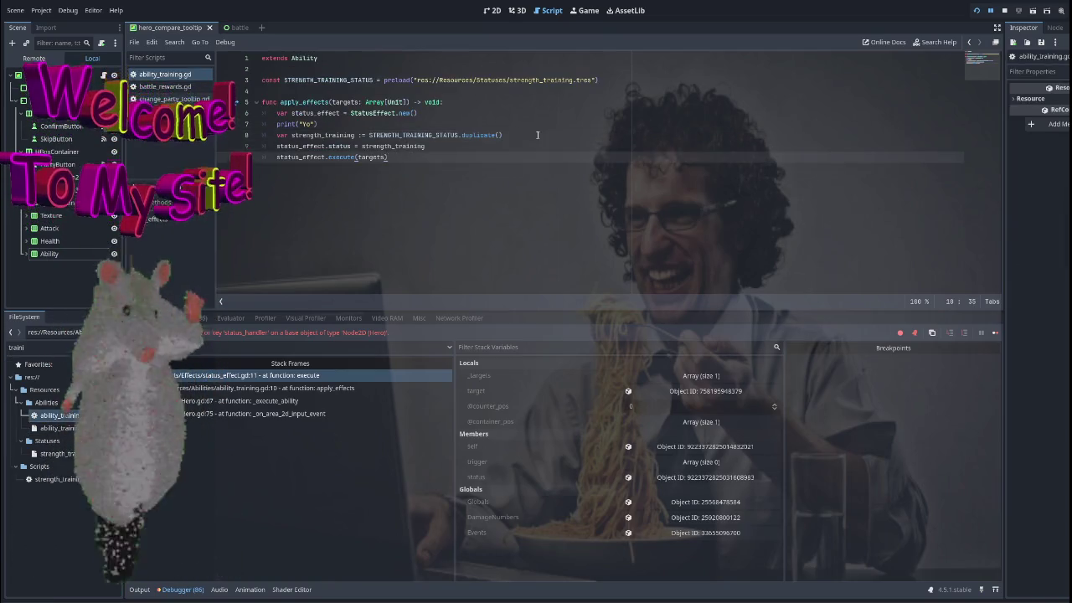
{"action": "double_click", "coordinate": [375, 156]}
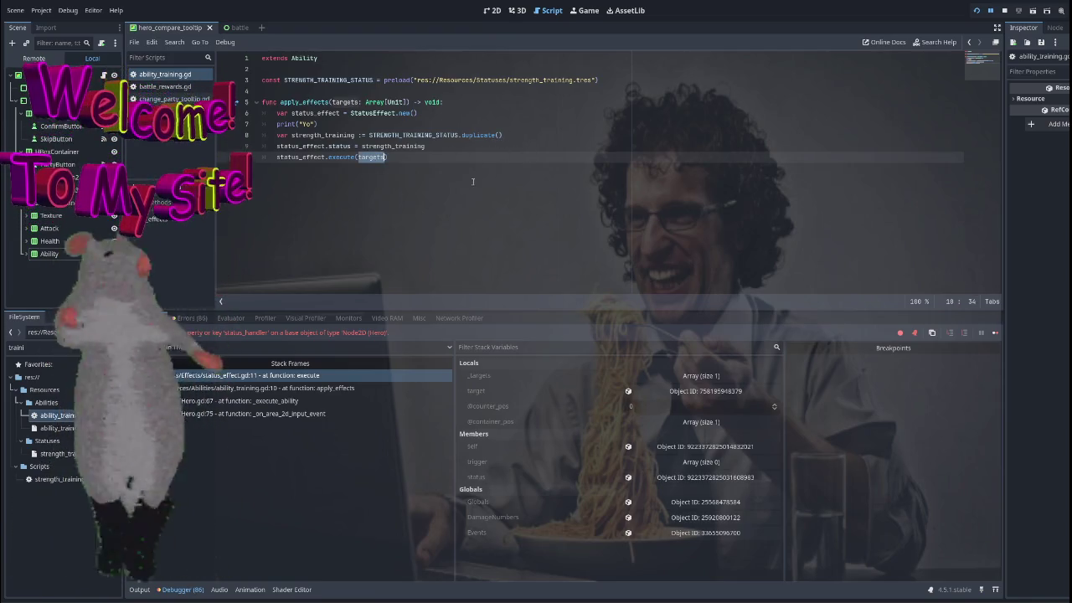
{"action": "left_click", "coordinate": [480, 134]}
{"action": "left_click", "coordinate": [479, 112]}
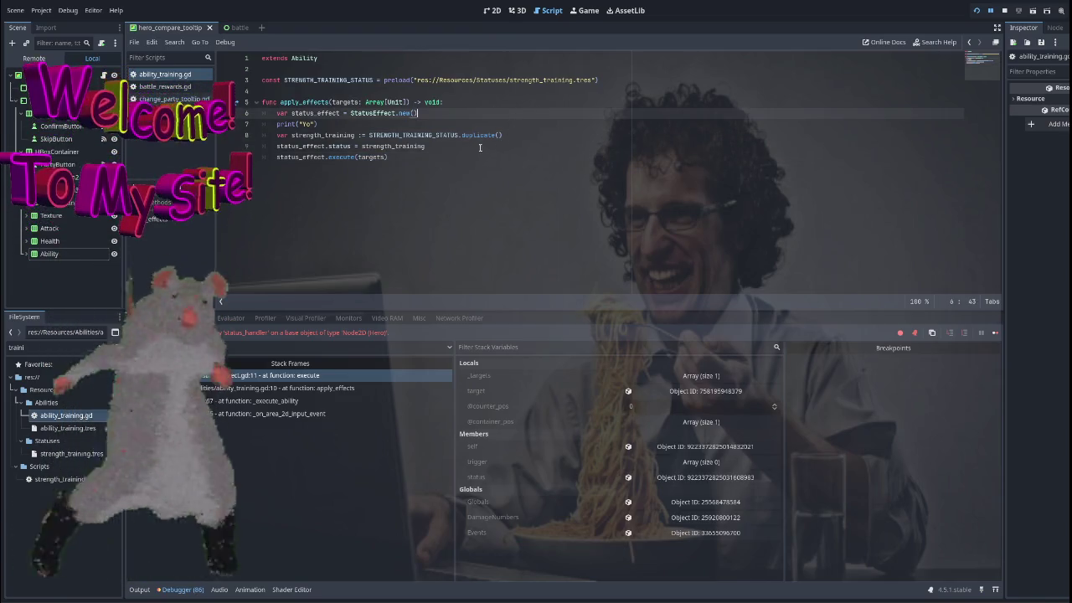
{"action": "left_click", "coordinate": [454, 149]}
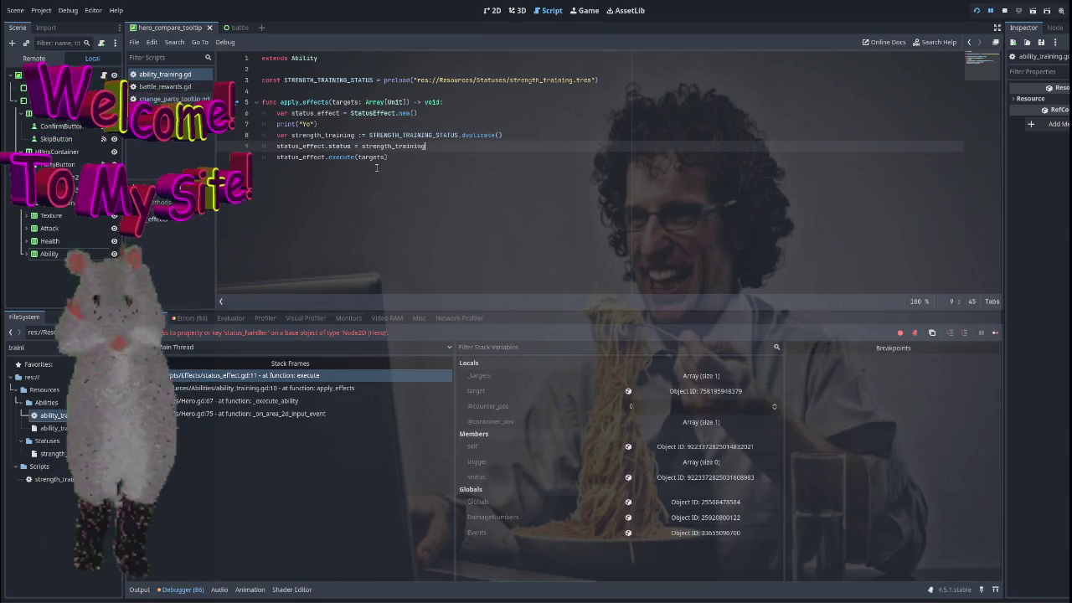
{"action": "left_click", "coordinate": [340, 157]}
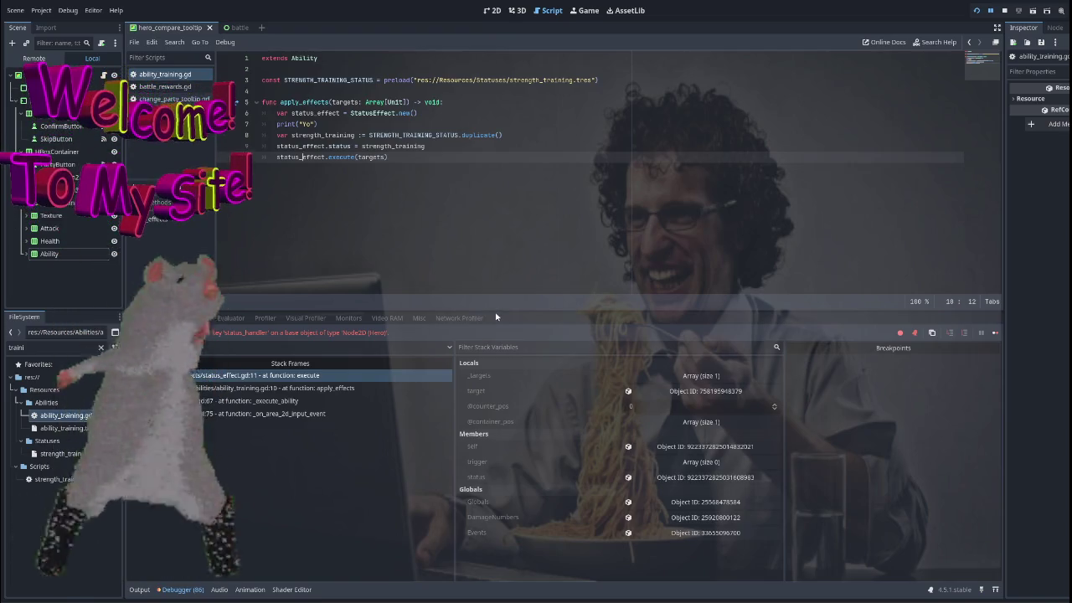
{"action": "left_click_drag", "start_coordinate": [501, 310], "coordinate": [526, 474]}
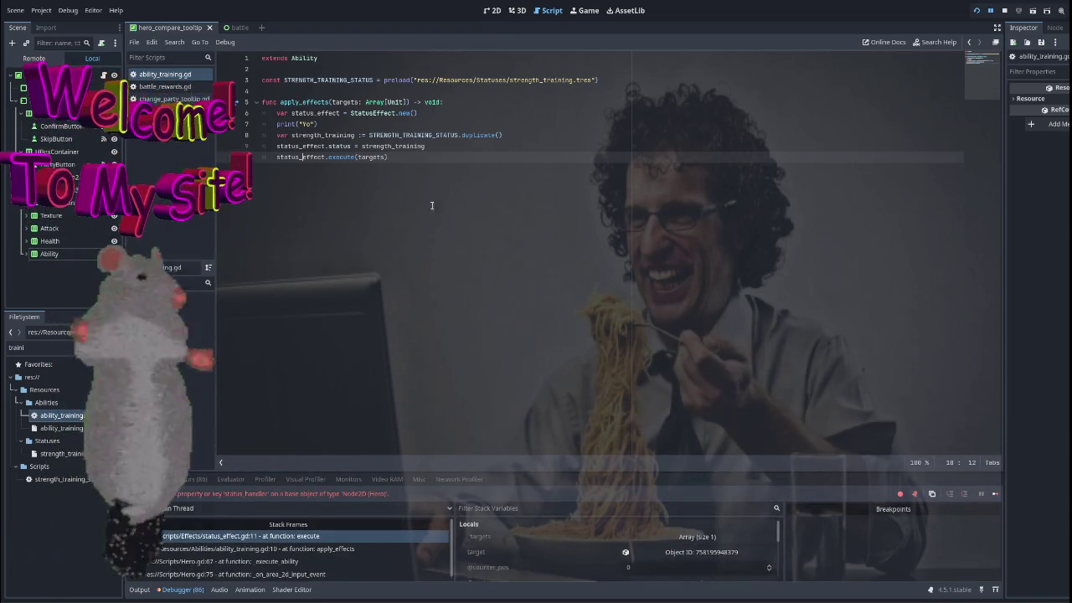
{"action": "left_click", "coordinate": [59, 428]}
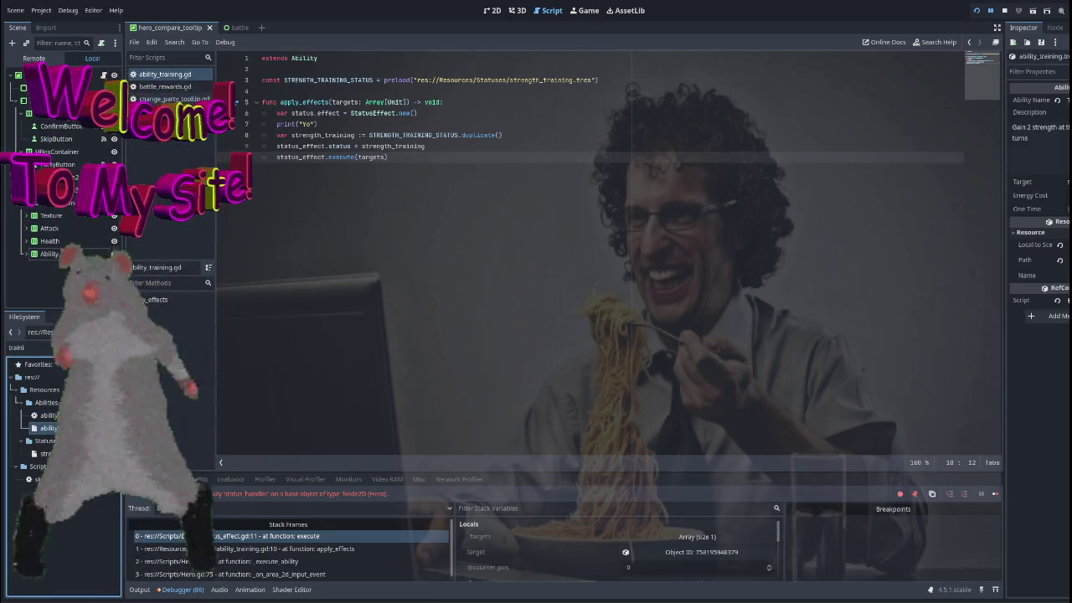
{"action": "mouse_move", "coordinate": [1059, 223]}
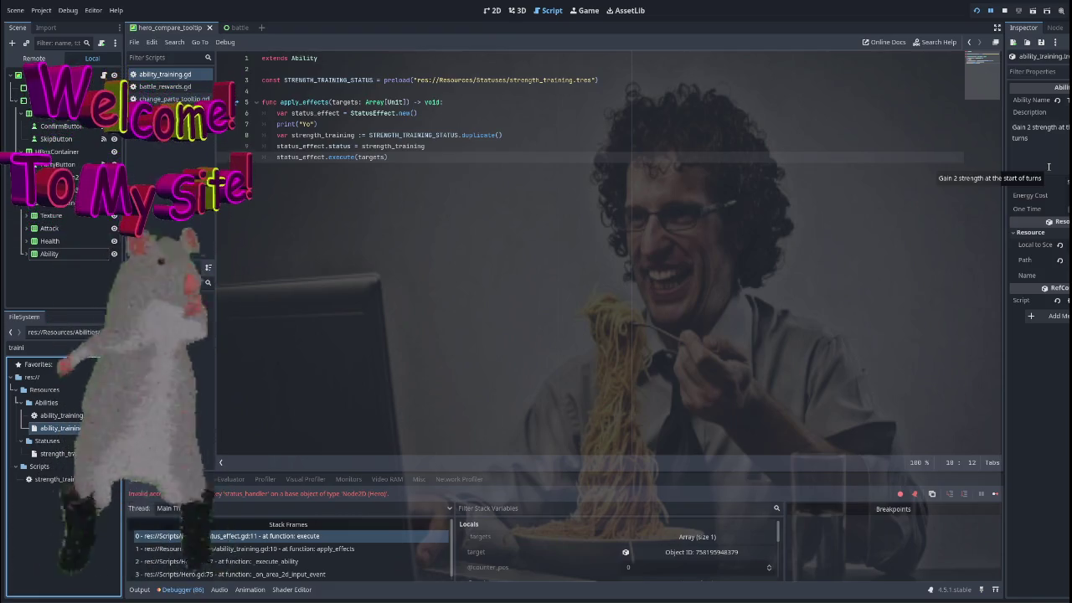
{"action": "left_click", "coordinate": [1032, 141]}
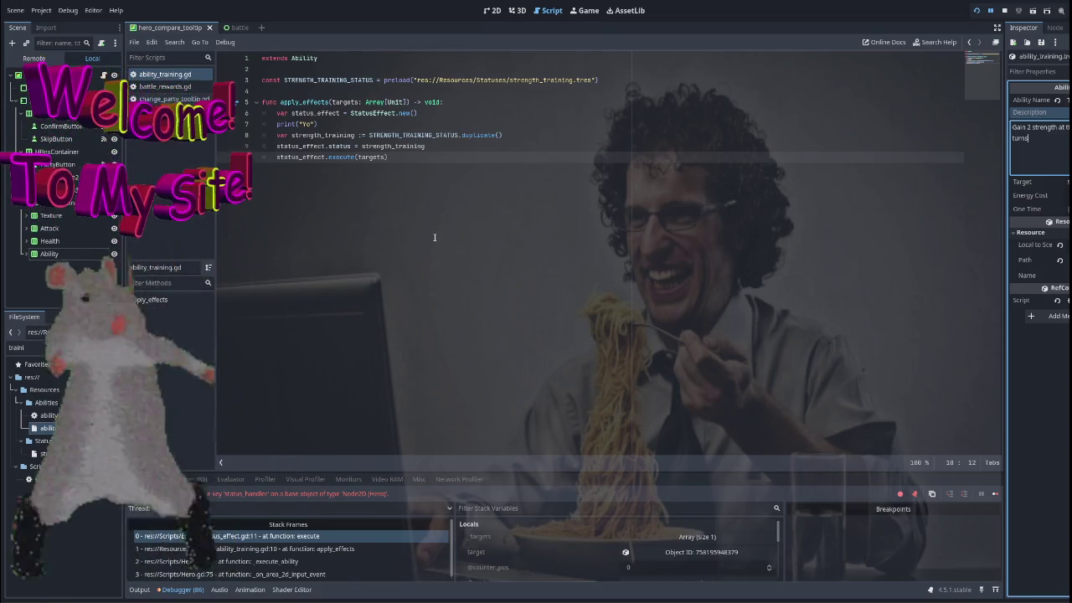
{"action": "left_click", "coordinate": [378, 114]}
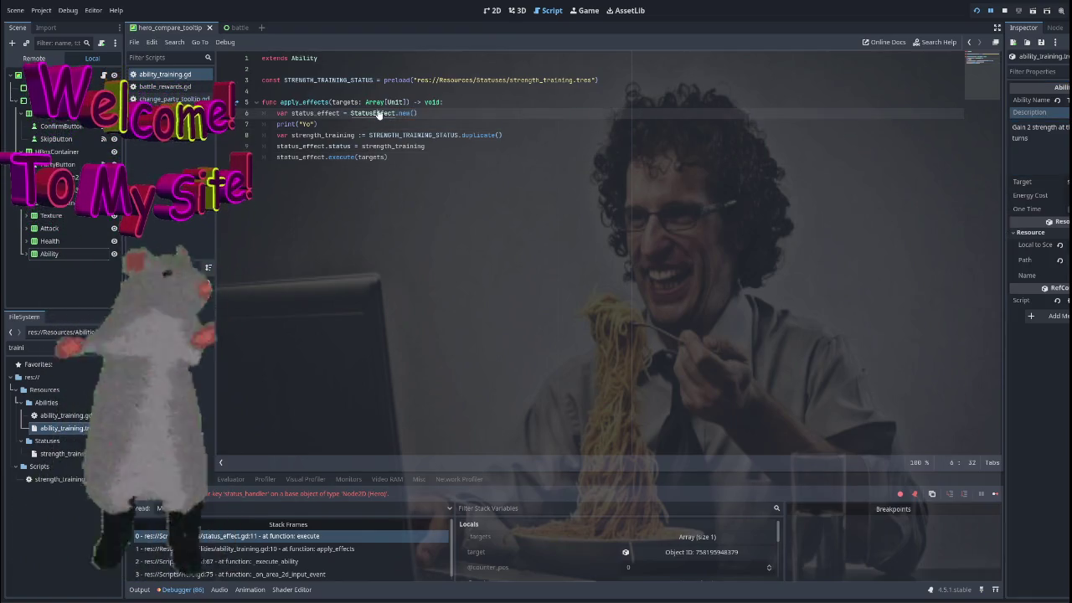
{"action": "left_click", "coordinate": [378, 114], "text": "ctrl"}
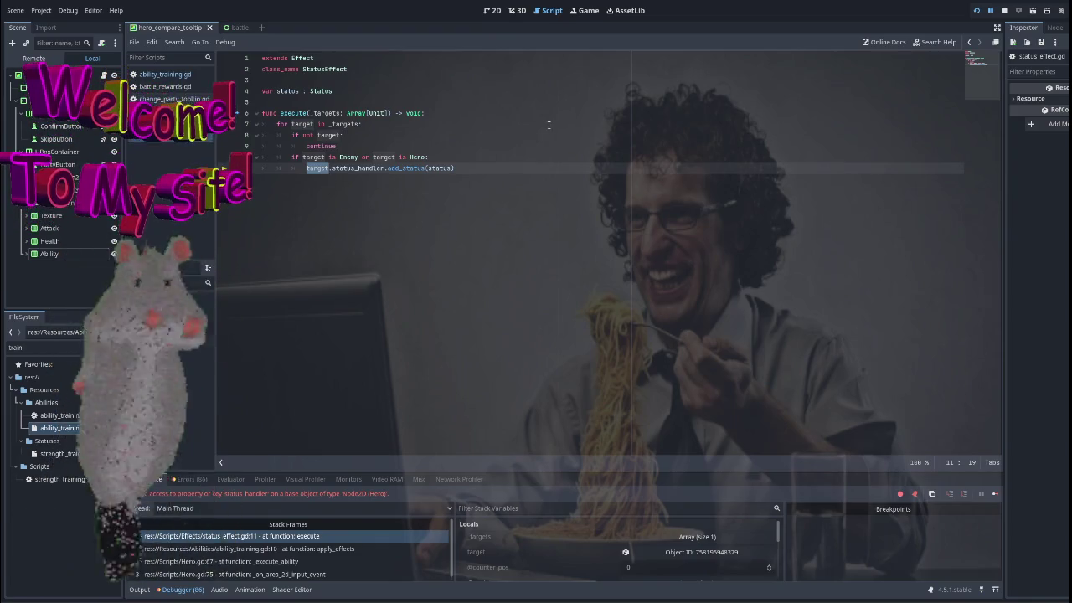
{"action": "key", "text": "alt+Left"}
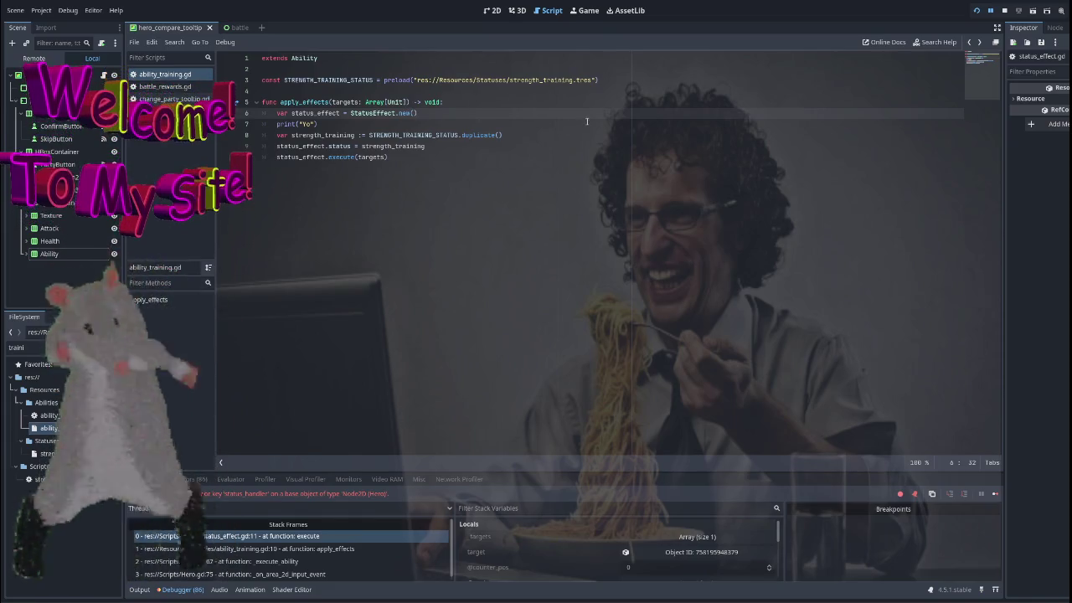
Examine strength_training and STRENGTH_TRAINING_STATUS identifiers on lines 8–9.
{"action": "double_click", "coordinate": [405, 135]}
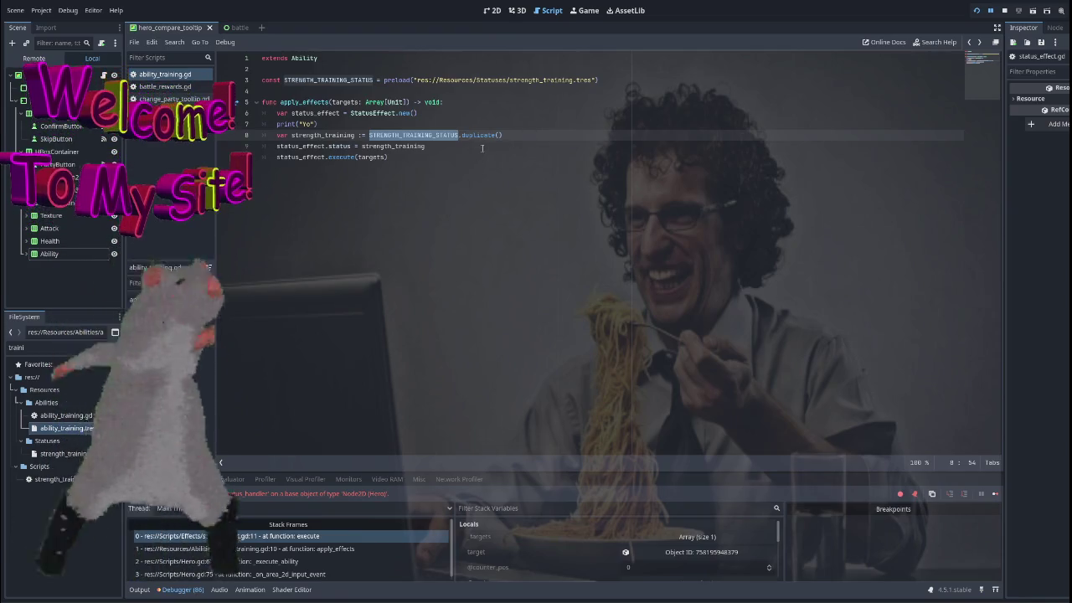
{"action": "double_click", "coordinate": [326, 135]}
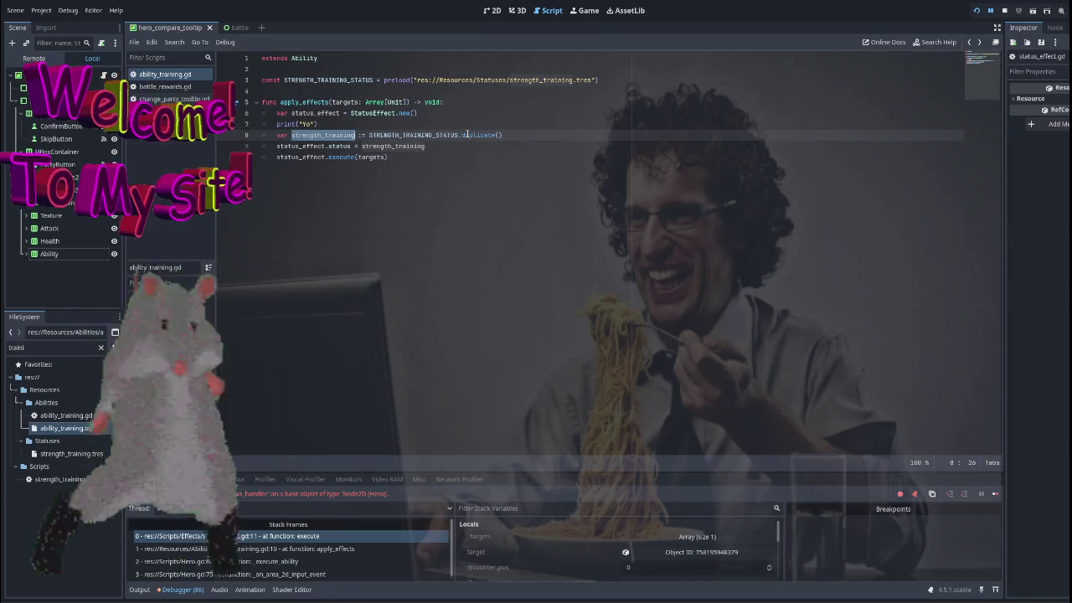
{"action": "double_click", "coordinate": [409, 135]}
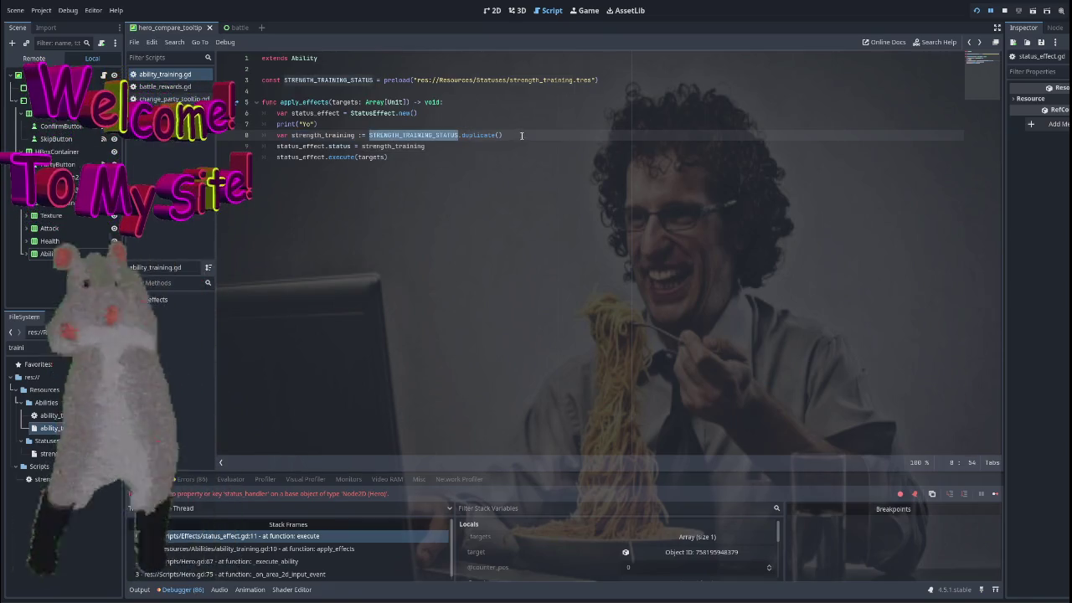
{"action": "double_click", "coordinate": [479, 135]}
{"action": "double_click", "coordinate": [382, 146]}
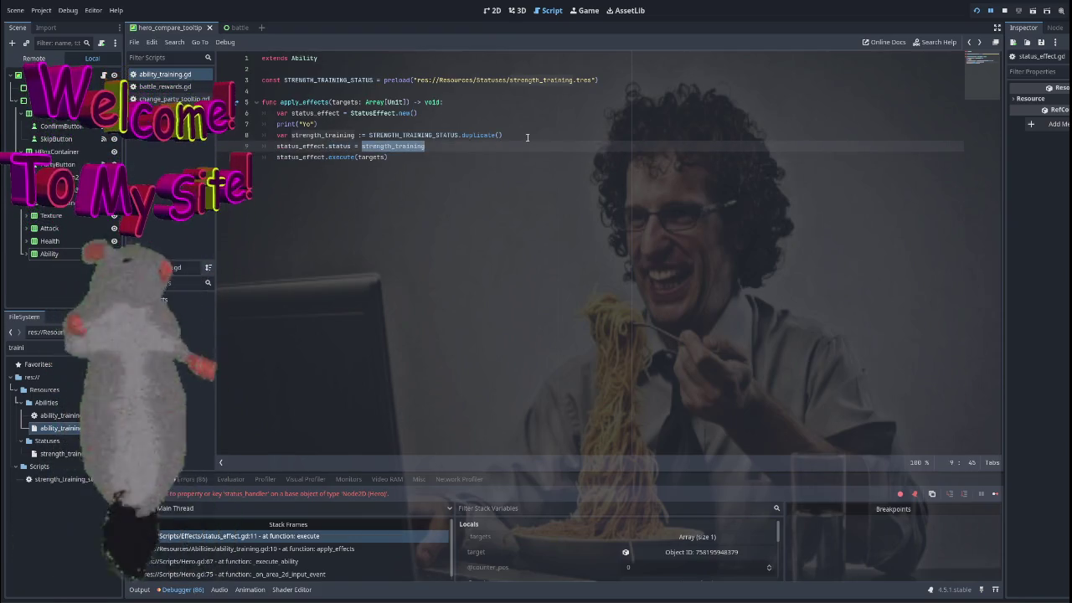
Retype the end of the execute(targets) call on line 10 and jump to base apply_effects.
{"action": "left_click", "coordinate": [344, 146]}
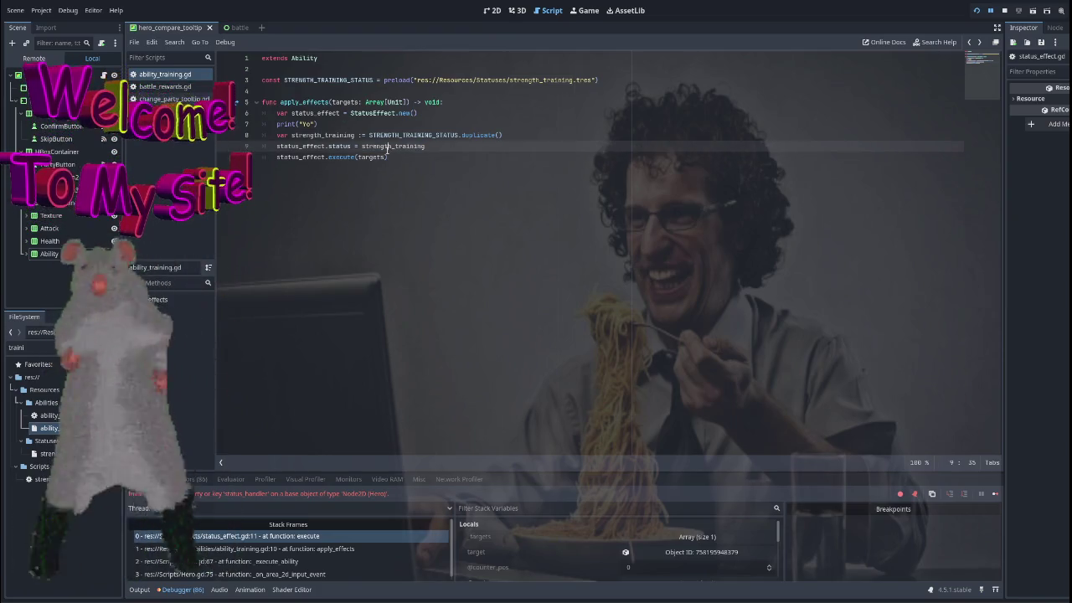
{"action": "left_click", "coordinate": [340, 157]}
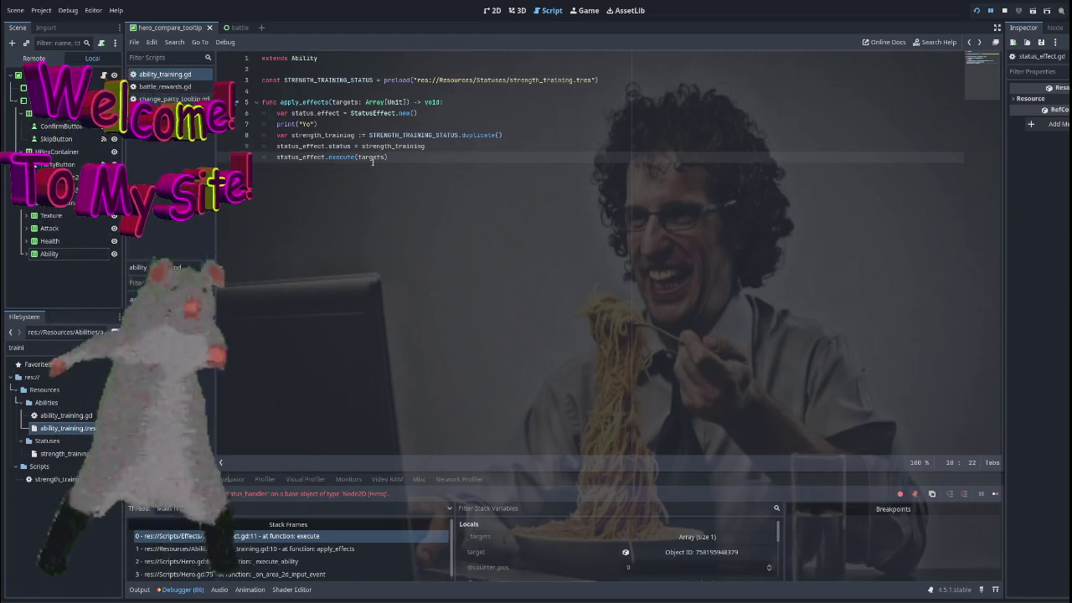
{"action": "type", "text": "ts)"}
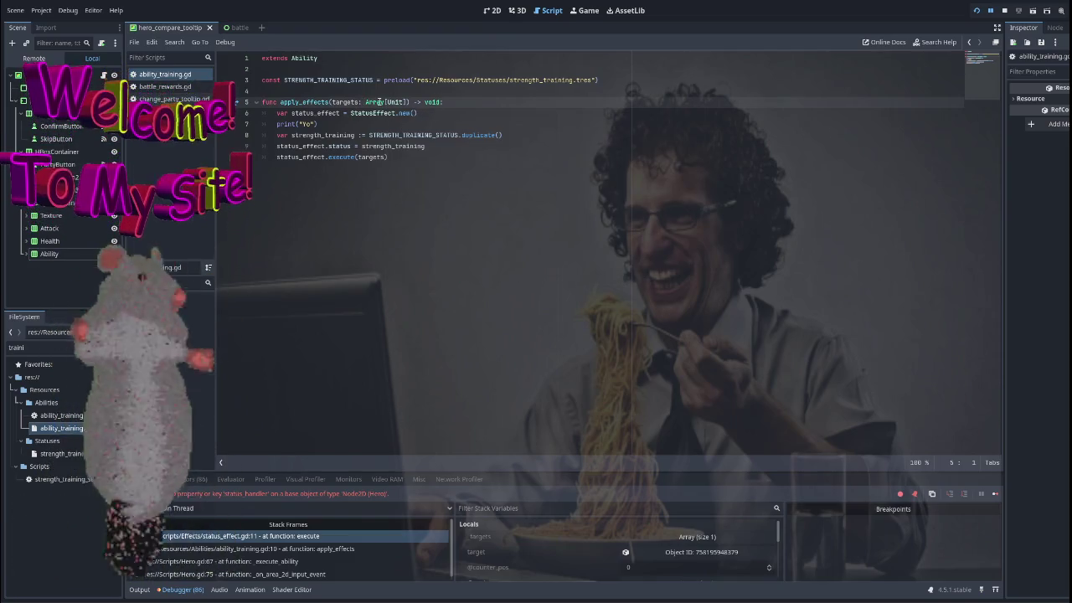
{"action": "left_click", "coordinate": [297, 103], "text": "ctrl"}
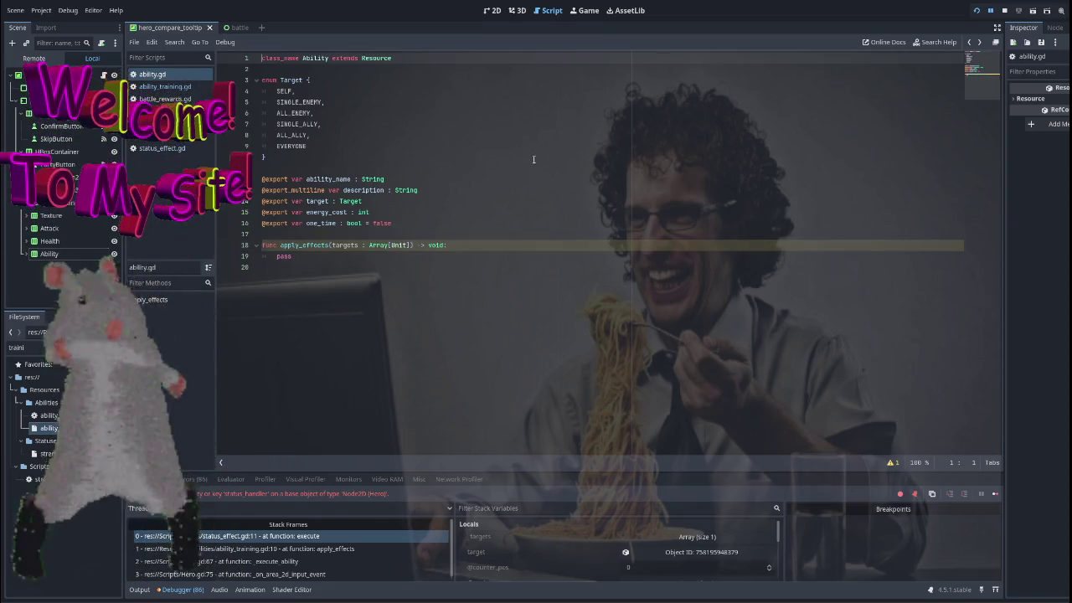
Return to ability_training.gd, check lines 10 and 5, clear the filter, and switch to status_effect.gd.
{"action": "key", "text": "ctrl+shift+period"}
{"action": "left_click", "coordinate": [403, 157]}
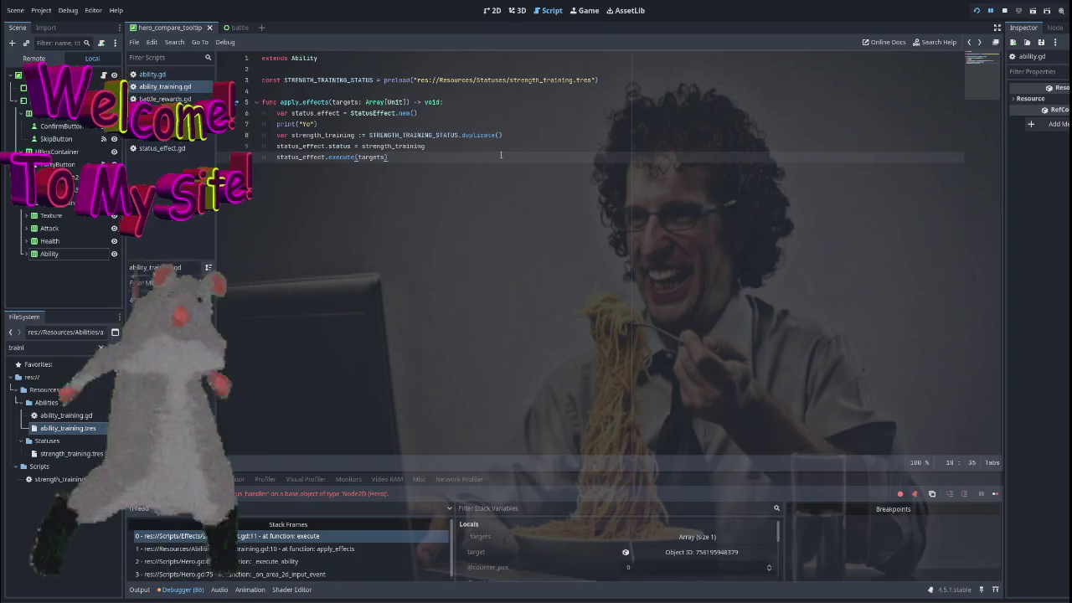
{"action": "left_click", "coordinate": [344, 102]}
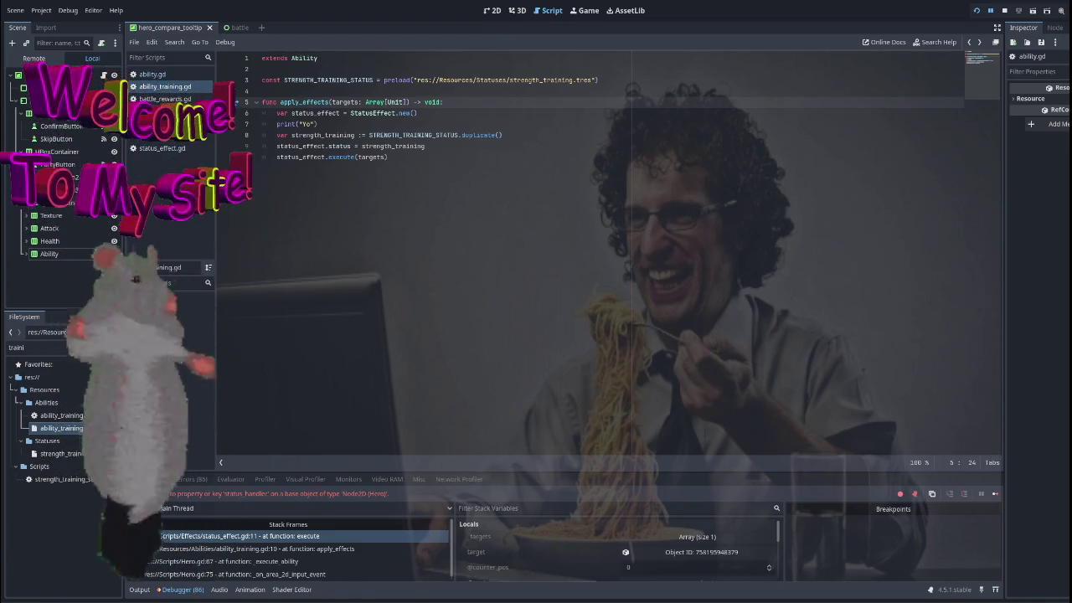
{"action": "left_click", "coordinate": [100, 346]}
{"action": "left_click", "coordinate": [161, 148]}
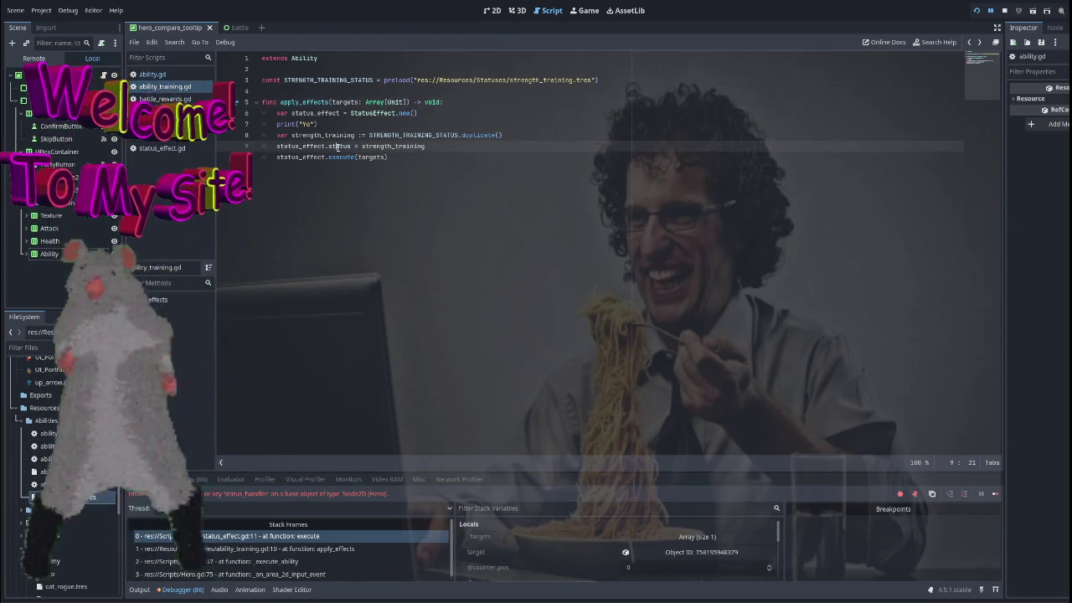
{"action": "left_click", "coordinate": [307, 91]}
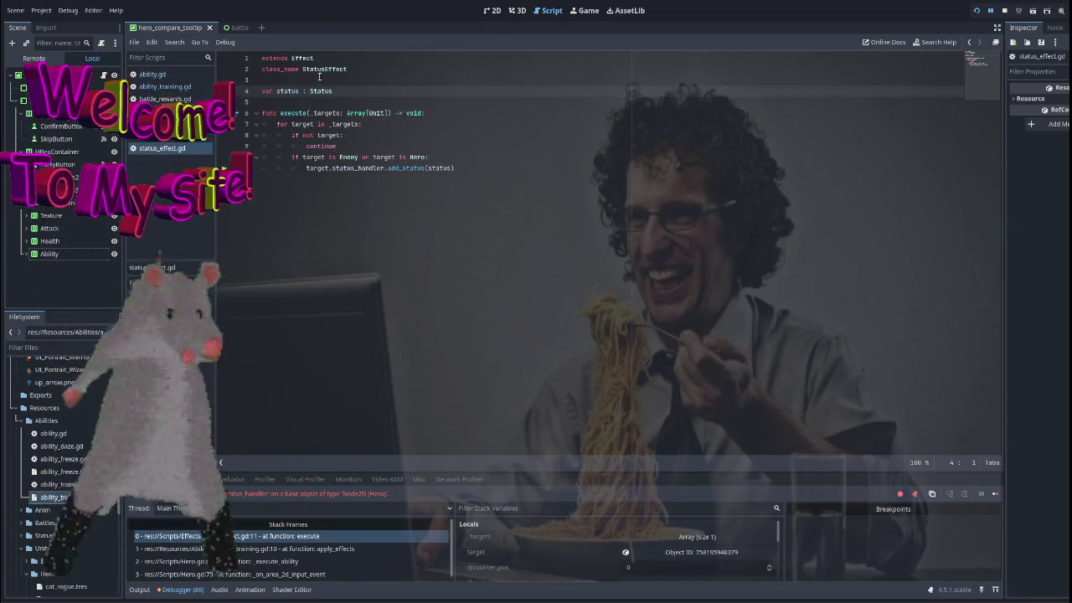
{"action": "left_click", "coordinate": [294, 59]}
{"action": "left_click", "coordinate": [294, 58], "text": "ctrl"}
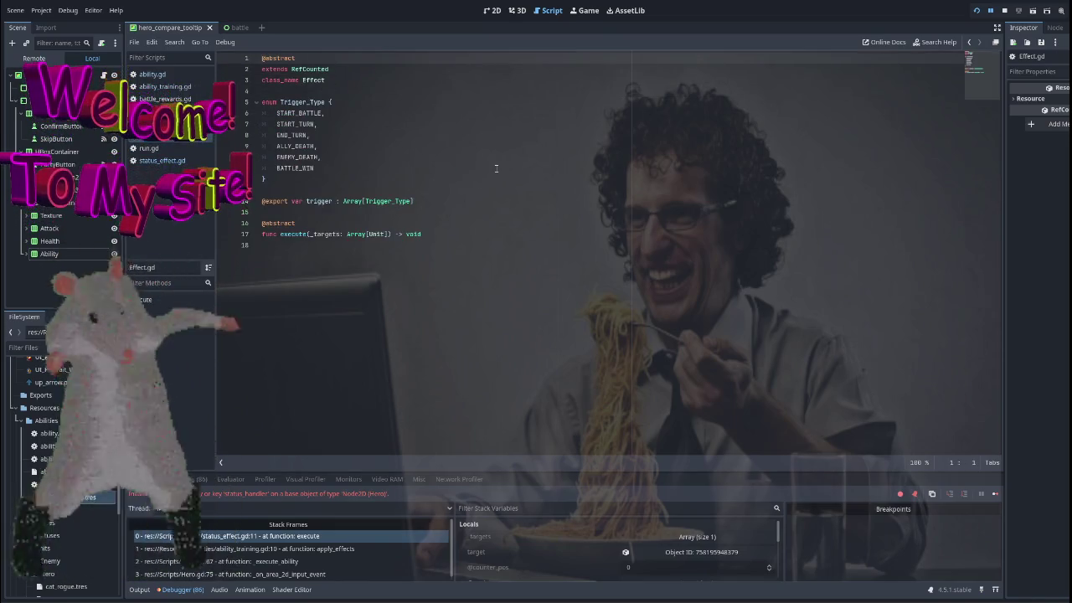
{"action": "key", "text": "alt+Left"}
{"action": "key", "text": "alt+Left"}
{"action": "key", "text": "alt+Right"}
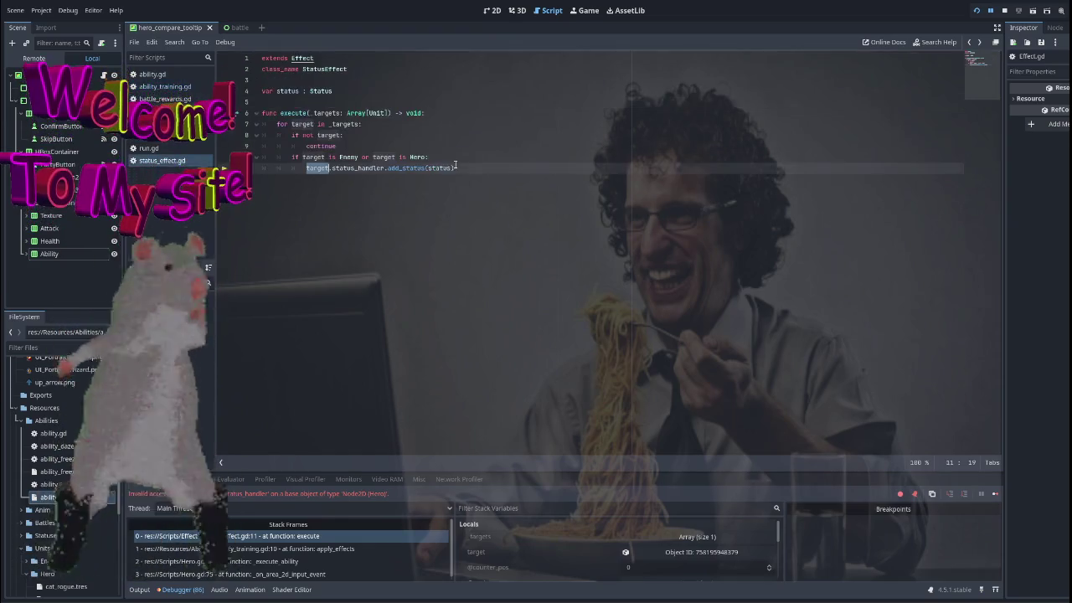
{"action": "key", "text": "alt+Left"}
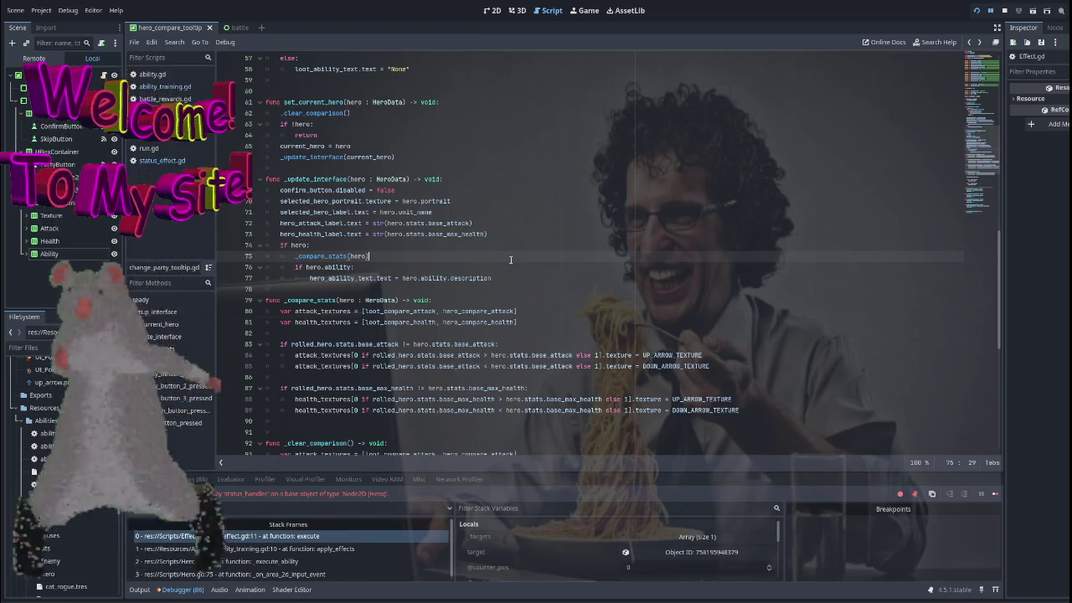
{"action": "scroll", "coordinate": [503, 259], "scroll_direction": "down", "scroll_amount": 4}
{"action": "scroll", "coordinate": [514, 258], "scroll_direction": "up", "scroll_amount": 4}
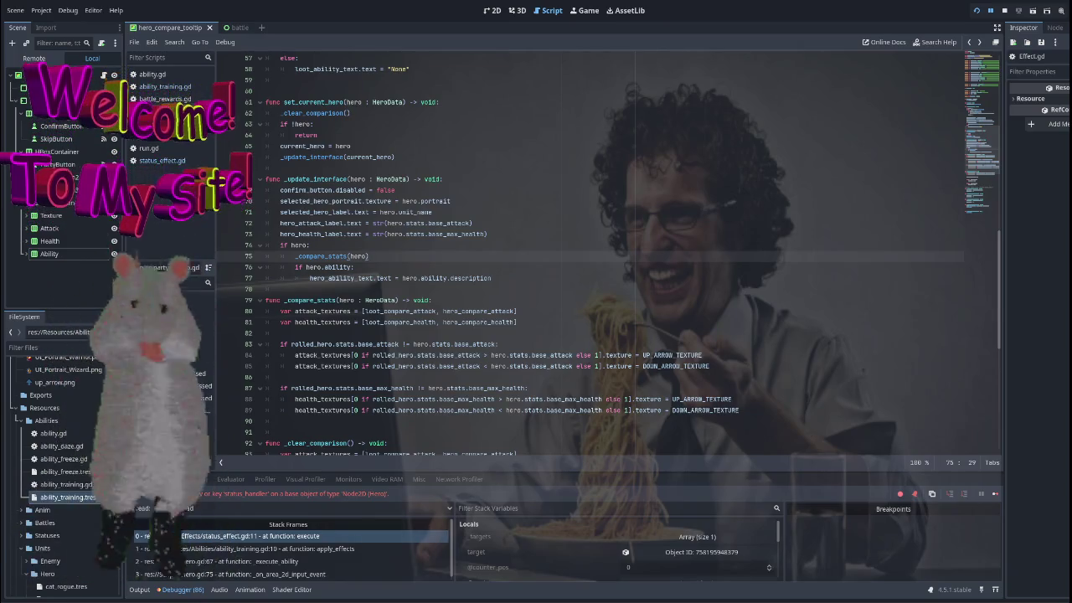
{"action": "key", "text": "alt+Right"}
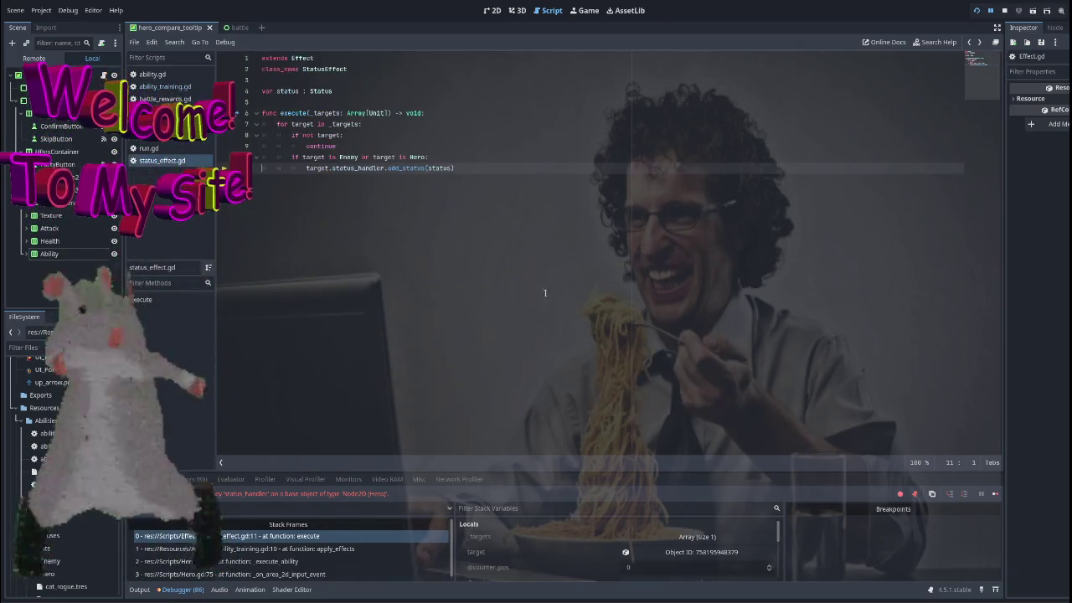
{"action": "left_click", "coordinate": [490, 168]}
{"action": "left_click_drag", "start_coordinate": [295, 155], "coordinate": [429, 156]}
{"action": "left_click", "coordinate": [440, 152]}
{"action": "left_click", "coordinate": [371, 145]}
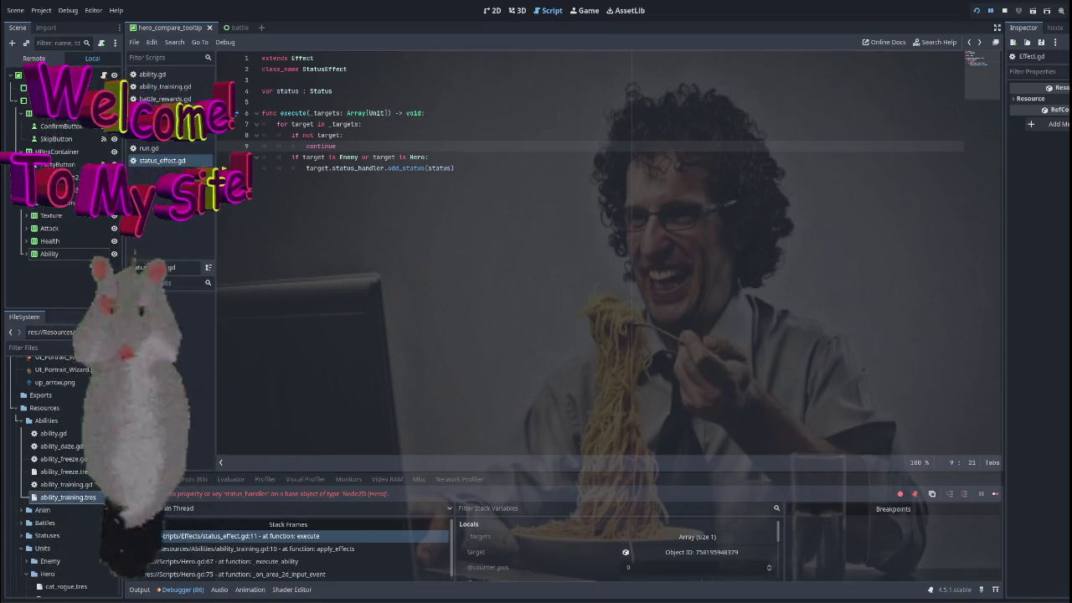
{"action": "left_click", "coordinate": [492, 10]}
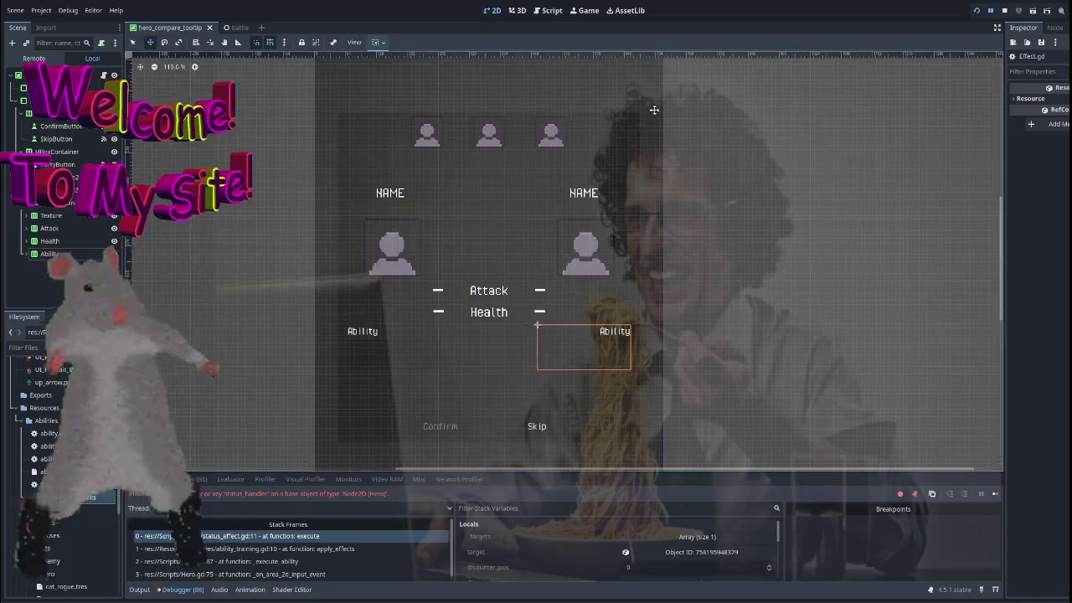
Close the hero comparison tooltip scene, then open and close hero_ui.tscn via filter 'h'.
{"action": "middle_click", "coordinate": [179, 31]}
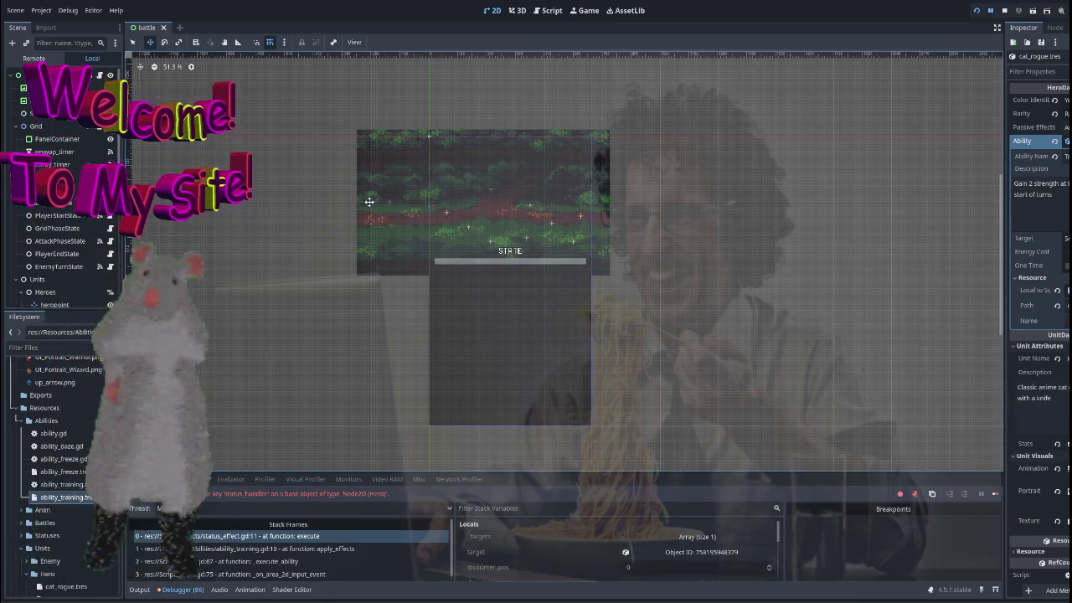
{"action": "left_click", "coordinate": [50, 347]}
{"action": "type", "text": "hero"}
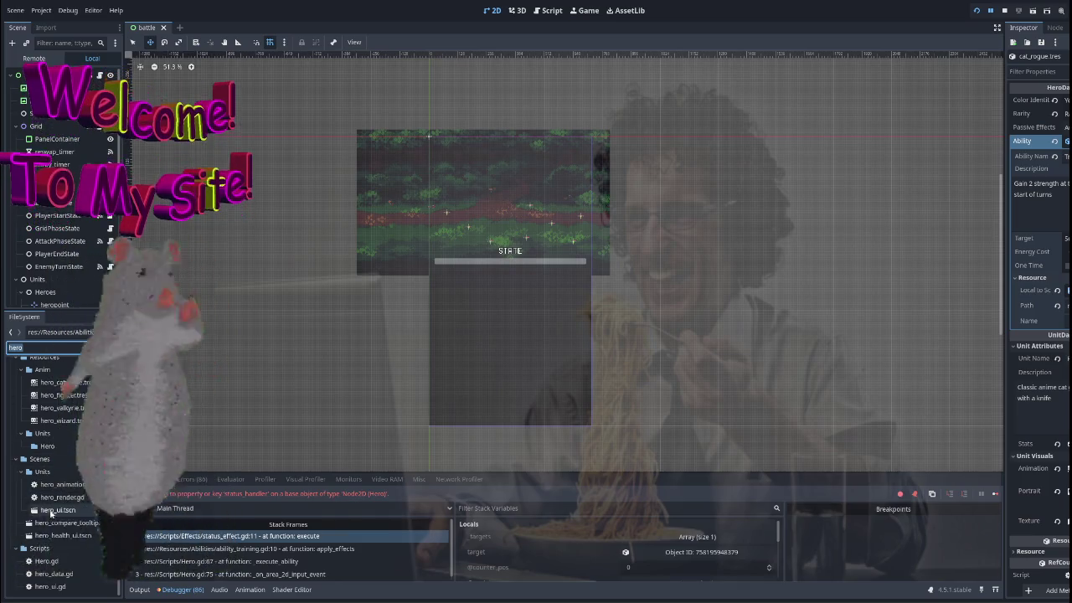
{"action": "double_click", "coordinate": [57, 509]}
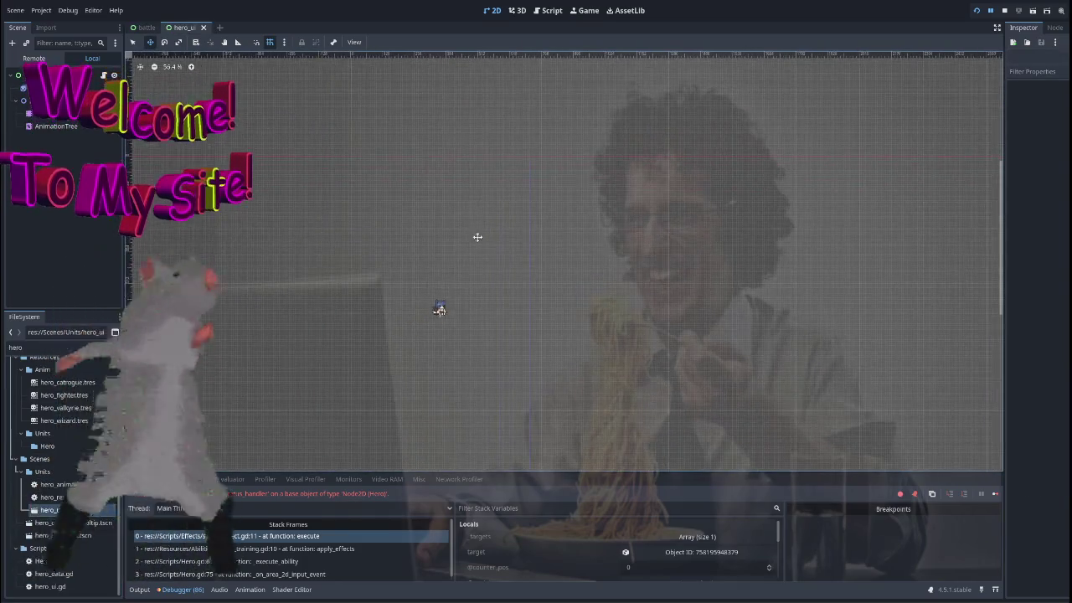
{"action": "key", "text": "ctrl+shift+w"}
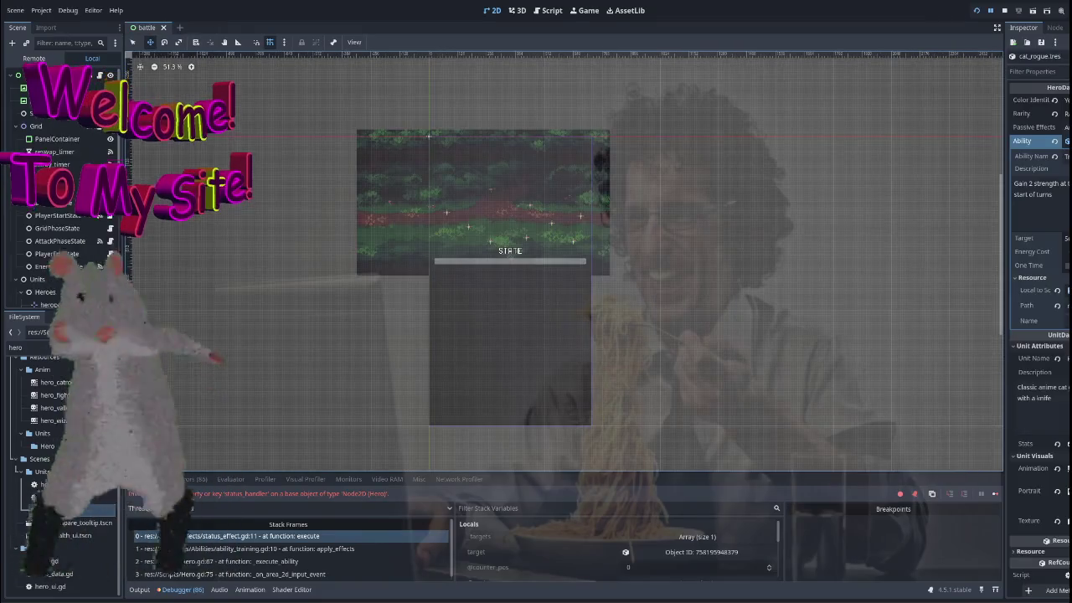
Filter the FileSystem for 'unit', open unit.tscn to inspect it, then close it.
{"action": "double_click", "coordinate": [46, 347]}
{"action": "type", "text": "unit"}
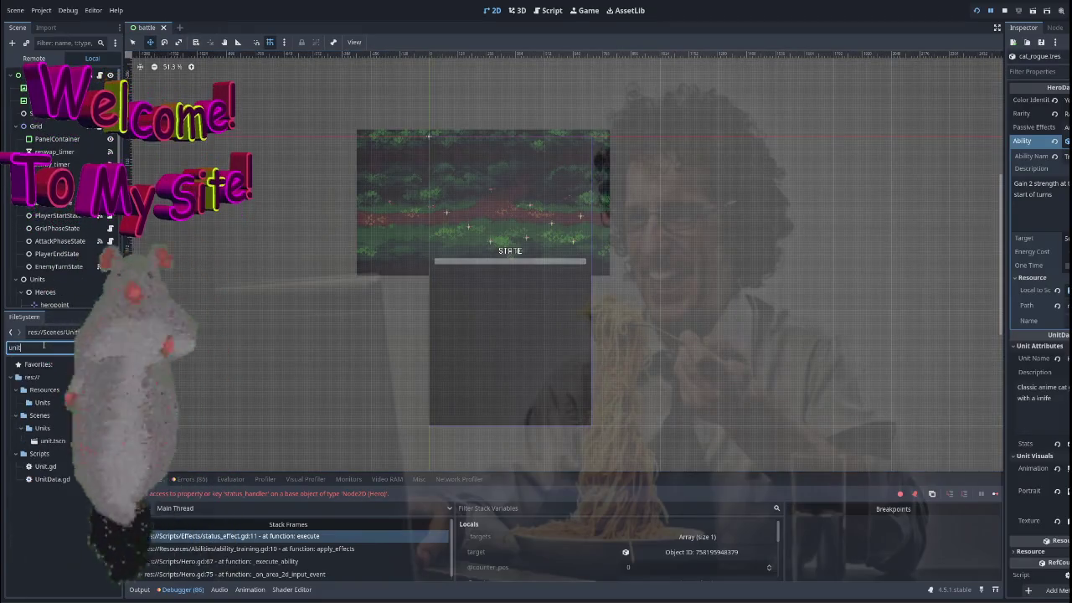
{"action": "double_click", "coordinate": [49, 440]}
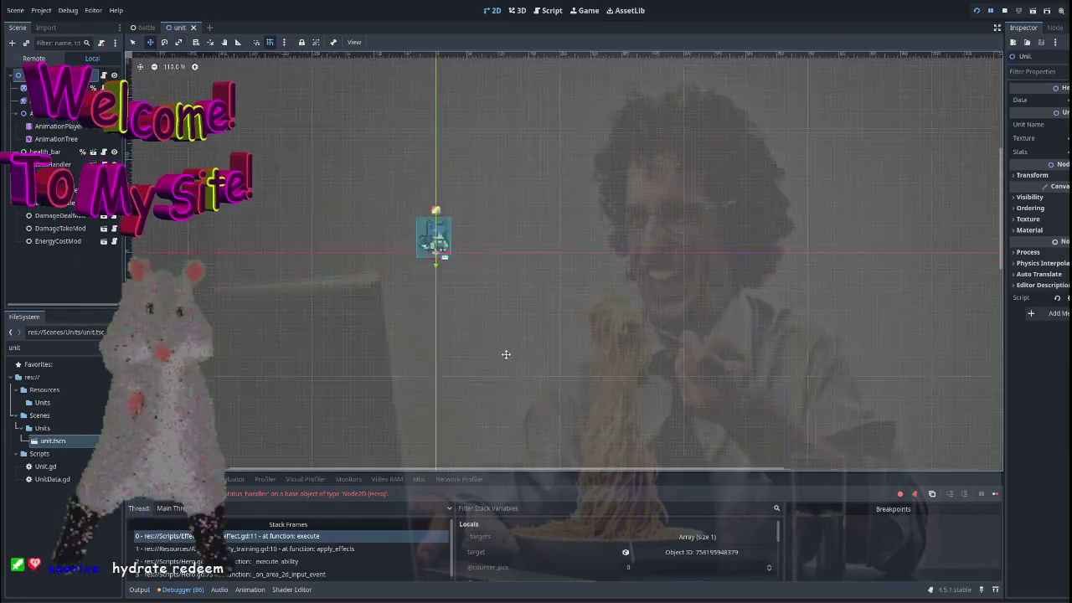
{"action": "scroll", "coordinate": [440, 285], "scroll_direction": "up", "scroll_amount": 5}
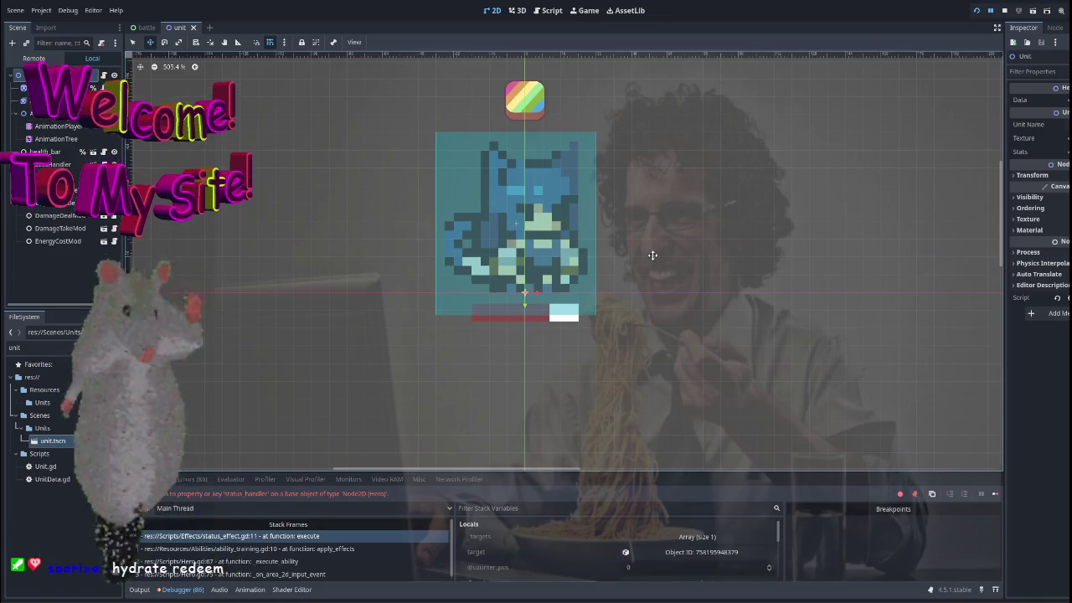
{"action": "scroll", "coordinate": [653, 254], "scroll_direction": "down", "scroll_amount": 6}
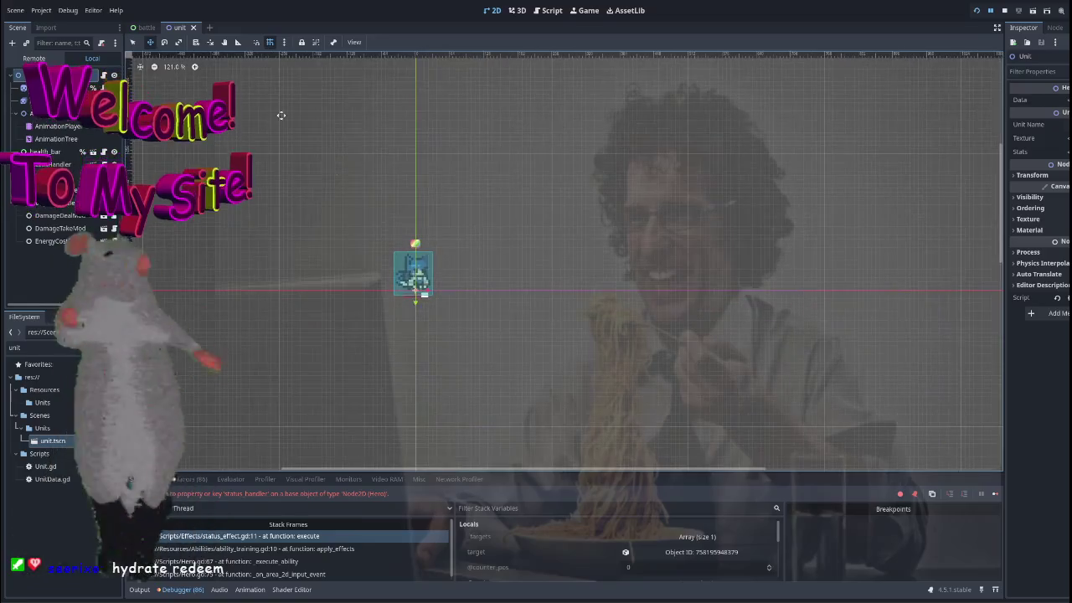
{"action": "left_click", "coordinate": [193, 27]}
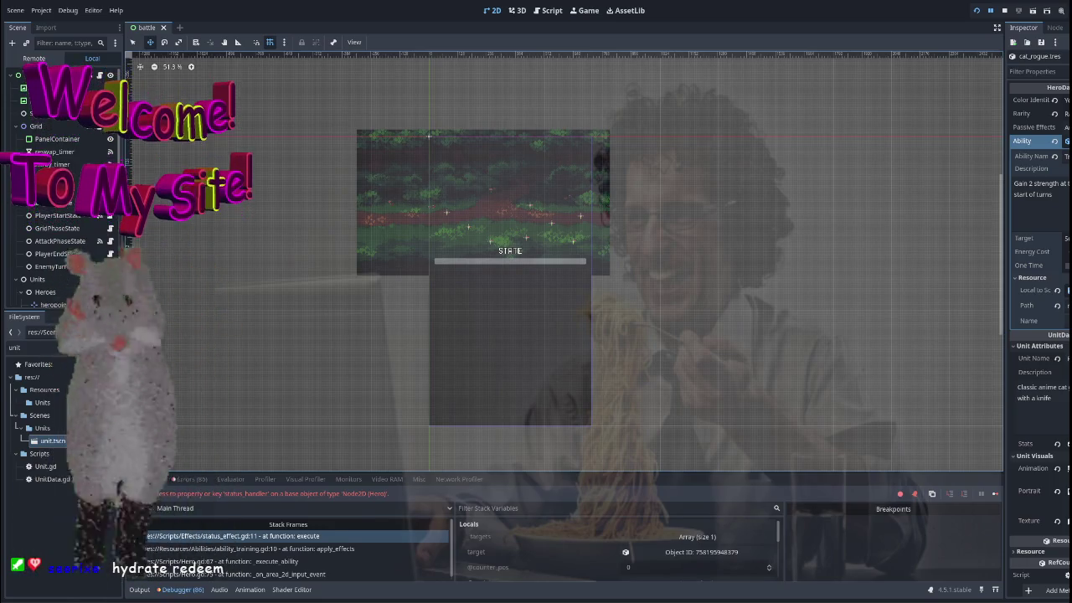
{"action": "double_click", "coordinate": [65, 346]}
Filter the FileSystem for 'health' and open the hero_health_ui.tscn scene.
{"action": "key", "text": "BackSpace"}
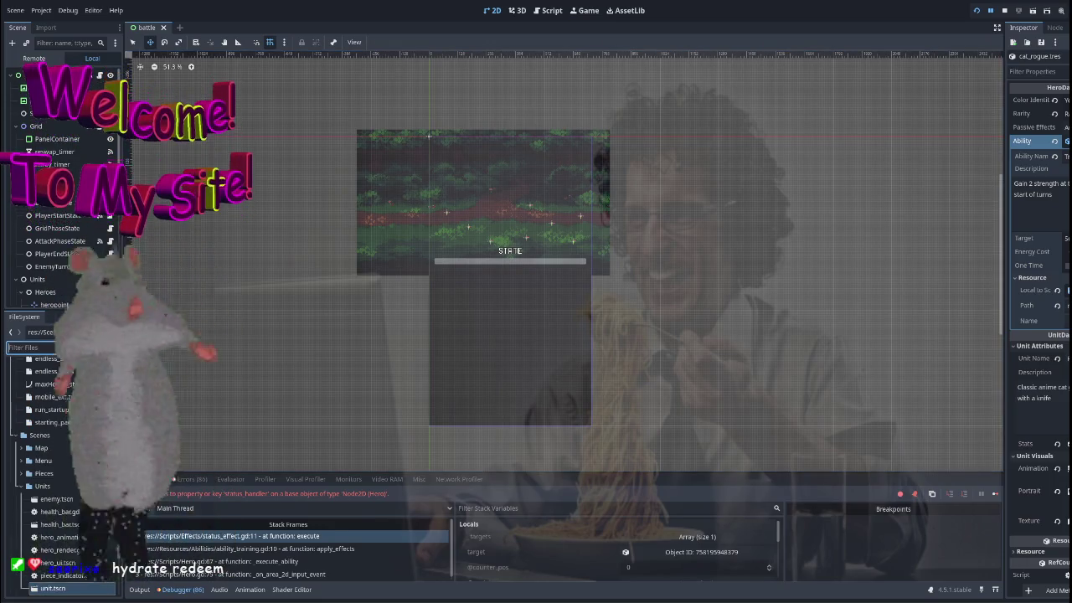
{"action": "type", "text": "health"}
{"action": "double_click", "coordinate": [55, 466]}
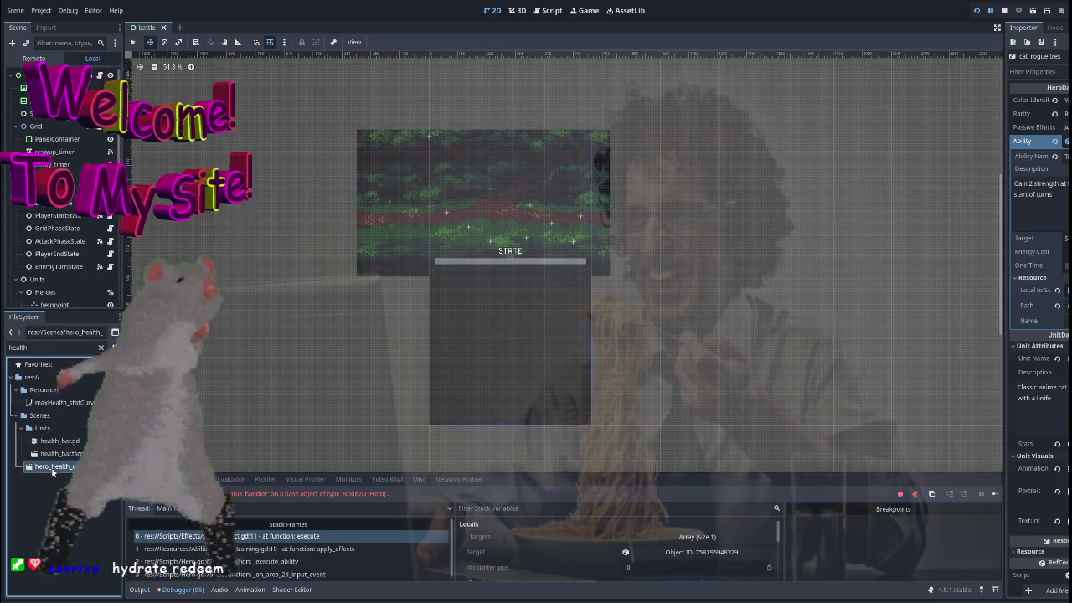
On the VBoxContainer holding both bars, enable the Theme Overrides > Constants > Separation override.
{"action": "scroll", "coordinate": [508, 262], "scroll_direction": "up", "scroll_amount": 3}
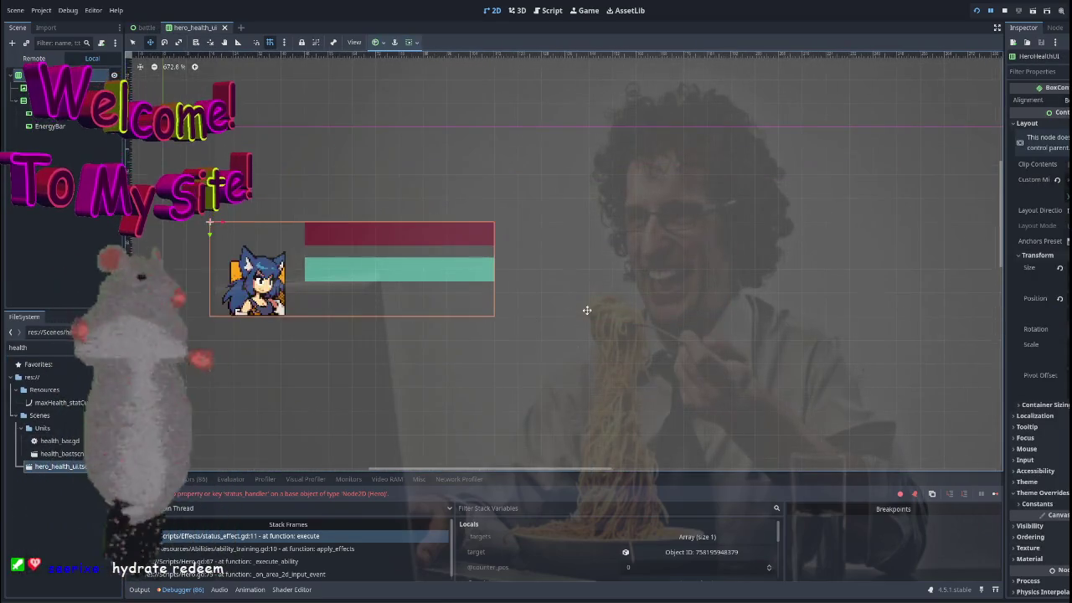
{"action": "left_click", "coordinate": [46, 113]}
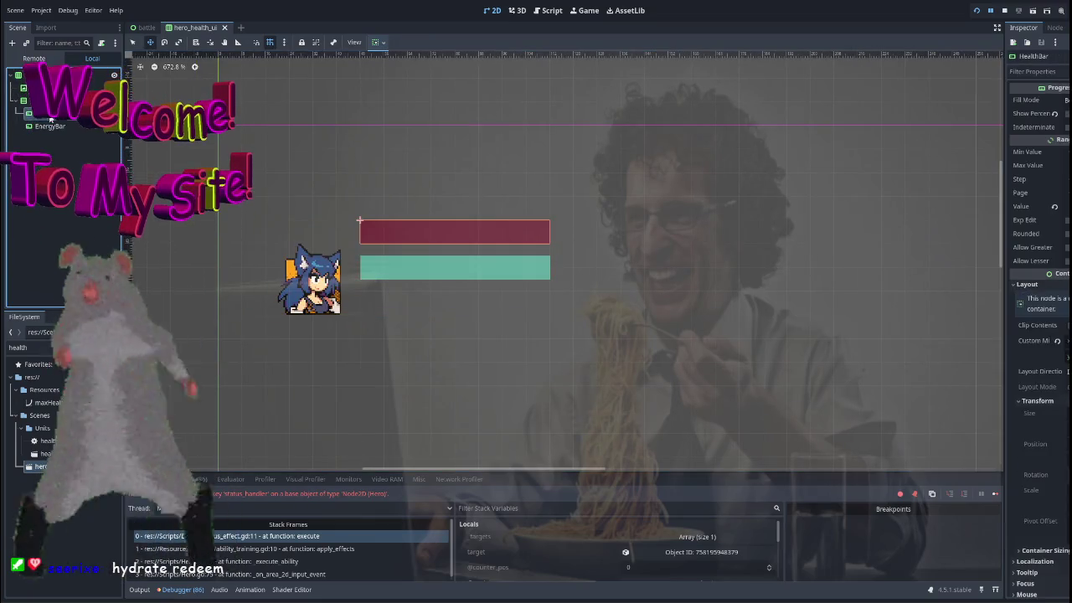
{"action": "left_click", "coordinate": [46, 100]}
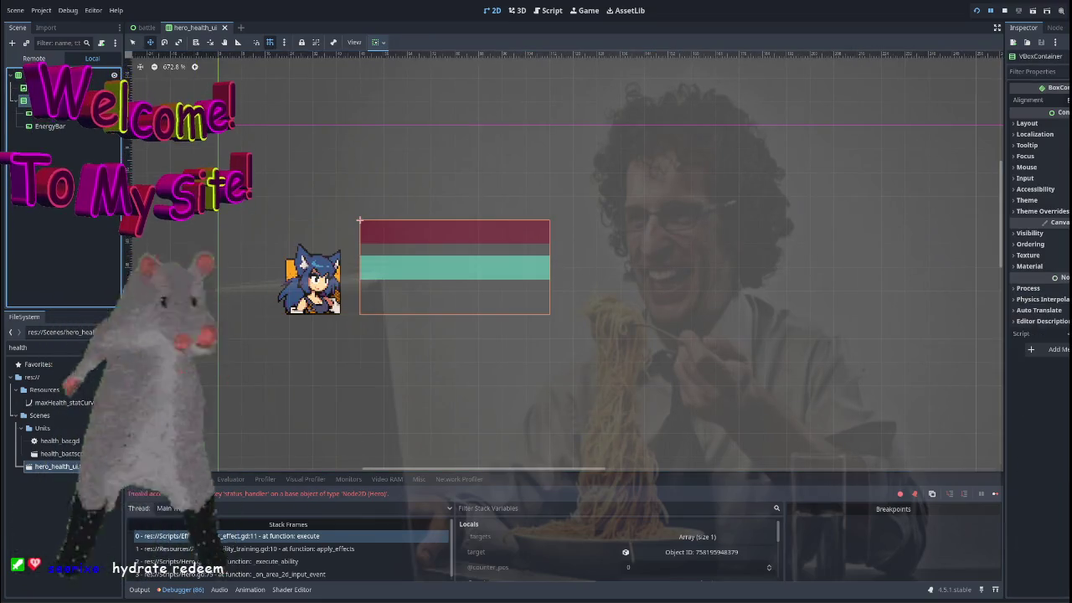
{"action": "left_click", "coordinate": [1027, 123]}
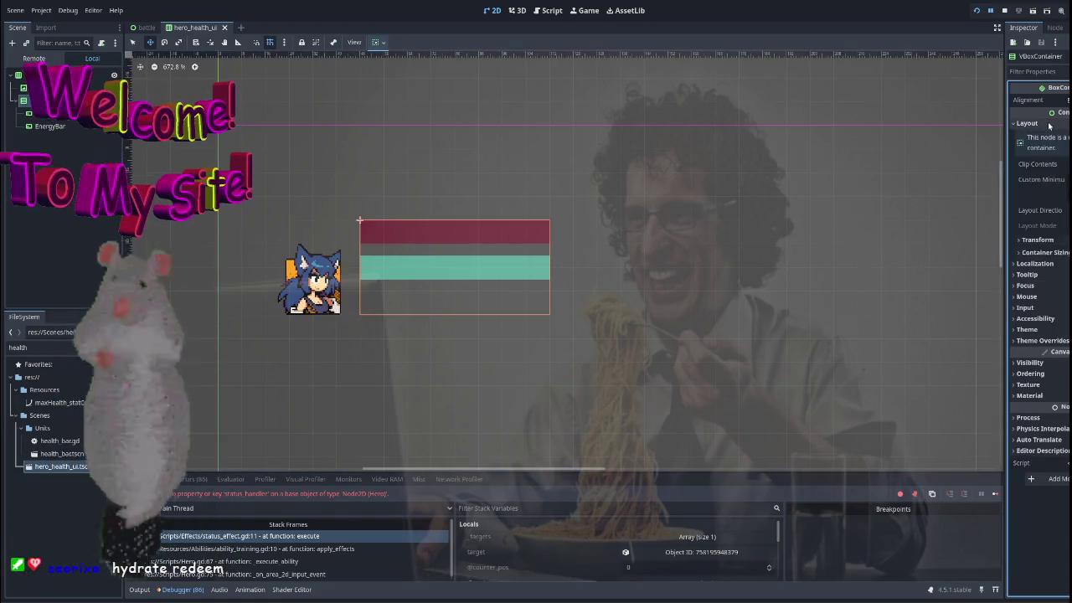
{"action": "left_click", "coordinate": [1030, 124]}
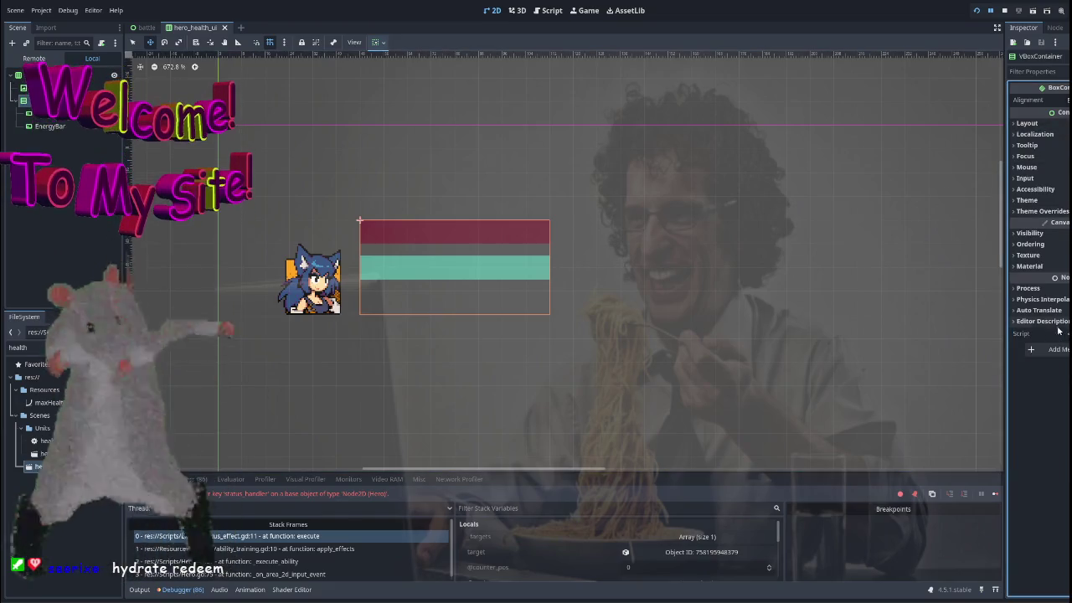
{"action": "left_click", "coordinate": [1041, 211]}
{"action": "left_click", "coordinate": [1036, 221]}
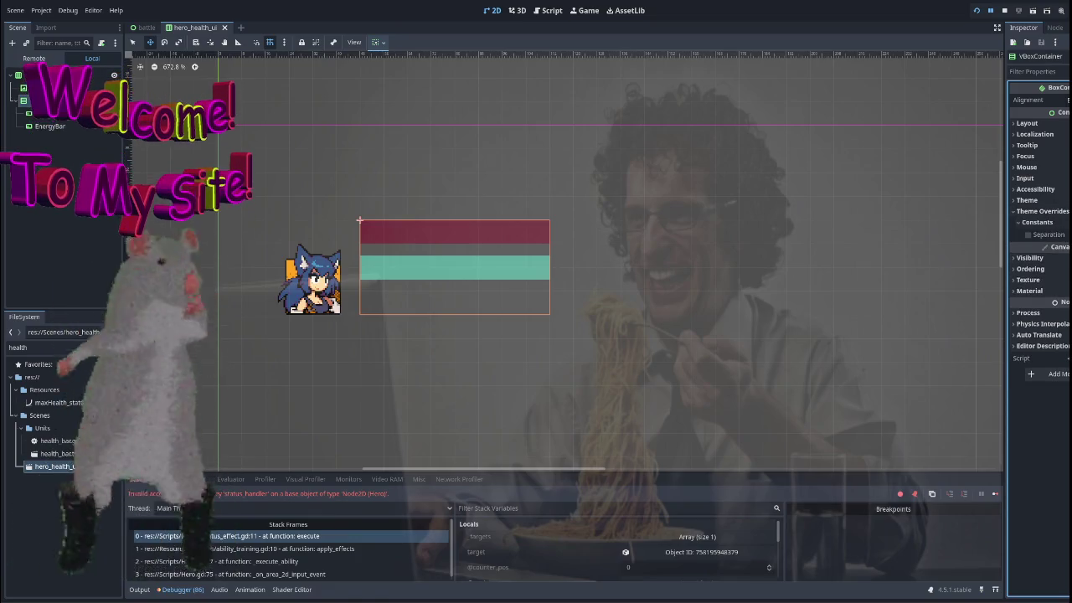
{"action": "left_click", "coordinate": [1028, 235]}
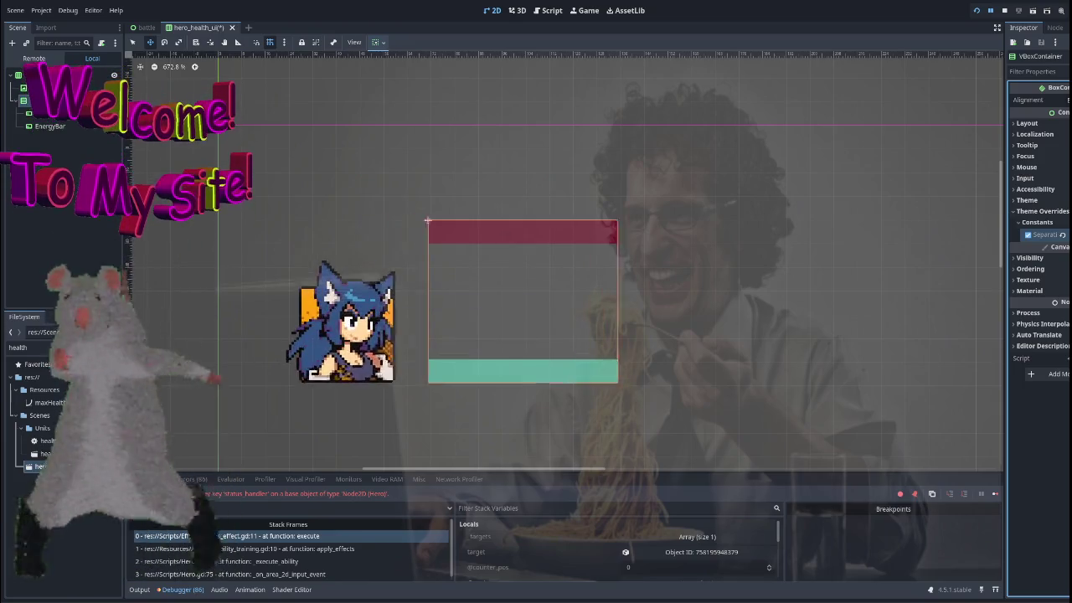
Expand the container's Layout properties to view its size and position.
{"action": "scroll", "coordinate": [294, 185], "scroll_direction": "down", "scroll_amount": 2}
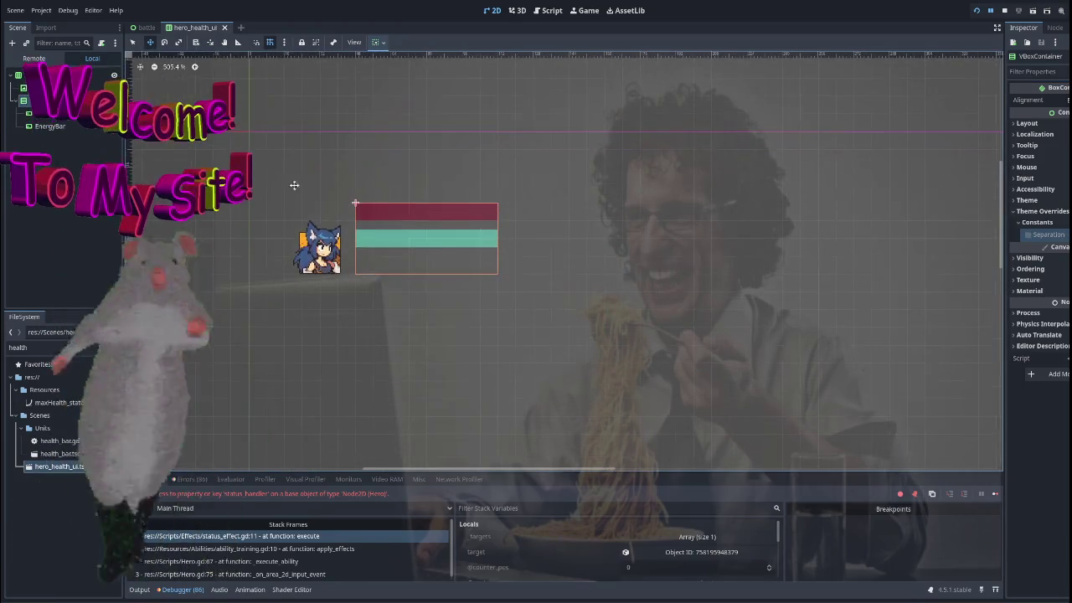
{"action": "left_click", "coordinate": [1036, 134]}
{"action": "left_click", "coordinate": [1036, 134]}
{"action": "left_click", "coordinate": [1027, 123]}
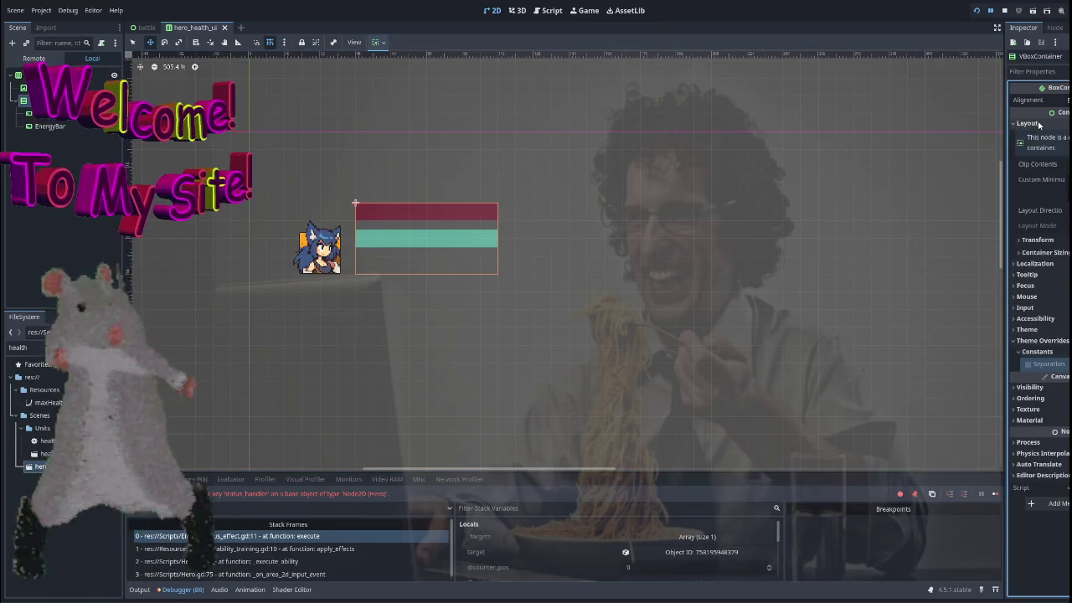
{"action": "left_click", "coordinate": [1037, 240]}
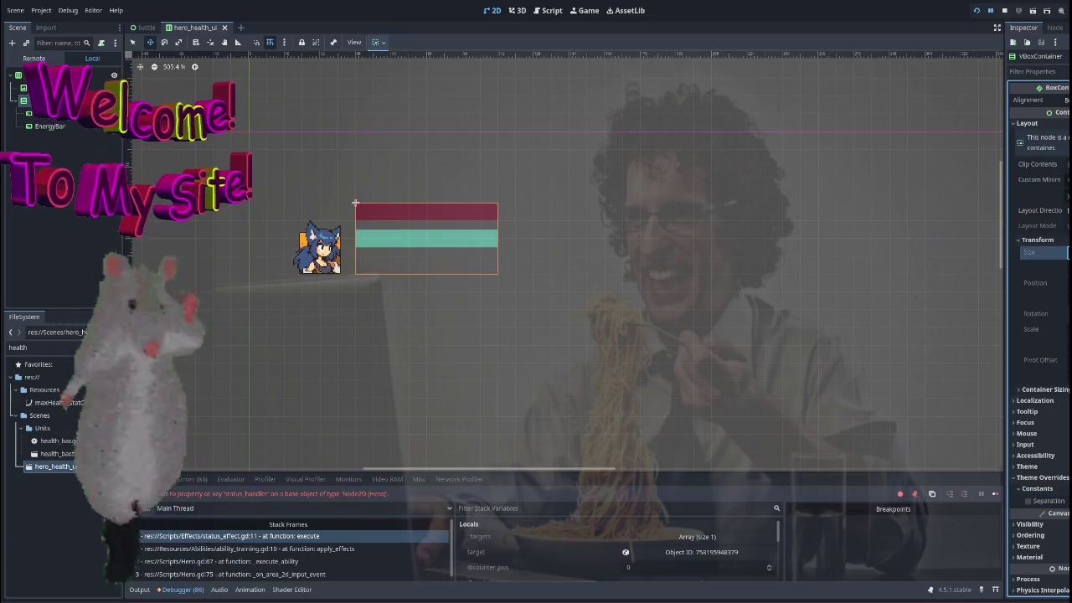
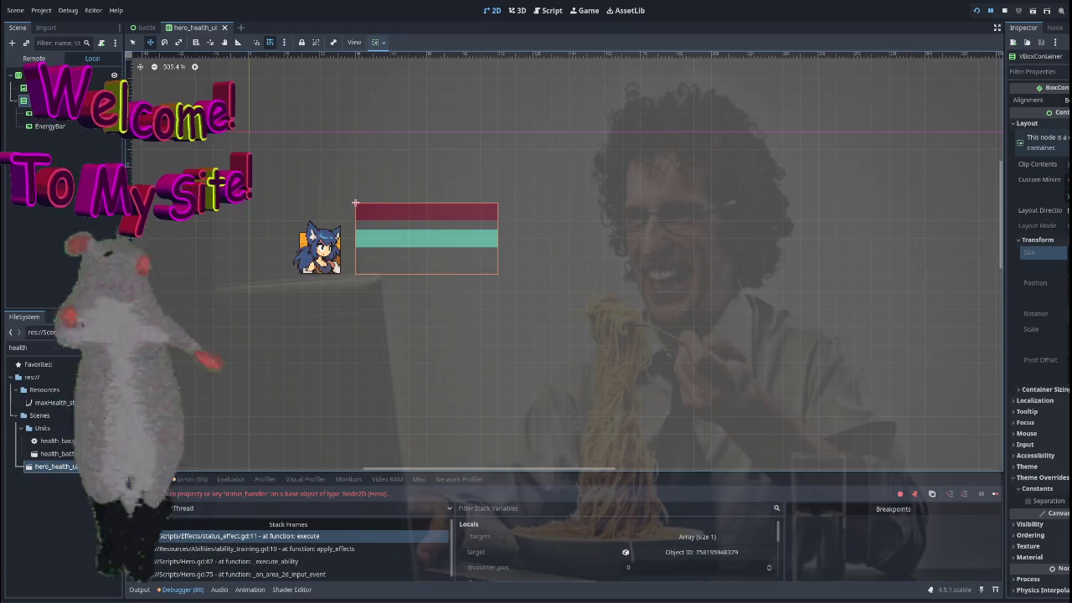
Select the VBoxContainer holding the health and energy bars and choose Add Child Node on it.
{"action": "left_click", "coordinate": [6, 86]}
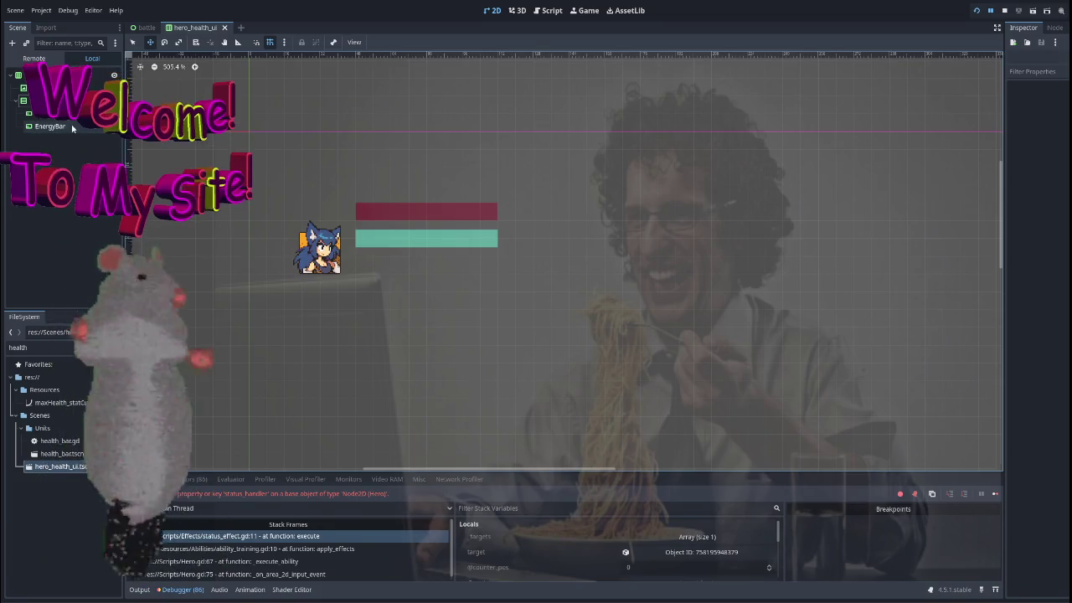
{"action": "left_click", "coordinate": [435, 243]}
{"action": "scroll", "coordinate": [440, 248], "scroll_direction": "down", "scroll_amount": 2}
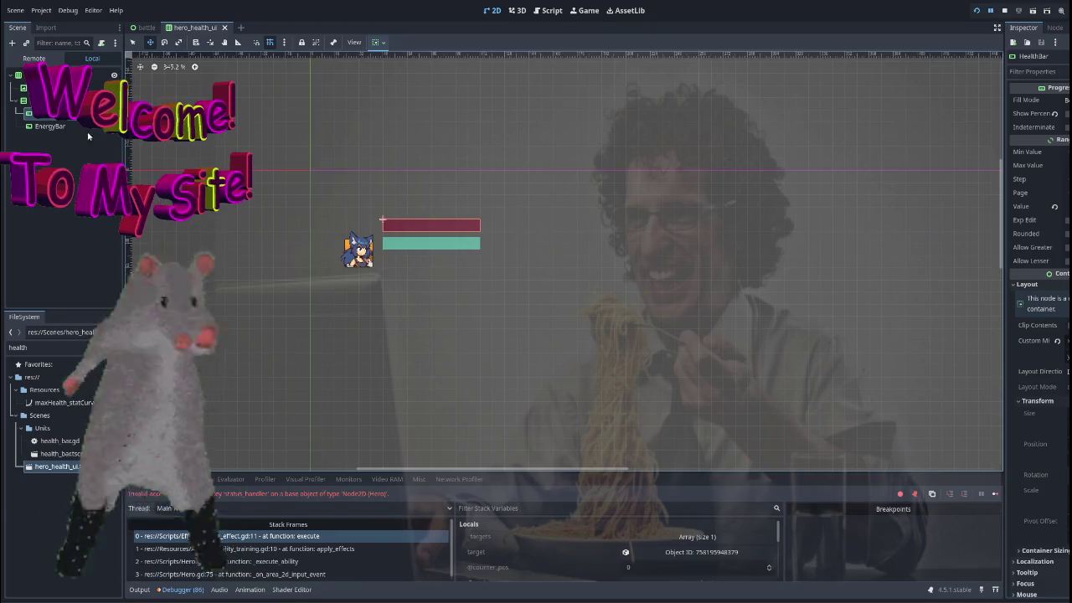
{"action": "left_click", "coordinate": [431, 260]}
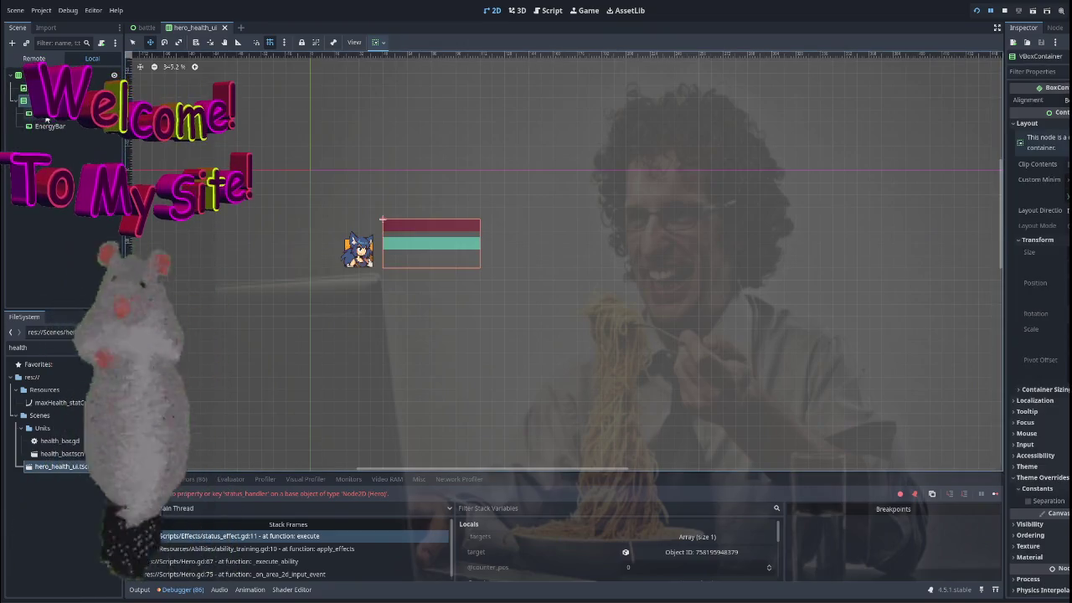
{"action": "right_click", "coordinate": [60, 125]}
{"action": "left_click", "coordinate": [88, 92]}
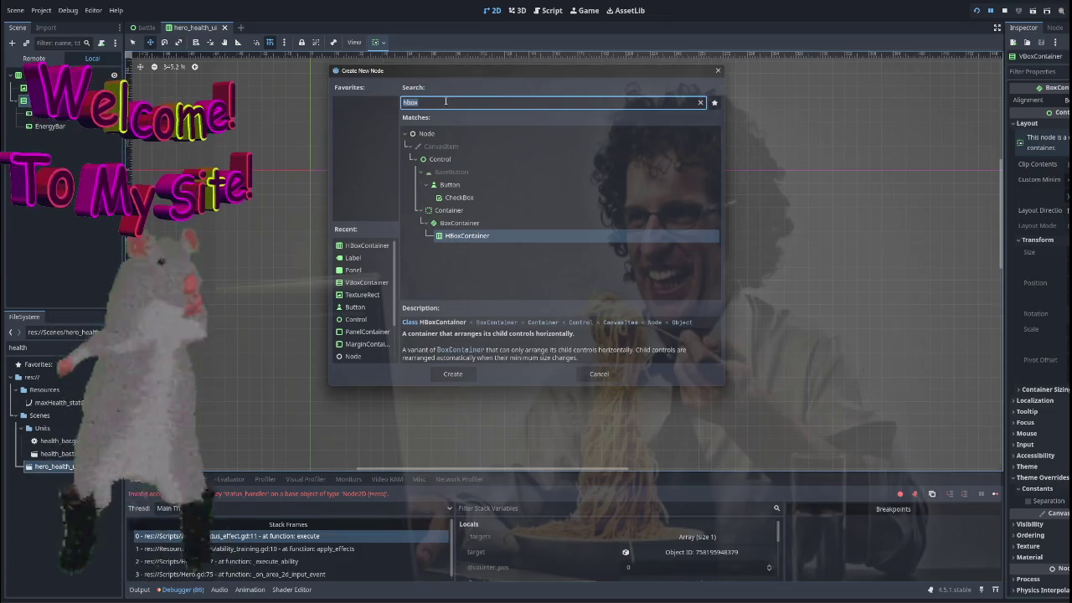
Add a TextureRect to the container and move it above the health and energy bars.
{"action": "type", "text": "text"}
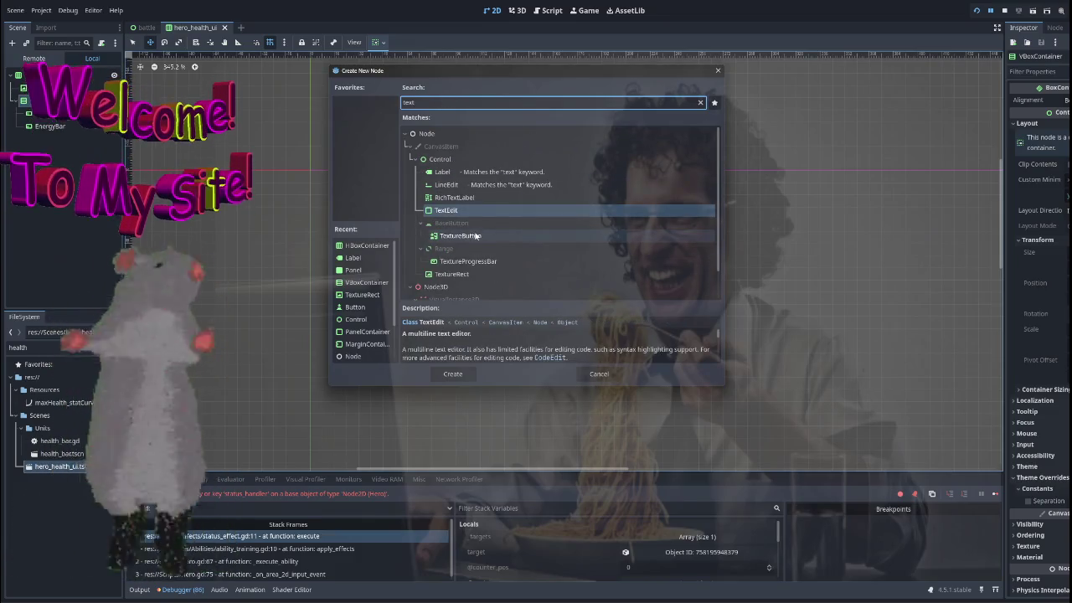
{"action": "type", "text": "uret"}
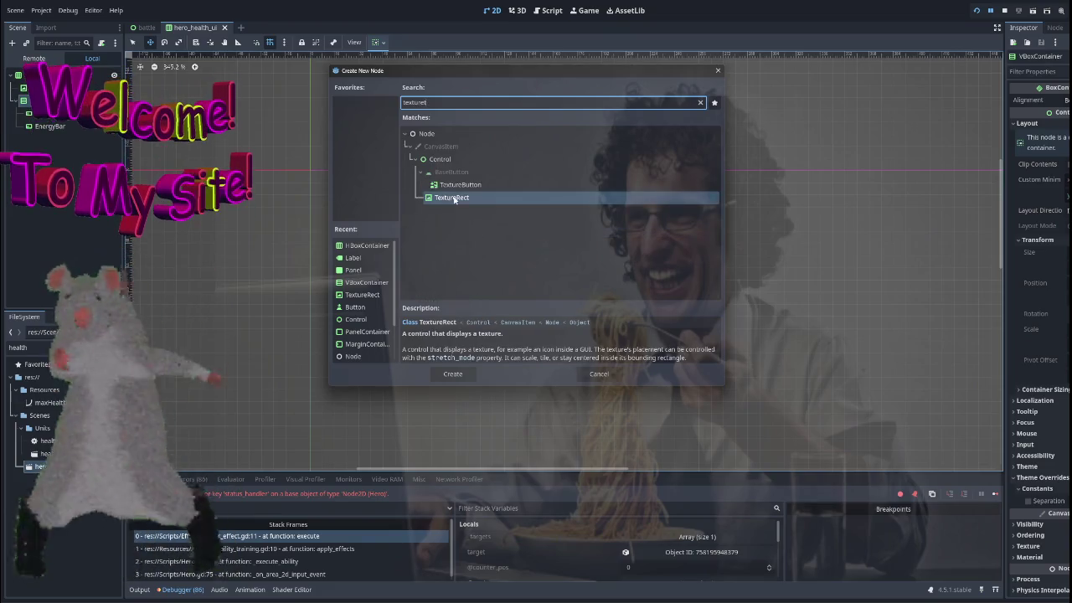
{"action": "key", "text": "Return"}
{"action": "left_click", "coordinate": [50, 100]}
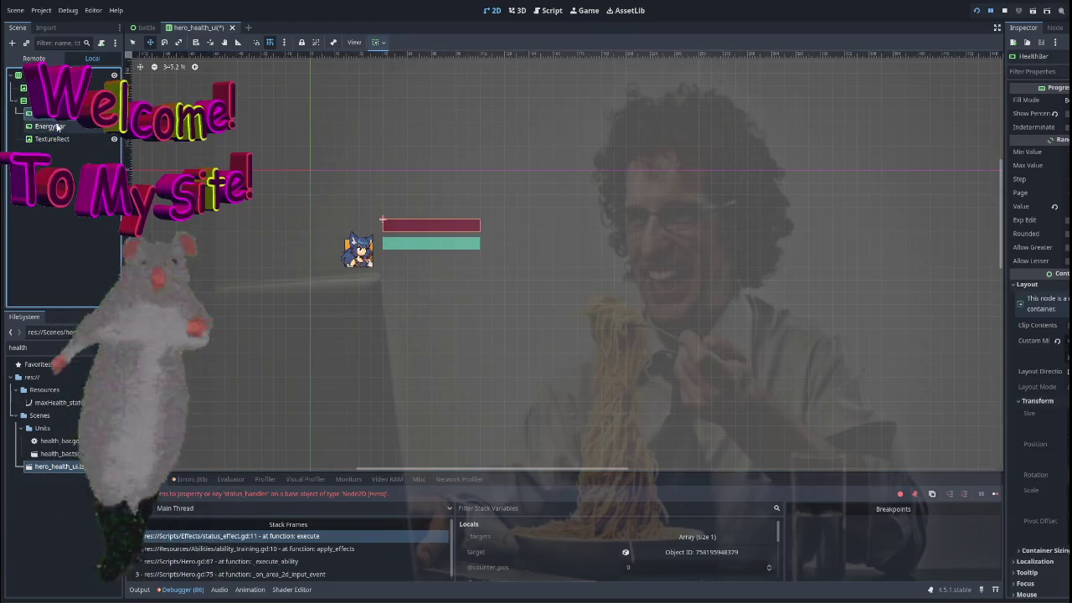
{"action": "left_click_drag", "start_coordinate": [51, 138], "coordinate": [50, 115]}
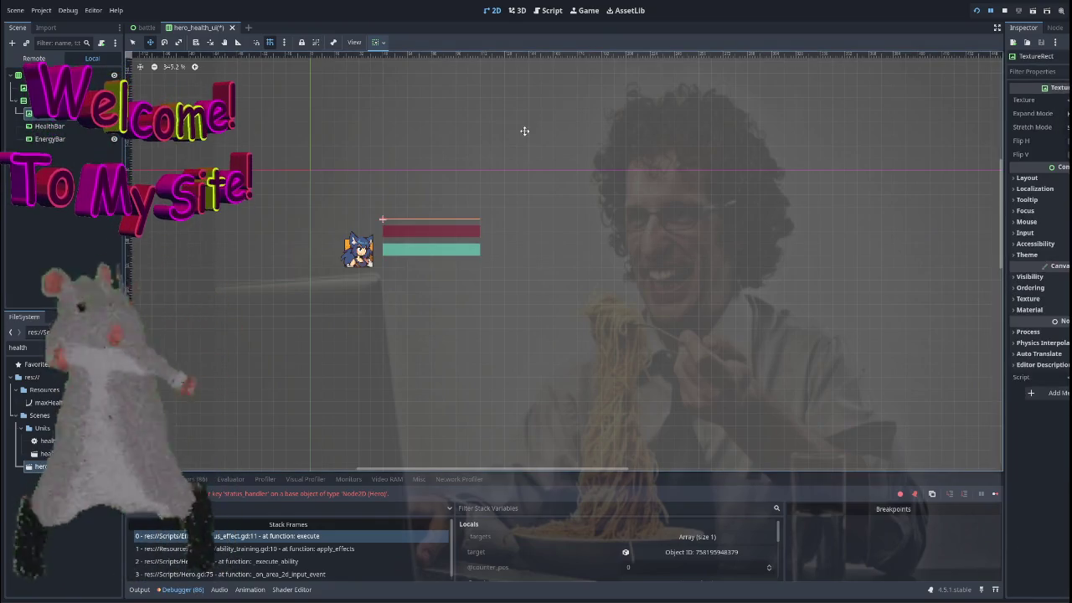
Assign UI_Heart_Full.png as the TextureRect's texture.
{"action": "left_click", "coordinate": [1066, 99]}
{"action": "left_click", "coordinate": [1041, 353]}
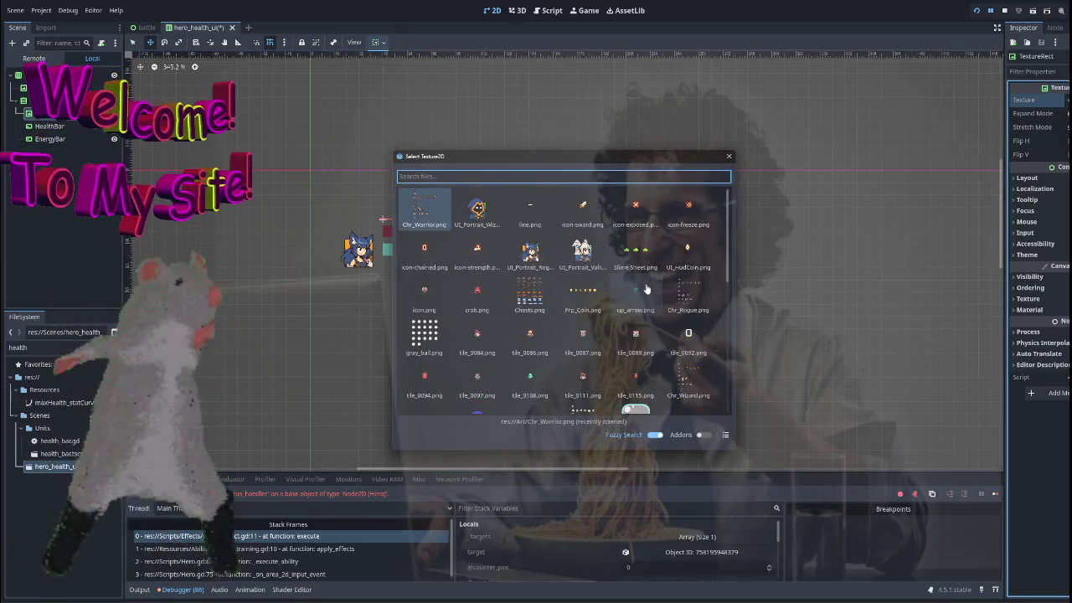
{"action": "scroll", "coordinate": [588, 301], "scroll_direction": "down", "scroll_amount": 1}
{"action": "scroll", "coordinate": [588, 301], "scroll_direction": "down", "scroll_amount": 5}
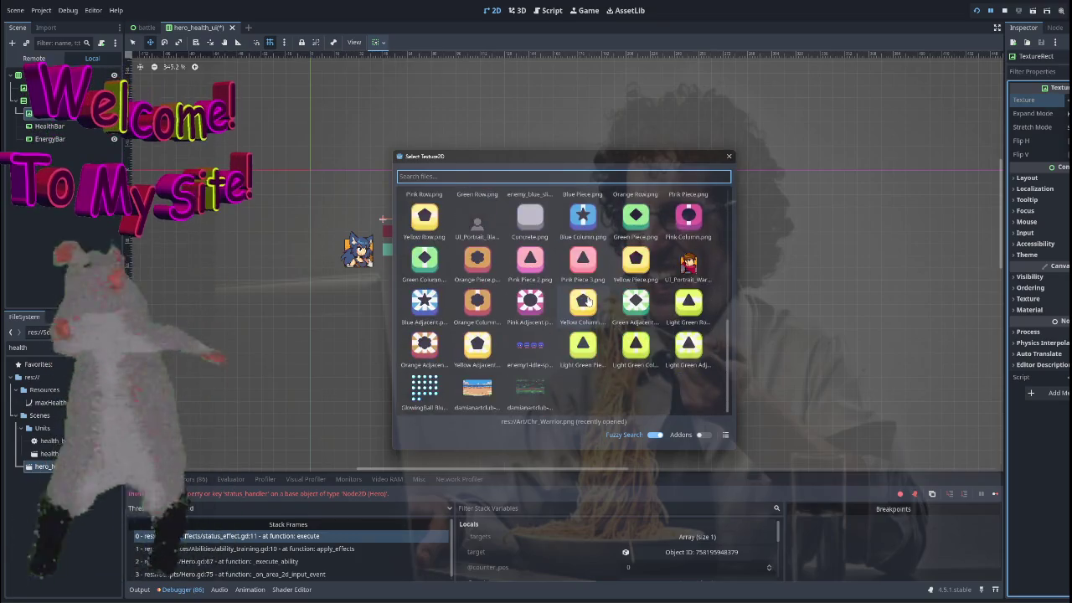
{"action": "scroll", "coordinate": [588, 302], "scroll_direction": "up", "scroll_amount": 5}
{"action": "left_click", "coordinate": [162, 590]}
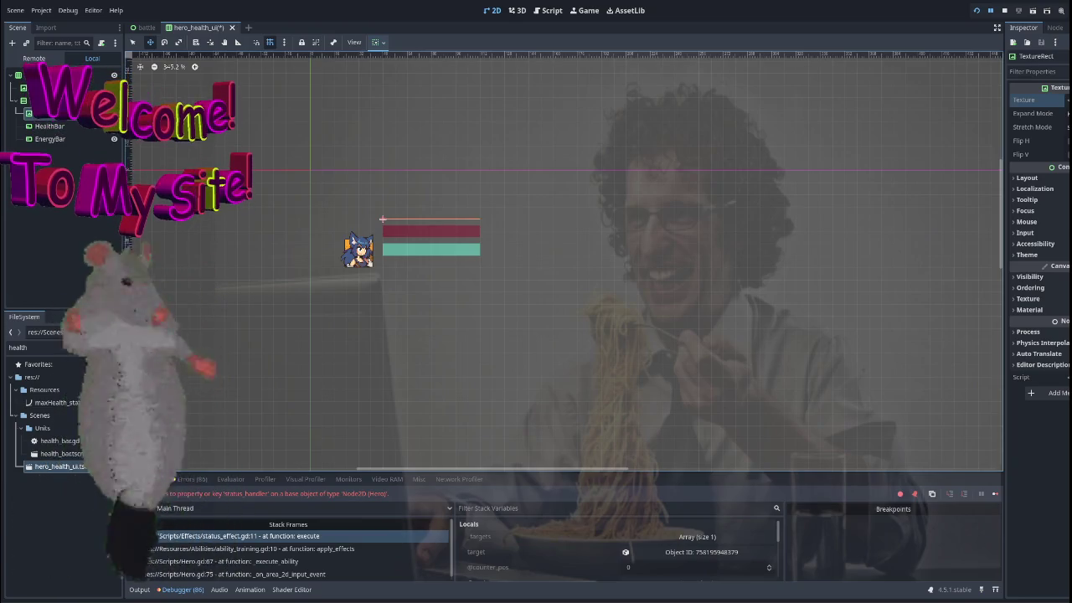
{"action": "left_click", "coordinate": [101, 347]}
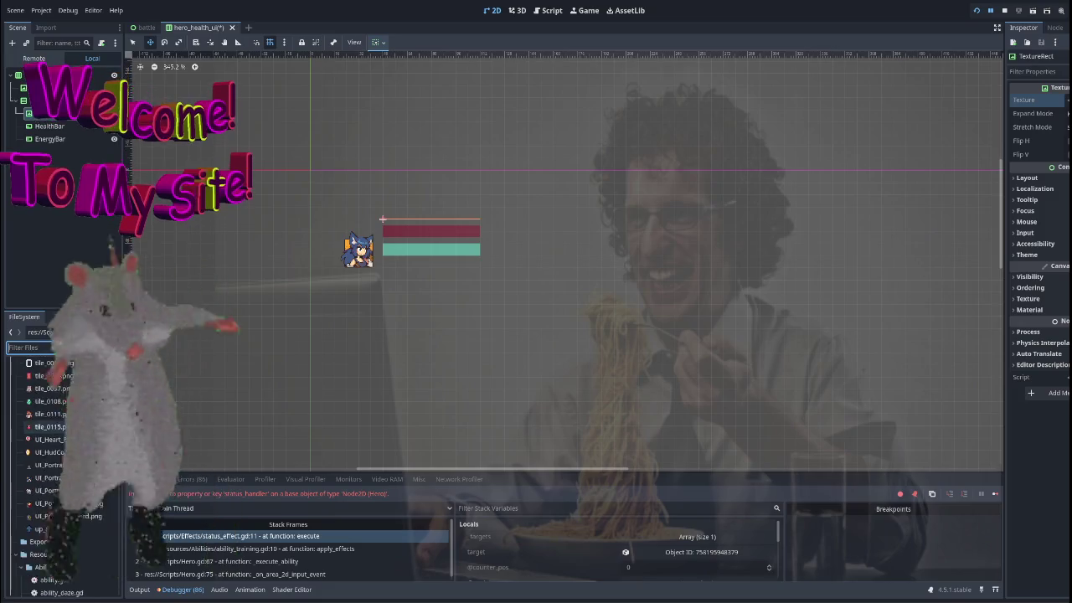
{"action": "mouse_move", "coordinate": [61, 442]}
{"action": "left_mouse_down"}
{"action": "mouse_move", "coordinate": [761, 208]}
{"action": "mouse_move", "coordinate": [1038, 102]}
{"action": "left_mouse_up"}
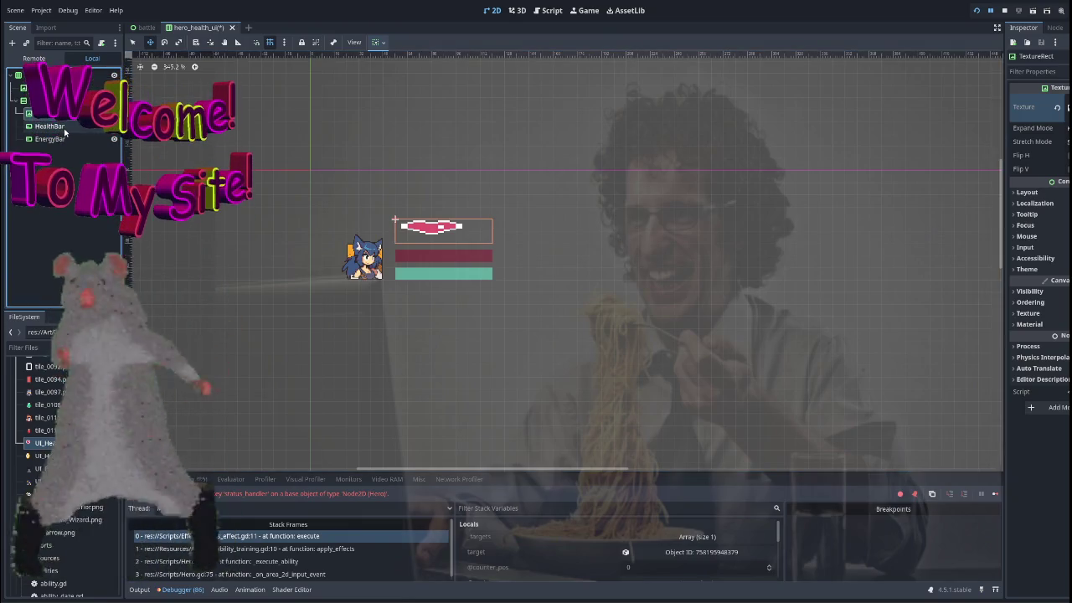
Centre the heart horizontally using the container alignment options.
{"action": "left_click", "coordinate": [376, 42]}
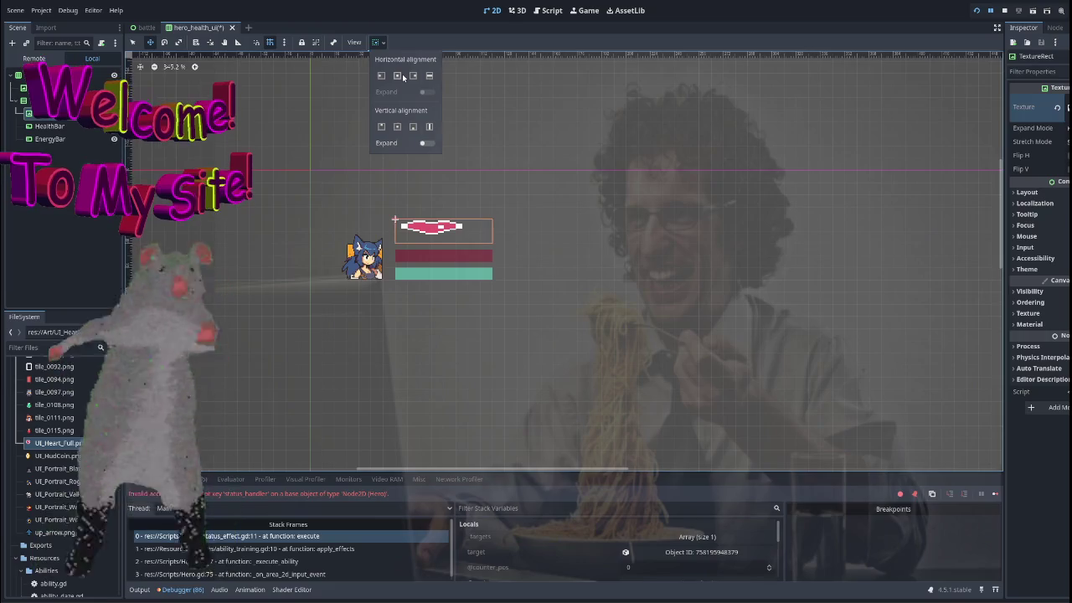
{"action": "left_click", "coordinate": [398, 76]}
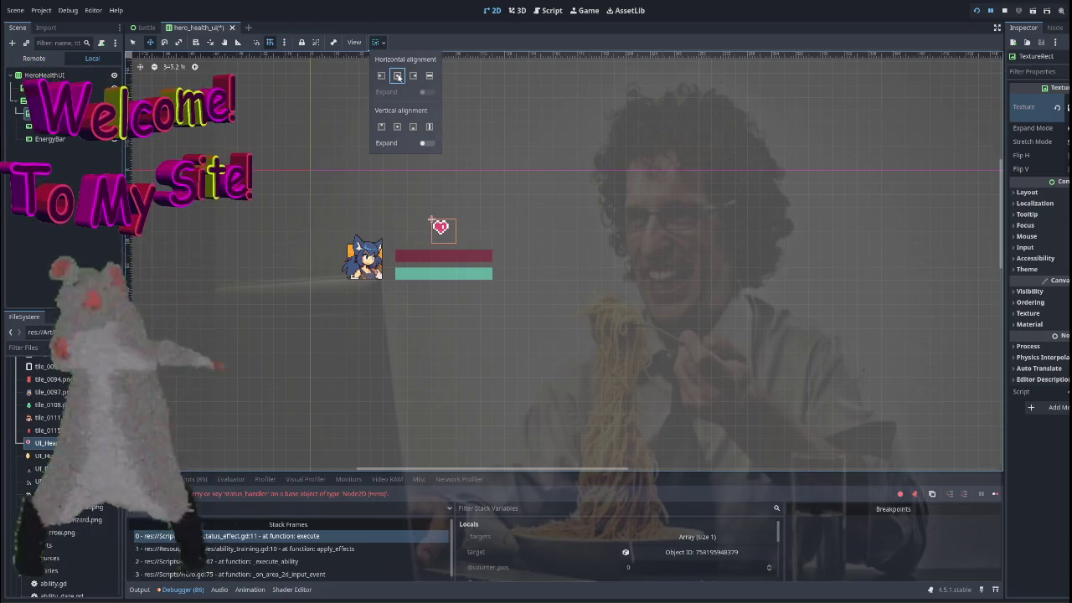
{"action": "left_click", "coordinate": [396, 126]}
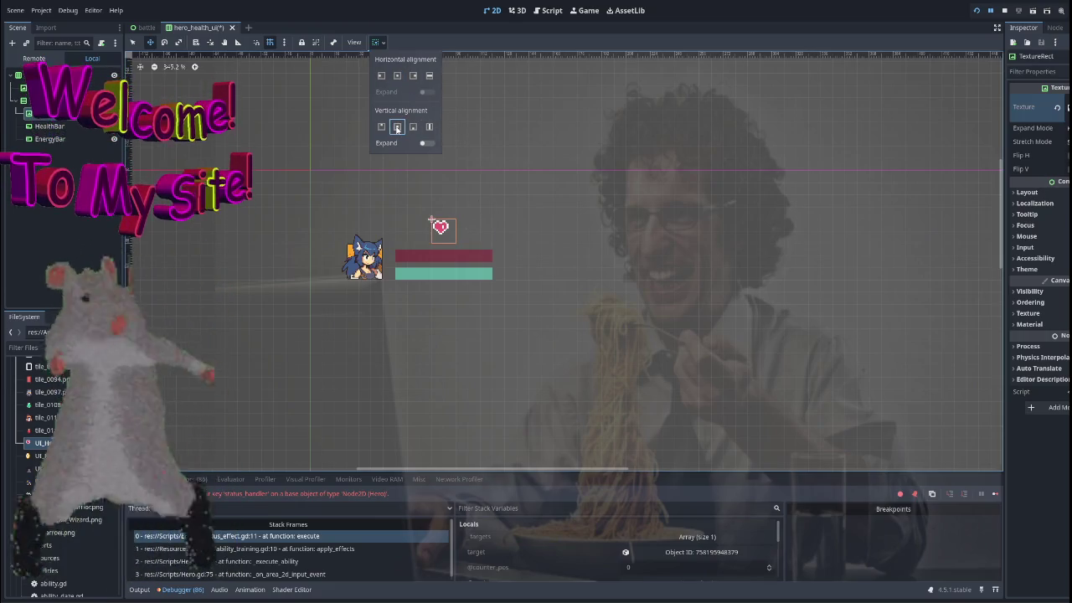
{"action": "left_click", "coordinate": [397, 76]}
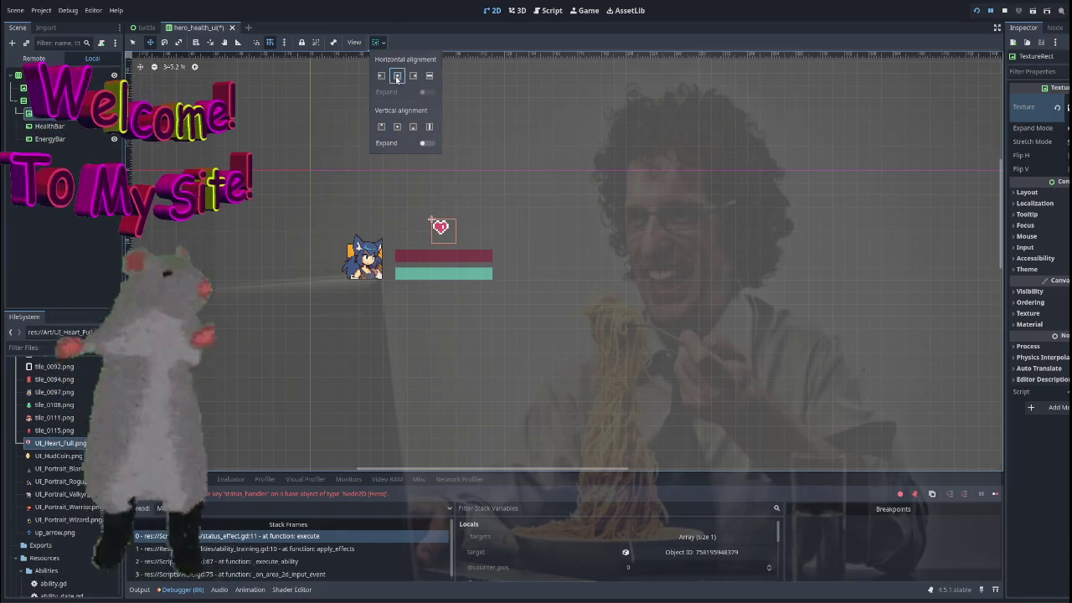
{"action": "left_click", "coordinate": [524, 190]}
Try the Ignore expand mode on the heart, then undo the change.
{"action": "scroll", "coordinate": [474, 201], "scroll_direction": "up", "scroll_amount": 2}
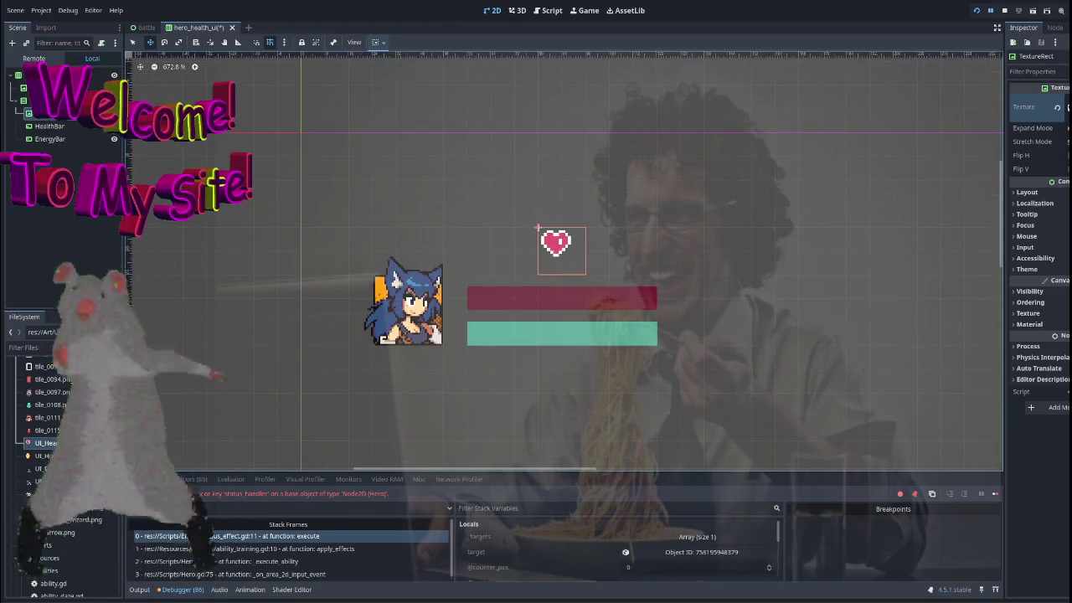
{"action": "left_click", "coordinate": [1067, 128]}
{"action": "left_click", "coordinate": [1059, 154]}
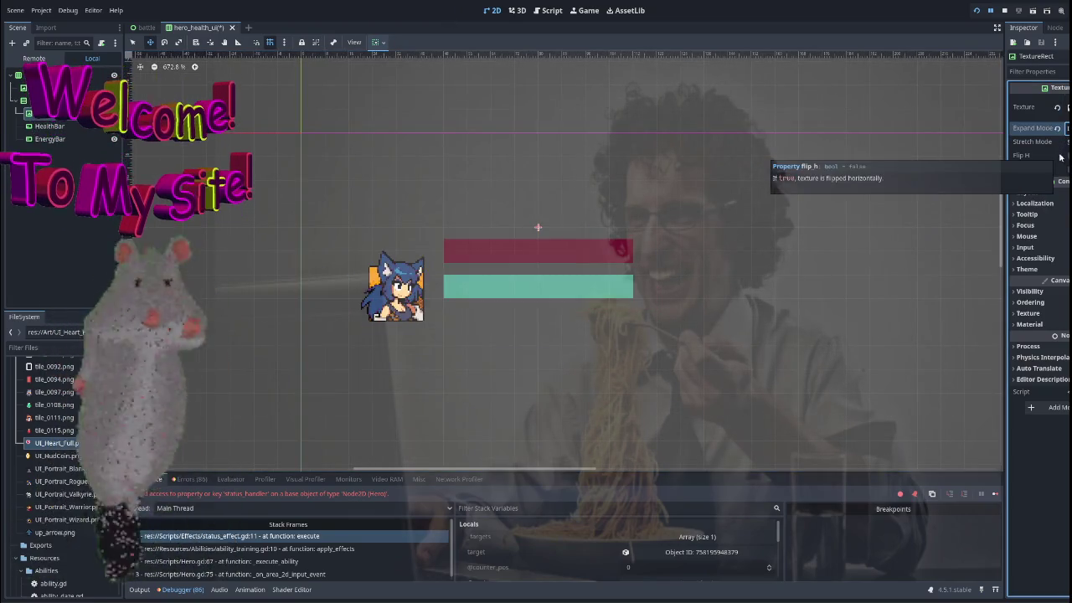
{"action": "left_click", "coordinate": [1059, 143]}
{"action": "left_click", "coordinate": [1067, 128]}
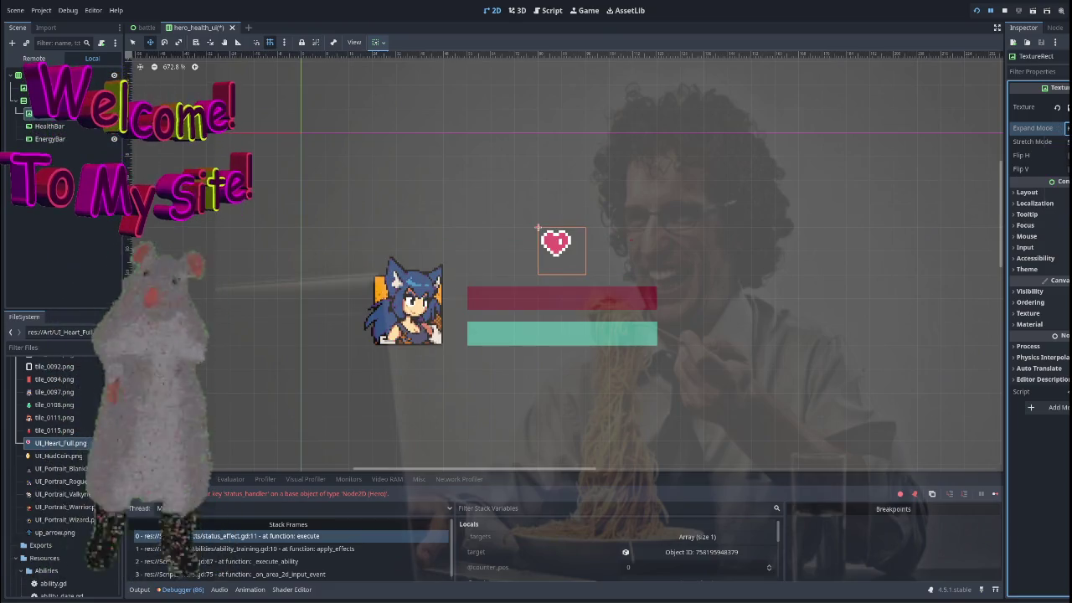
{"action": "left_click", "coordinate": [1059, 155]}
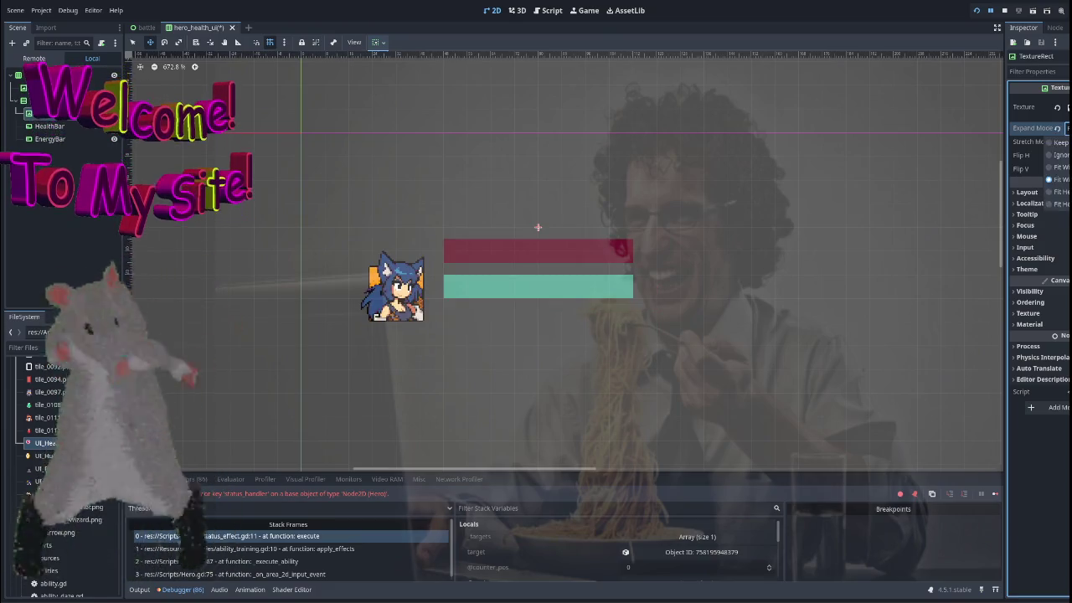
{"action": "key", "text": "ctrl+z"}
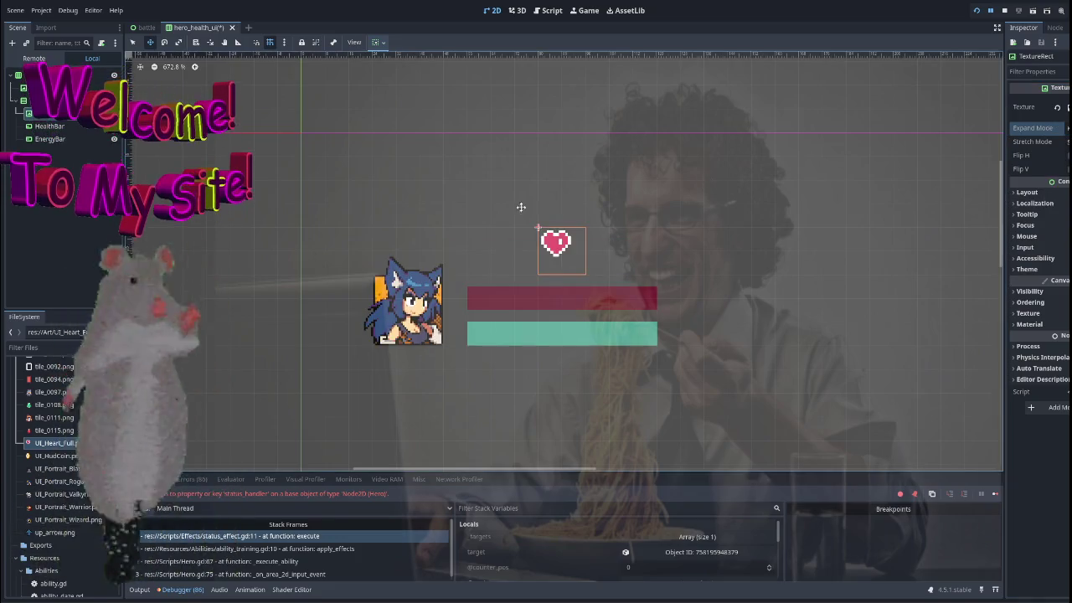
Enlarge the heart by raising its Layout custom minimum size.
{"action": "scroll", "coordinate": [521, 207], "scroll_direction": "up", "scroll_amount": 3}
{"action": "scroll", "coordinate": [421, 175], "scroll_direction": "down", "scroll_amount": 5}
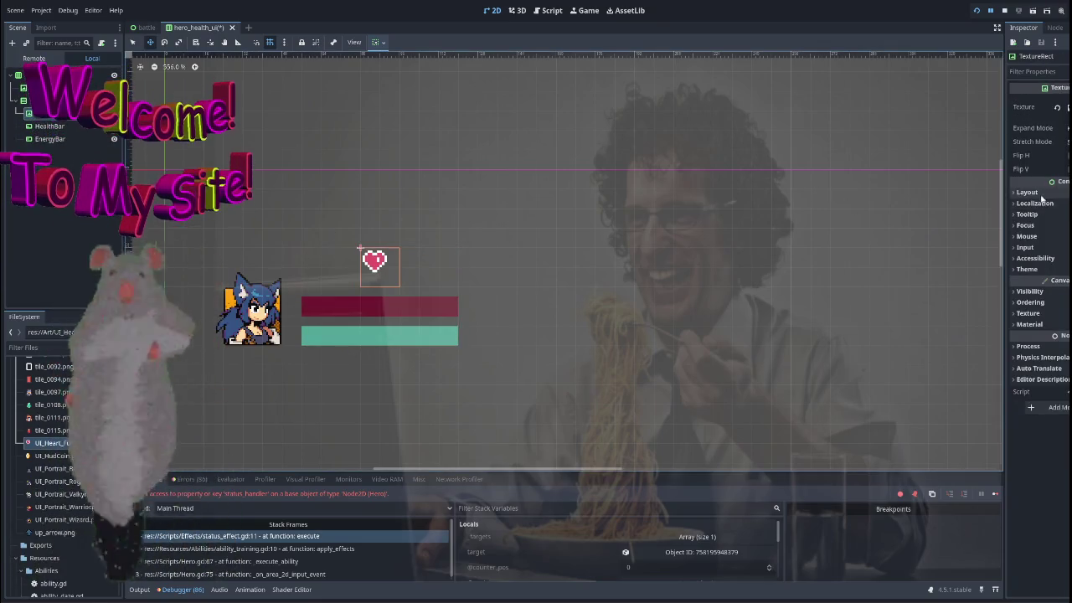
{"action": "left_click", "coordinate": [1027, 192]}
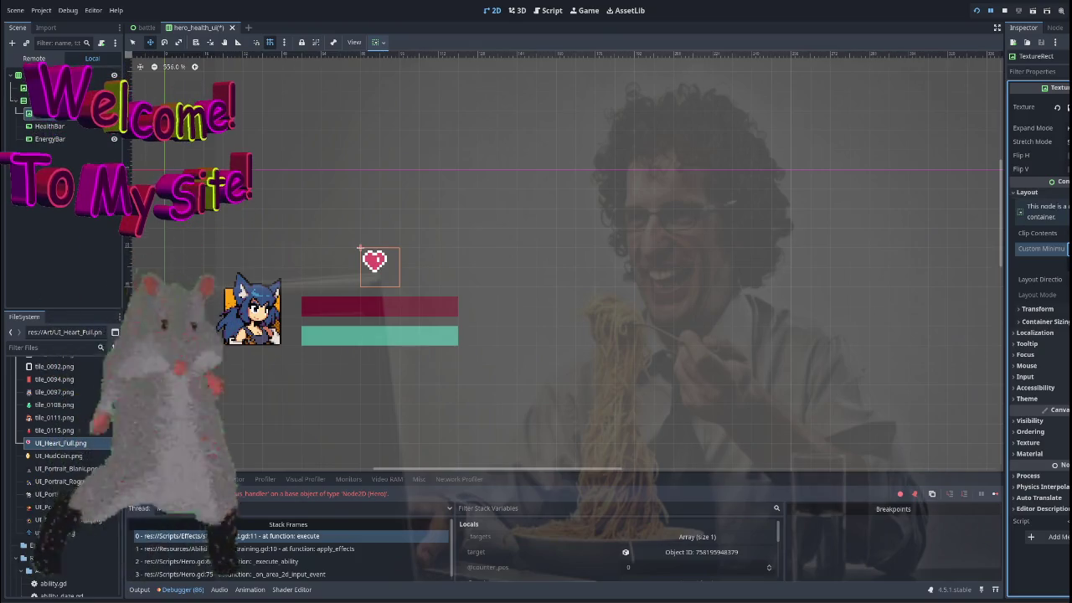
{"action": "left_click_drag", "start_coordinate": [1068, 253], "coordinate": [1069, 265]}
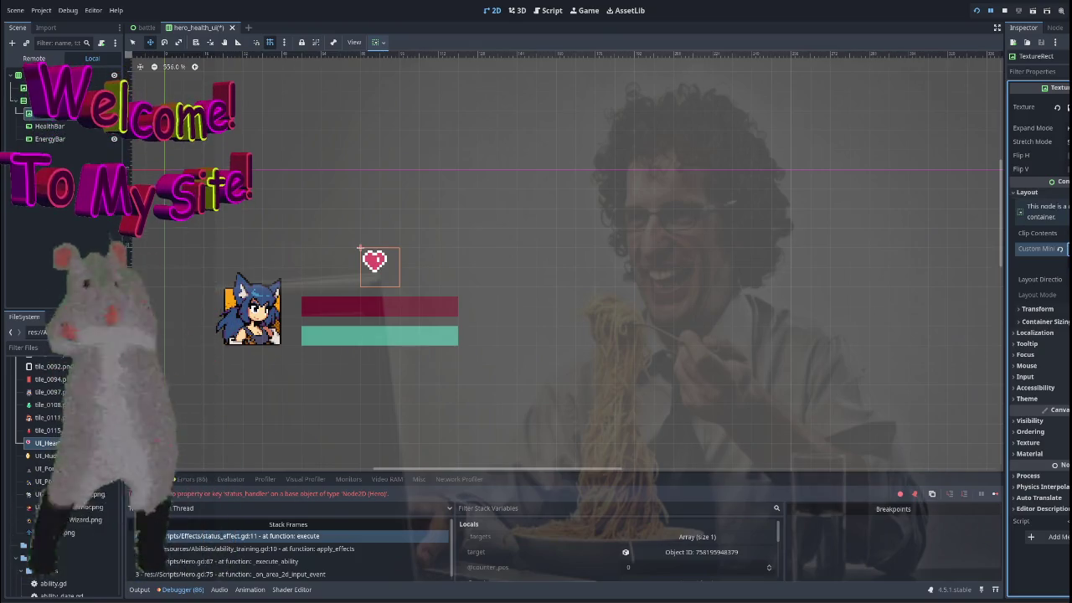
{"action": "scroll", "coordinate": [627, 252], "scroll_direction": "down", "scroll_amount": 4}
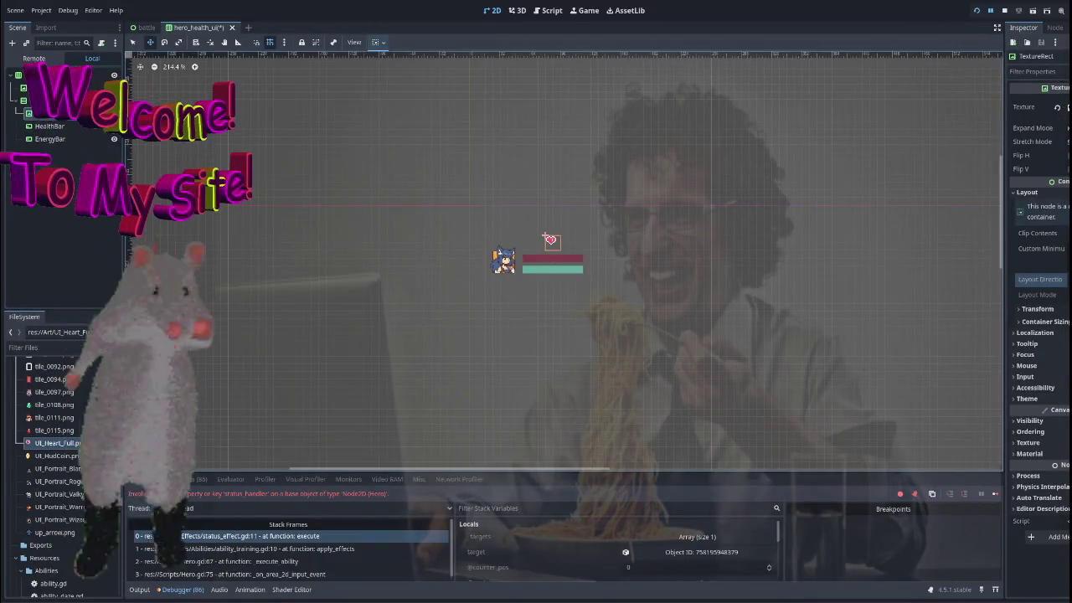
Enable a Separation theme constant override on the HeroHealthUI row, then delete the HealthBar.
{"action": "scroll", "coordinate": [469, 237], "scroll_direction": "up", "scroll_amount": 8}
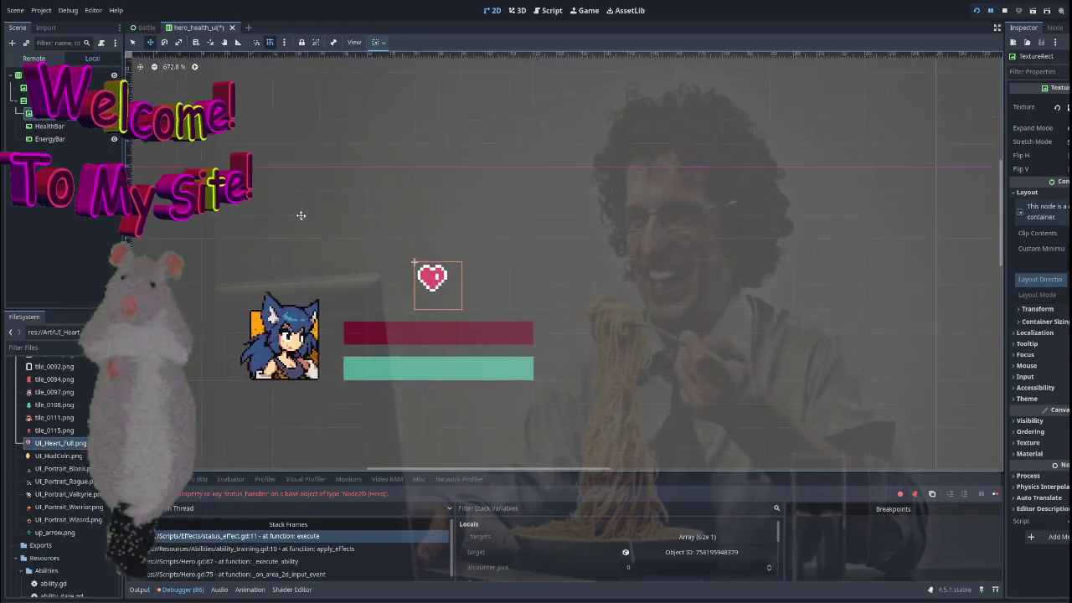
{"action": "left_click", "coordinate": [294, 335]}
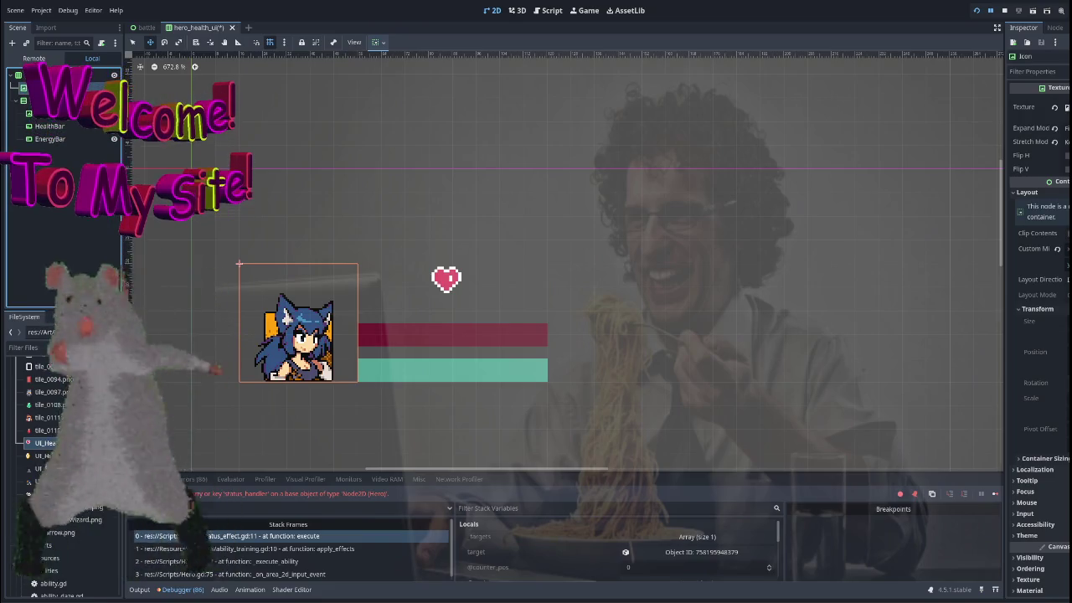
{"action": "left_click", "coordinate": [45, 74]}
{"action": "scroll", "coordinate": [1041, 419], "scroll_direction": "down", "scroll_amount": 2}
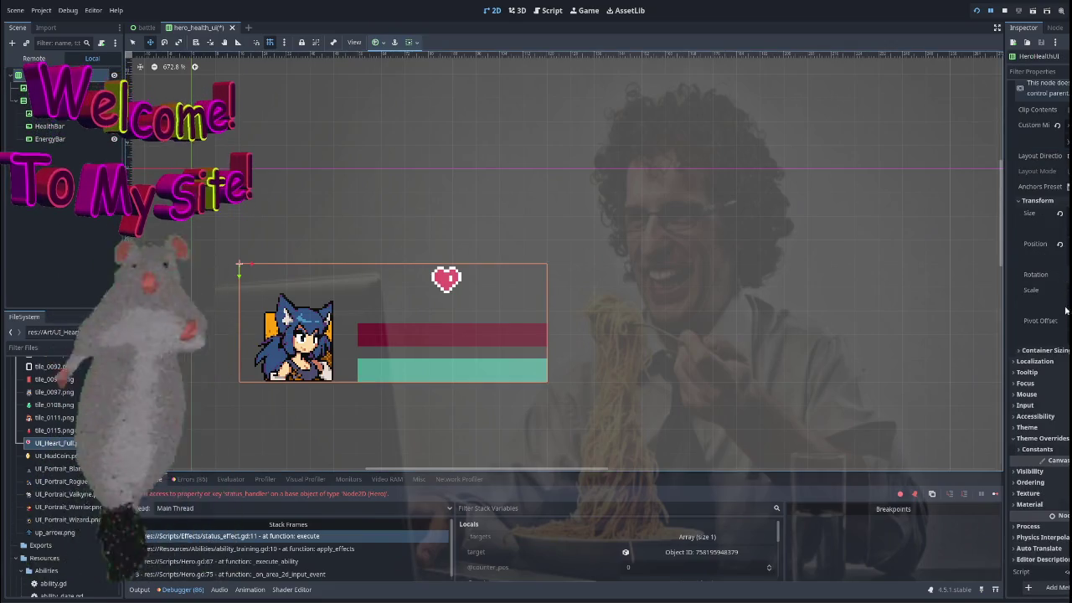
{"action": "left_click", "coordinate": [1036, 449]}
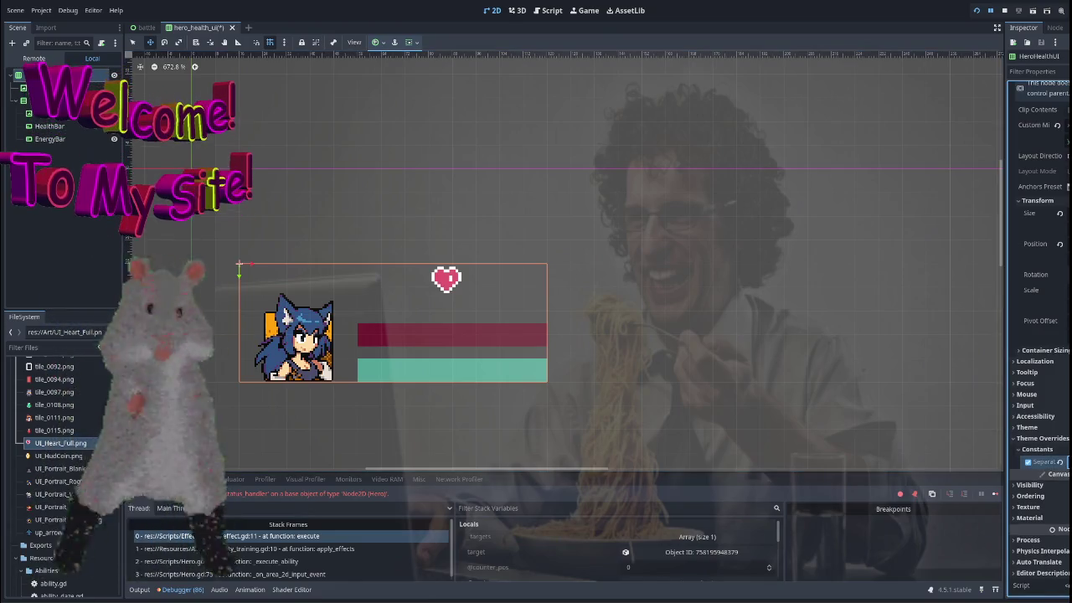
{"action": "left_click", "coordinate": [1028, 462]}
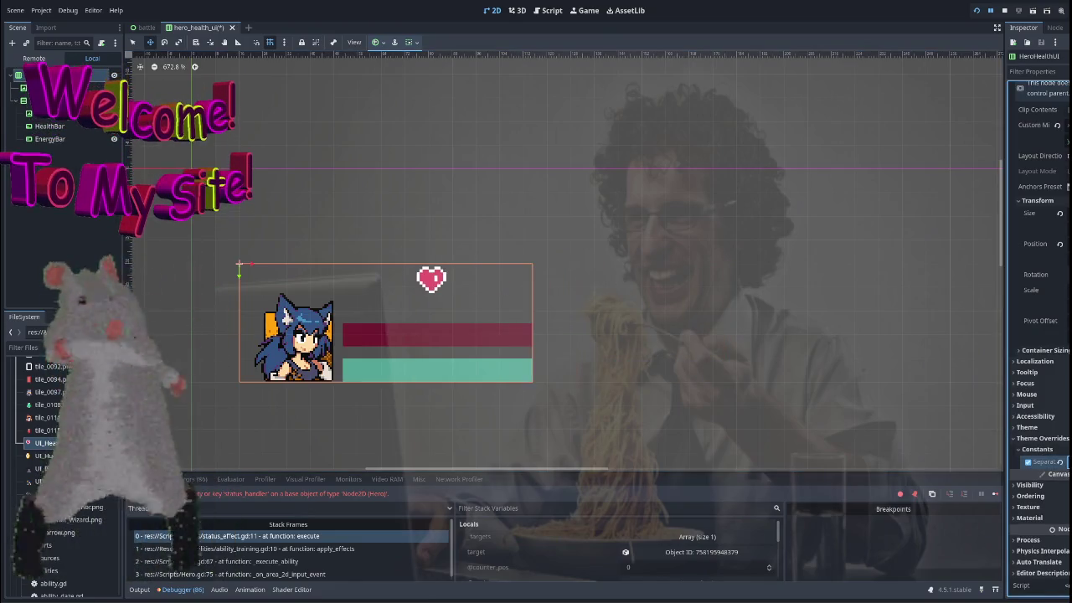
{"action": "left_click", "coordinate": [52, 125]}
{"action": "key", "text": "Delete"}
{"action": "key", "text": "Delete"}
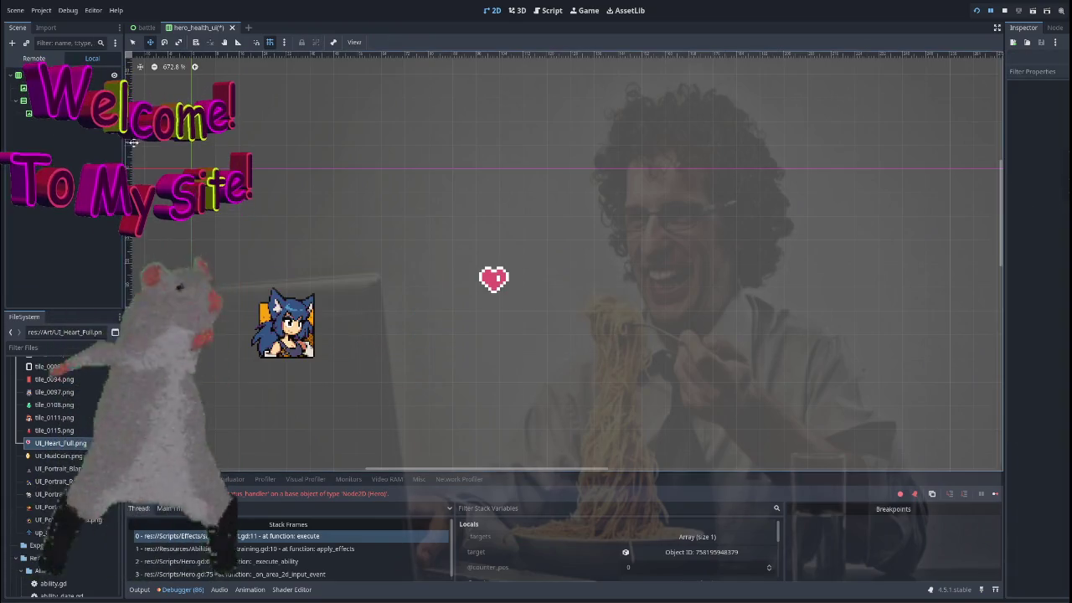
Vertically centre the heart container's children, then delete the heart and its container.
{"action": "left_click", "coordinate": [50, 113]}
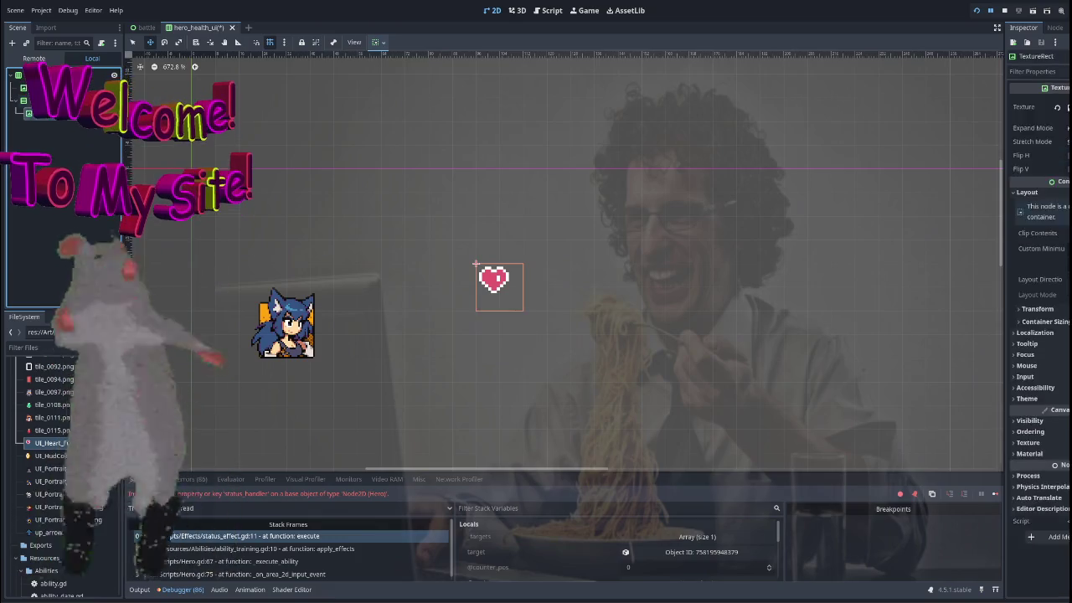
{"action": "left_click", "coordinate": [50, 87]}
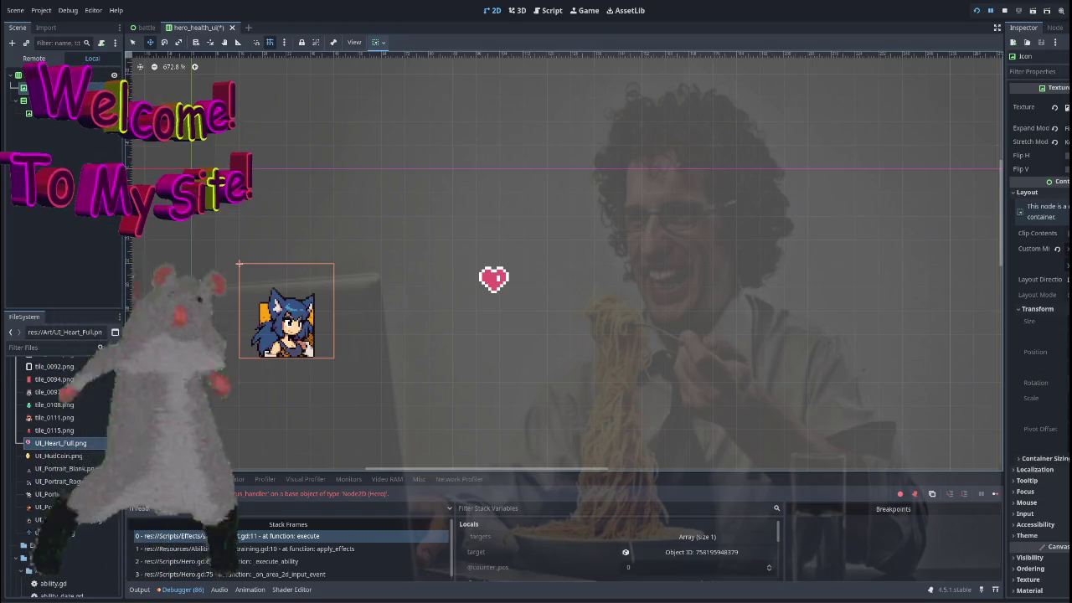
{"action": "left_click", "coordinate": [50, 100]}
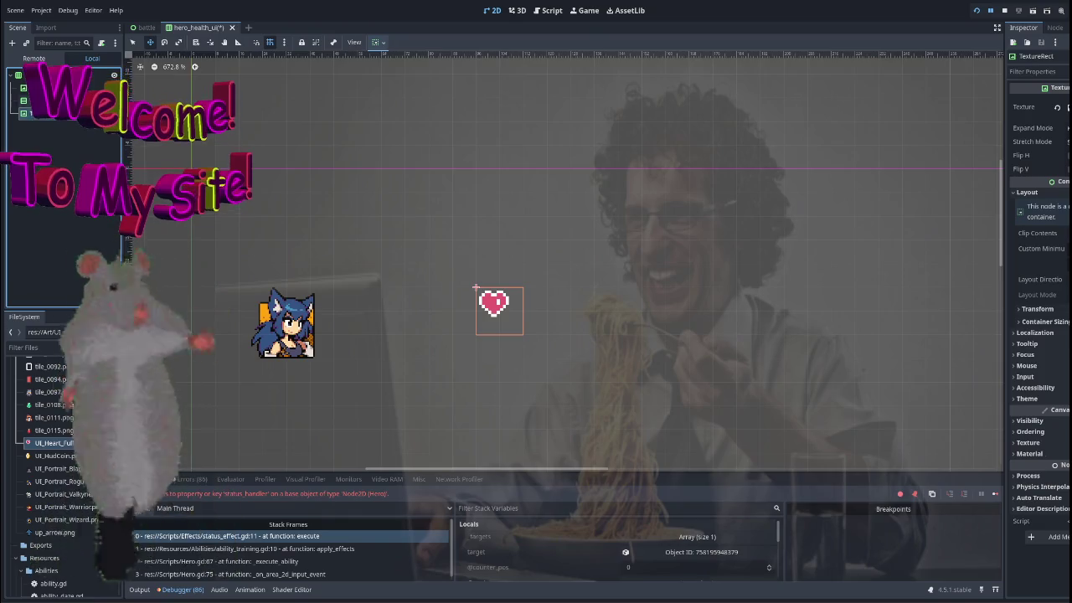
{"action": "left_click", "coordinate": [51, 87]}
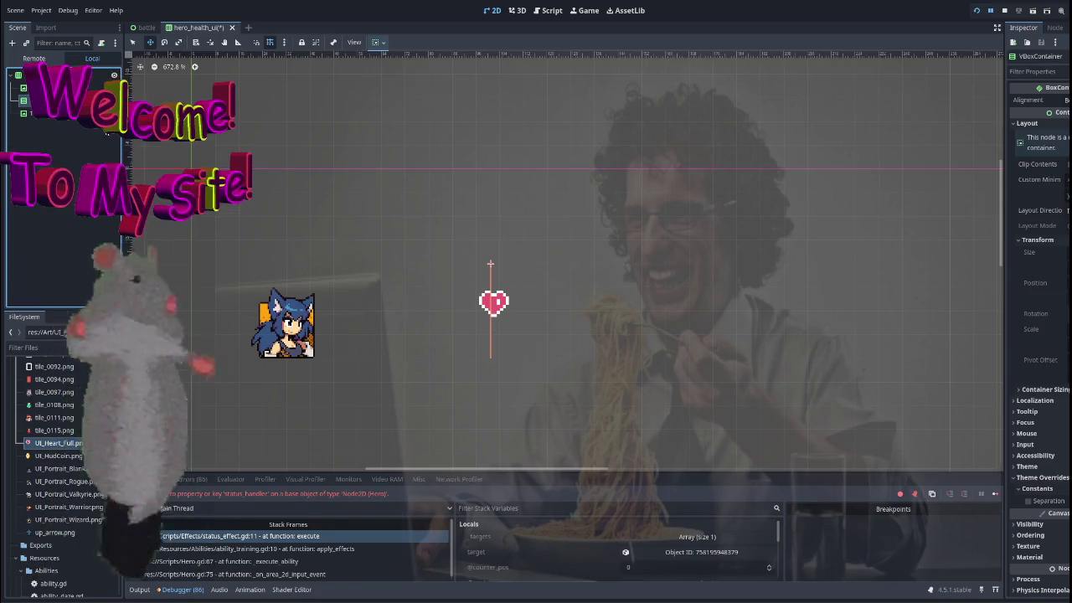
{"action": "left_click", "coordinate": [50, 113]}
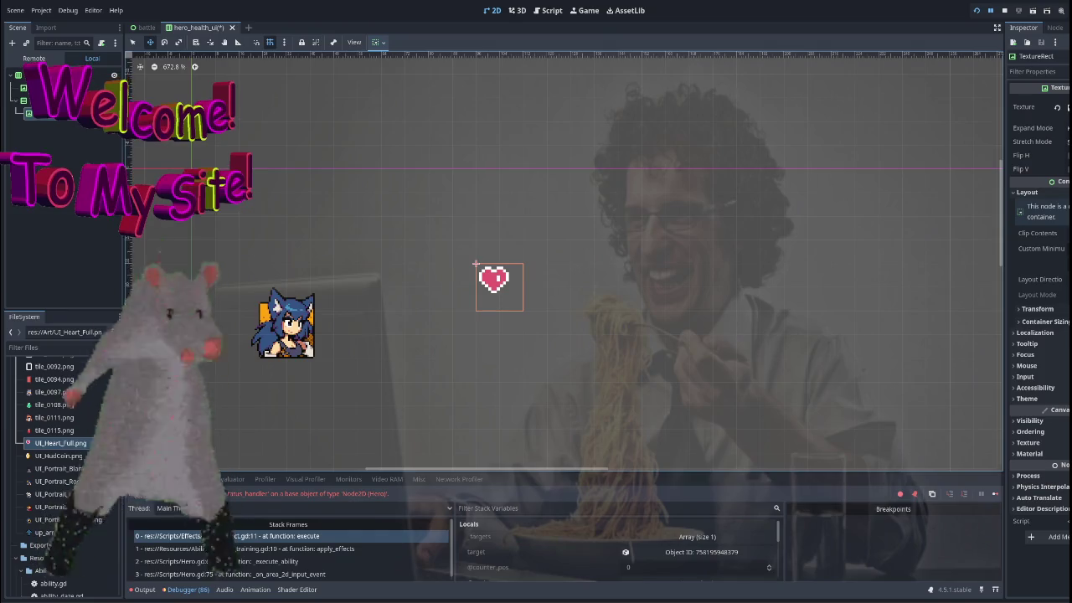
{"action": "left_click", "coordinate": [38, 99]}
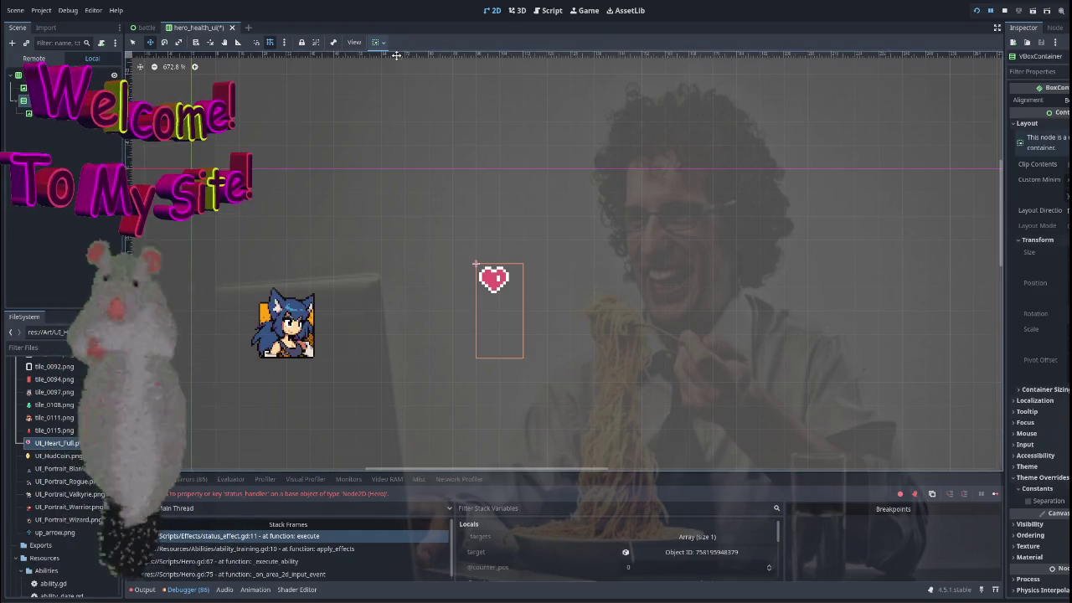
{"action": "left_click", "coordinate": [376, 42]}
{"action": "left_click", "coordinate": [397, 127]}
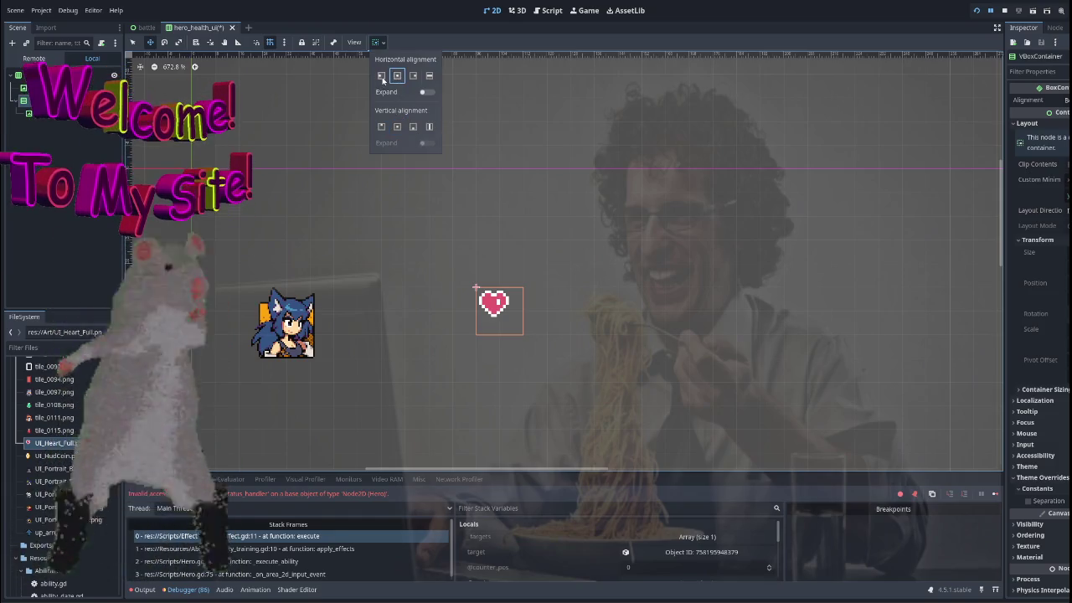
{"action": "key", "text": "Escape"}
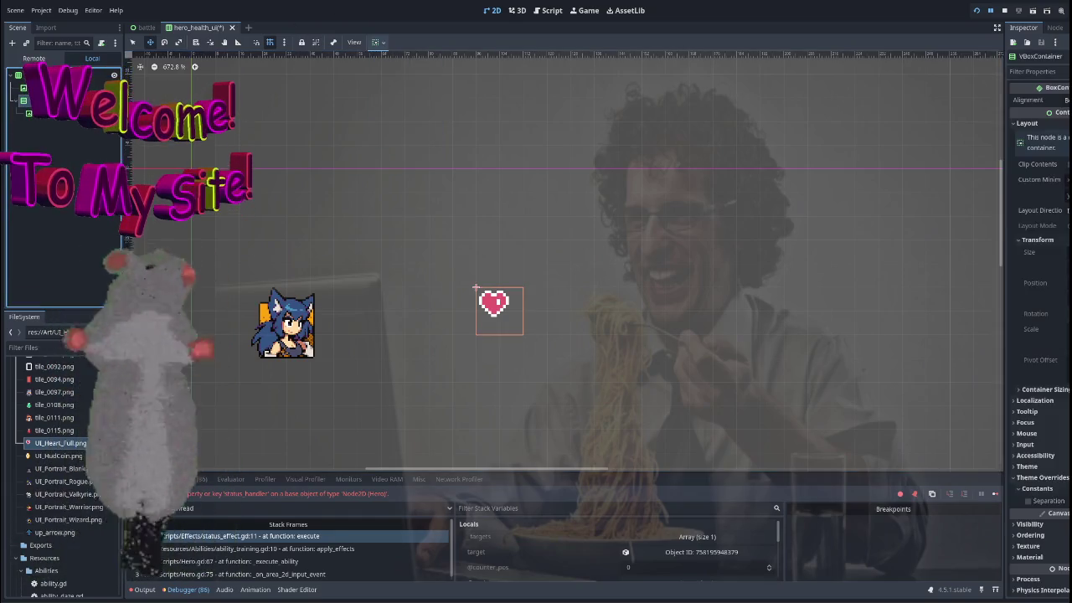
{"action": "key", "text": "Delete"}
Reset the HeroHealthUI Size and Position to their defaults.
{"action": "scroll", "coordinate": [430, 240], "scroll_direction": "left", "scroll_amount": 3}
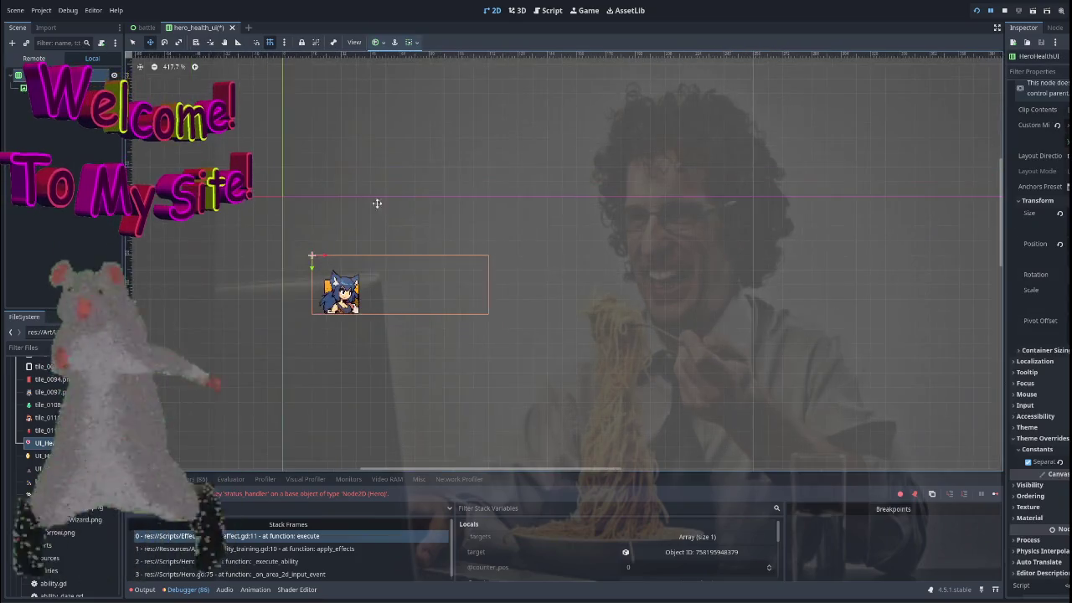
{"action": "scroll", "coordinate": [330, 192], "scroll_direction": "up", "scroll_amount": 1}
{"action": "scroll", "coordinate": [402, 209], "scroll_direction": "up", "scroll_amount": 2}
{"action": "scroll", "coordinate": [482, 193], "scroll_direction": "right", "scroll_amount": 3}
{"action": "scroll", "coordinate": [636, 165], "scroll_direction": "down", "scroll_amount": 4}
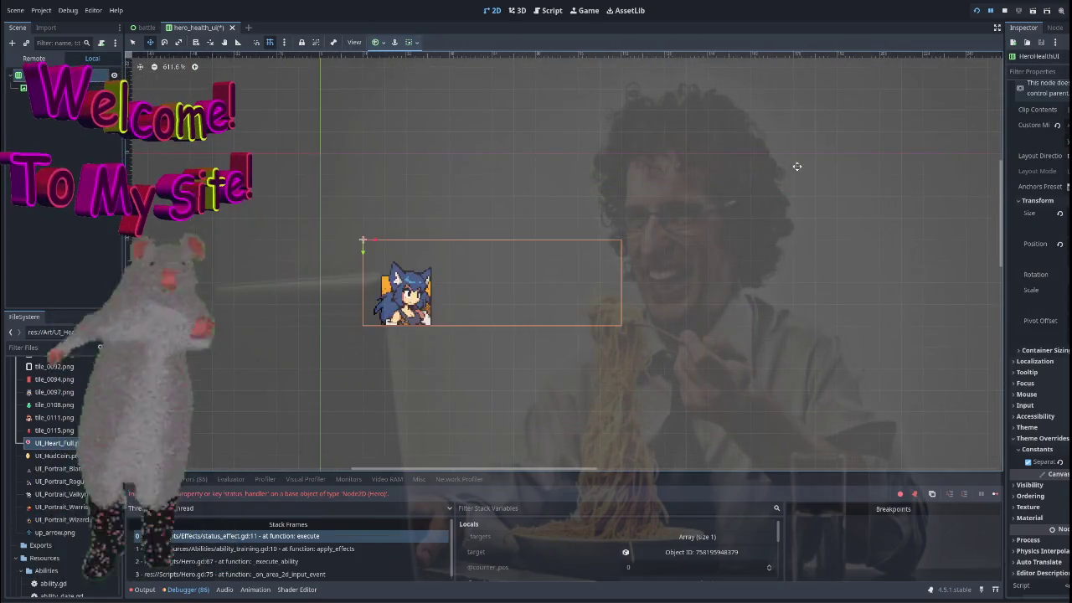
{"action": "scroll", "coordinate": [837, 160], "scroll_direction": "down", "scroll_amount": 2}
{"action": "left_click", "coordinate": [1059, 214]}
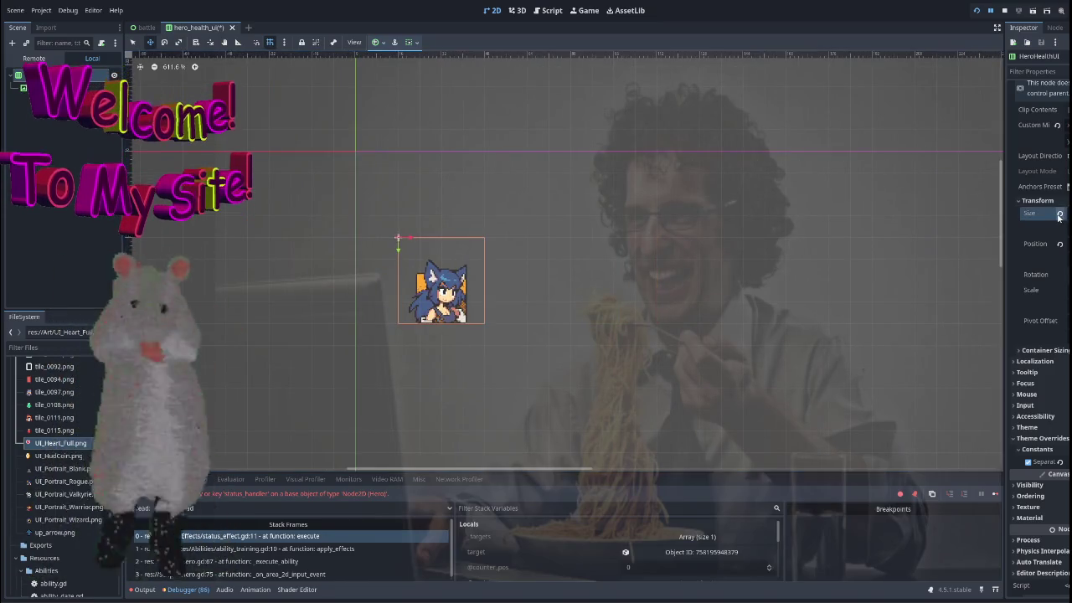
{"action": "scroll", "coordinate": [617, 232], "scroll_direction": "up", "scroll_amount": 2}
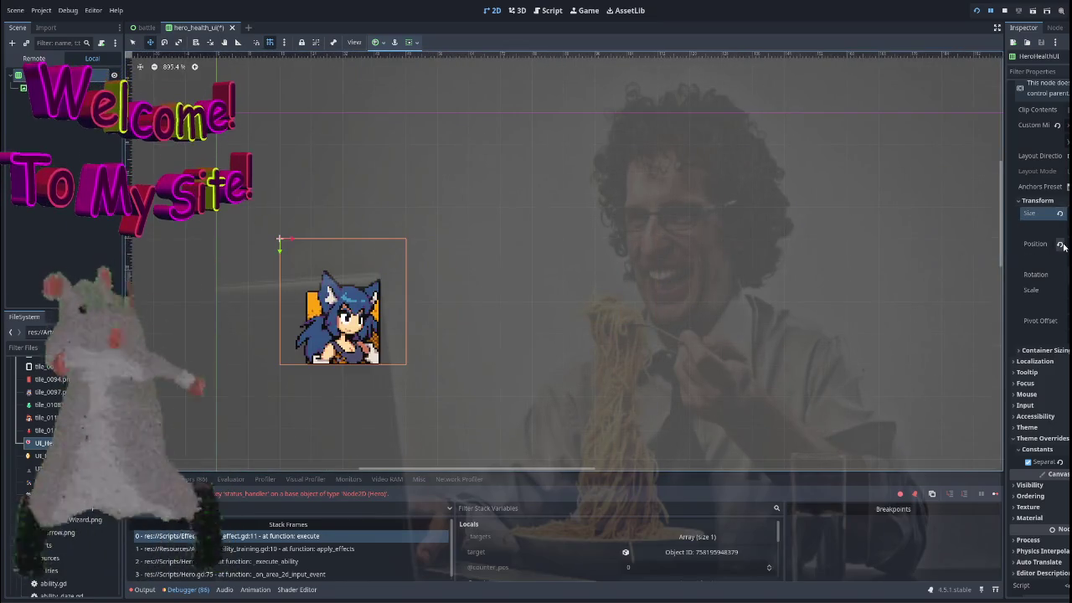
{"action": "left_click", "coordinate": [1061, 244]}
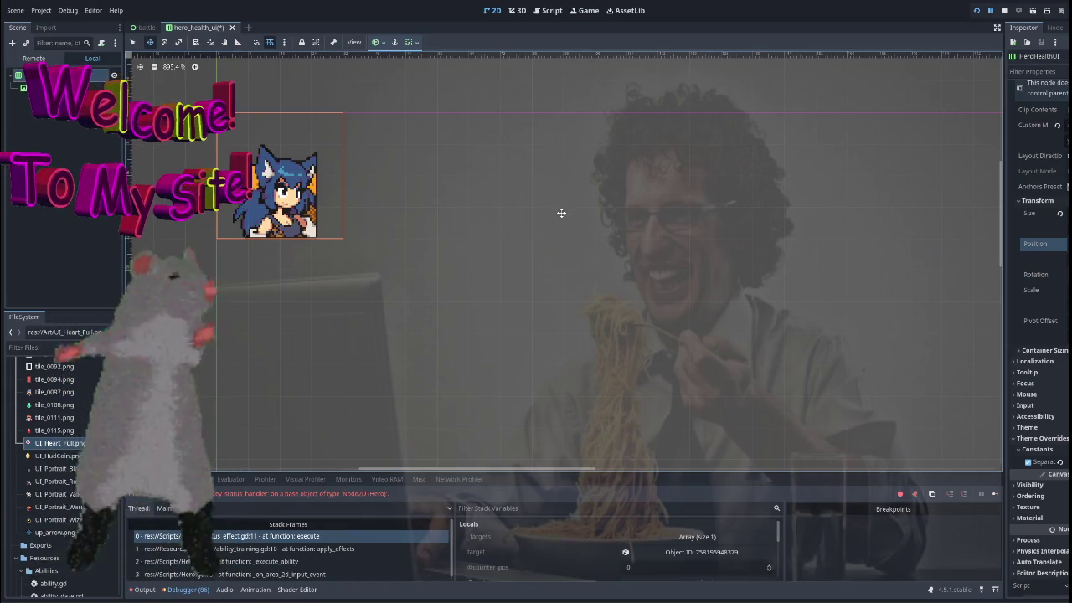
{"action": "scroll", "coordinate": [425, 134], "scroll_direction": "down", "scroll_amount": 1}
{"action": "scroll", "coordinate": [450, 179], "scroll_direction": "up", "scroll_amount": 1}
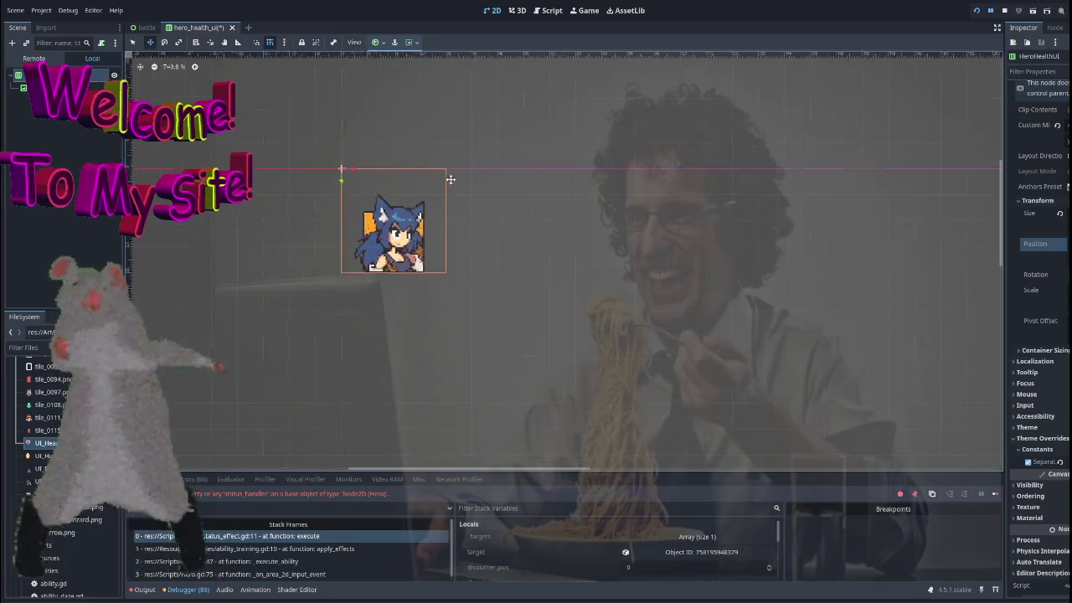
{"action": "scroll", "coordinate": [509, 124], "scroll_direction": "up", "scroll_amount": 2}
Select the HeroHealthUI root node and start adding a new child node.
{"action": "left_click", "coordinate": [50, 101]}
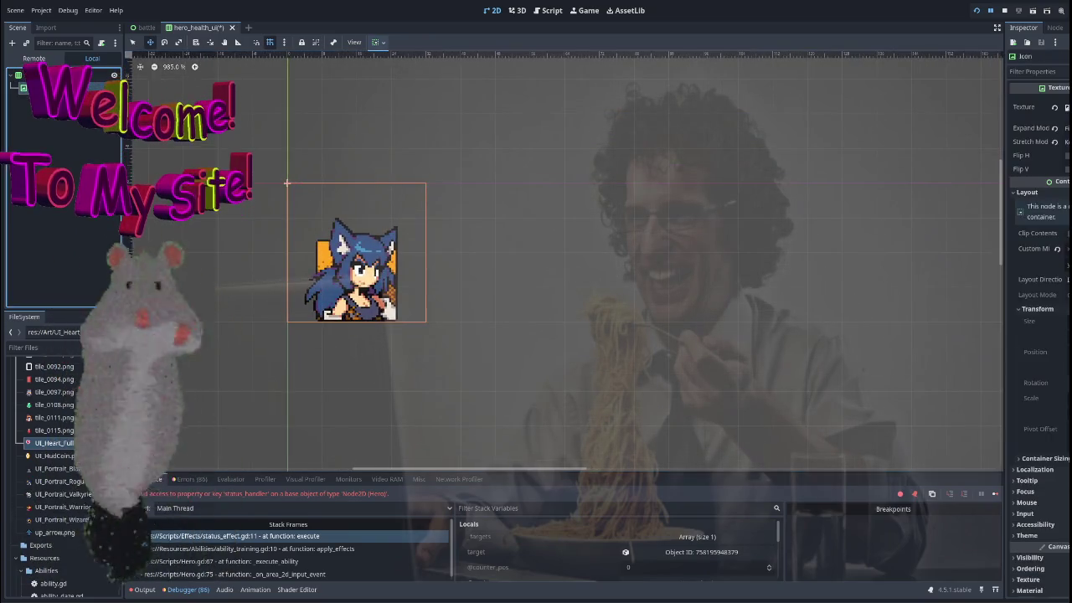
{"action": "left_click", "coordinate": [75, 74]}
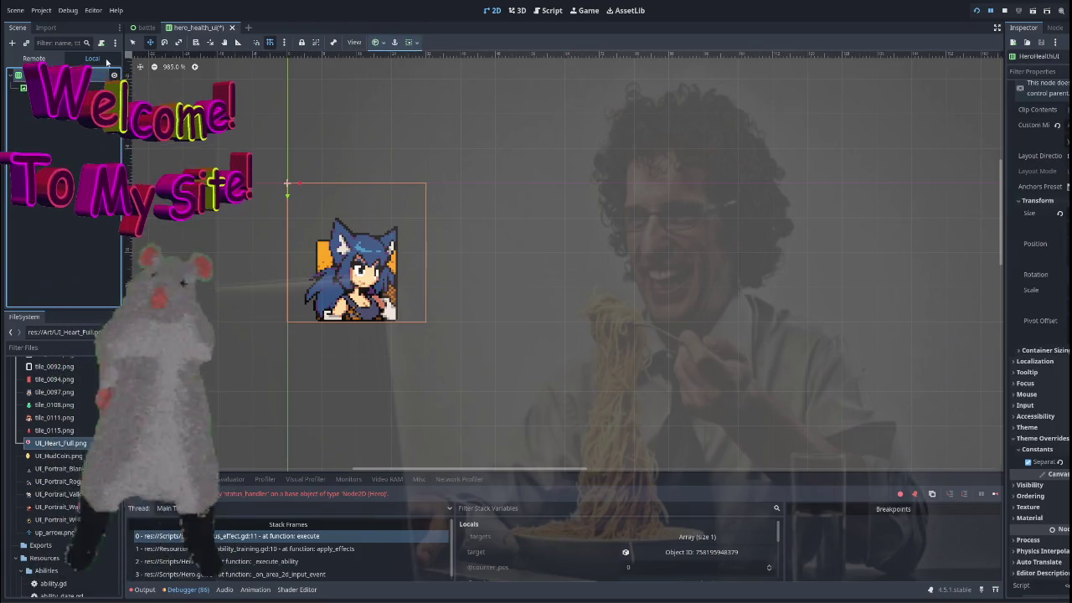
{"action": "key", "text": "ctrl+a"}
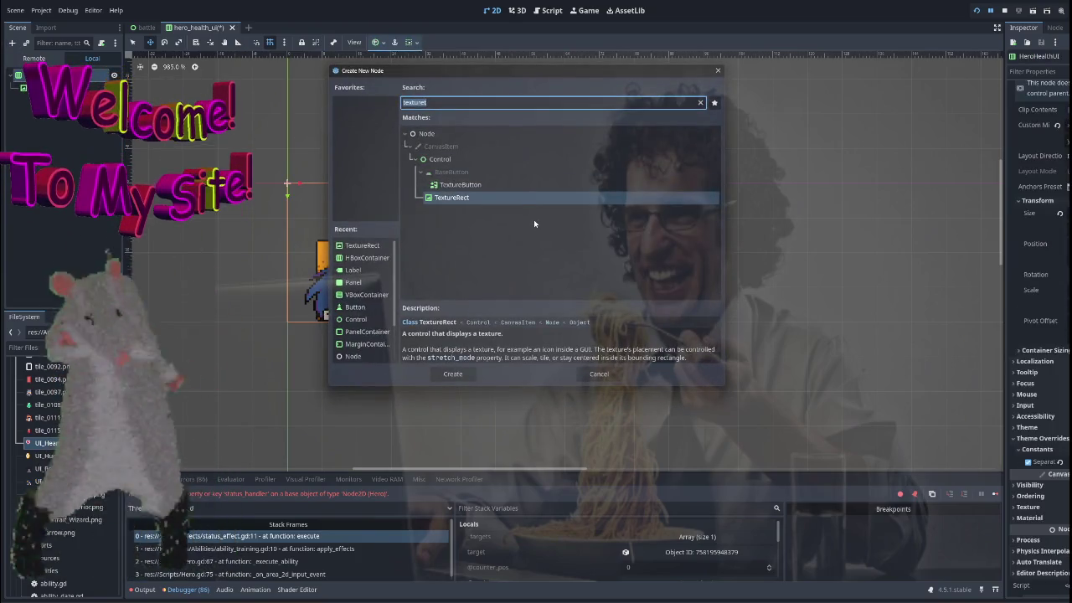
Add a VBoxContainer with a TextureRect child using the heart texture.
{"action": "type", "text": "vbox"}
{"action": "key", "text": "Return"}
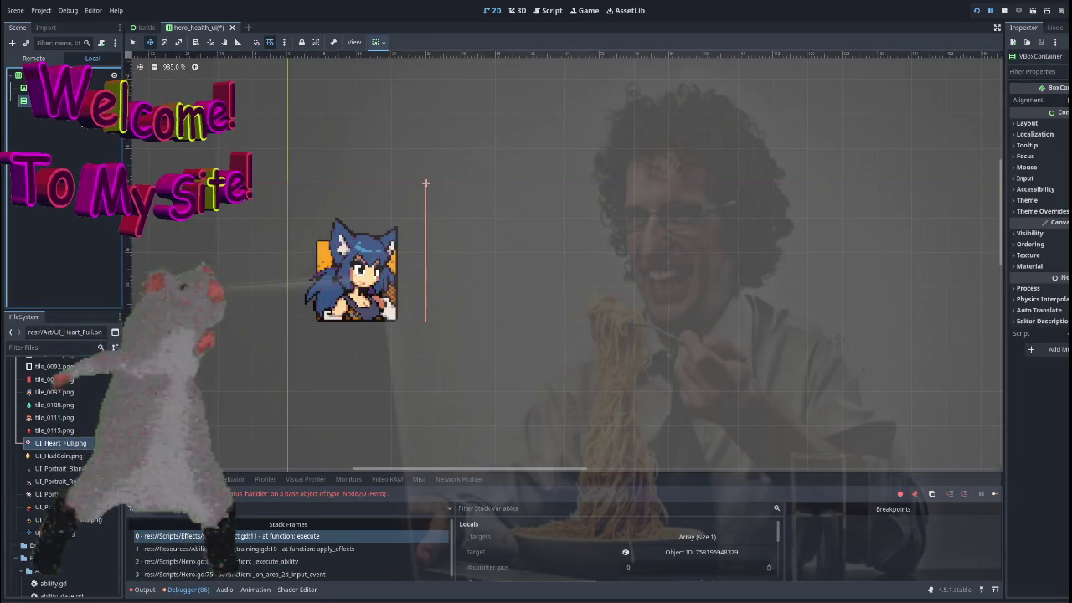
{"action": "key", "text": "ctrl+a"}
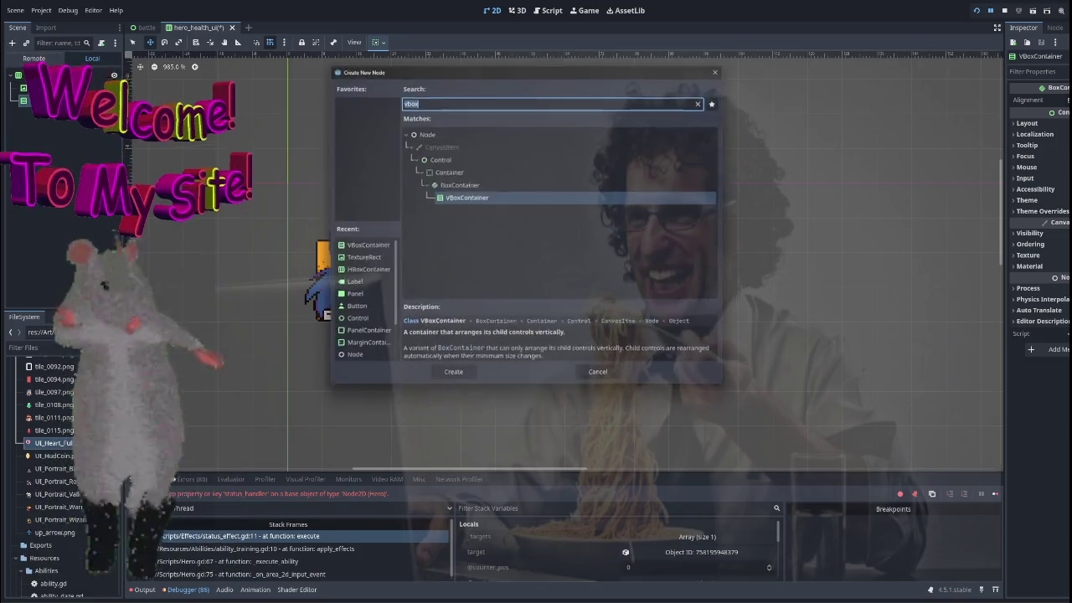
{"action": "type", "text": "text"}
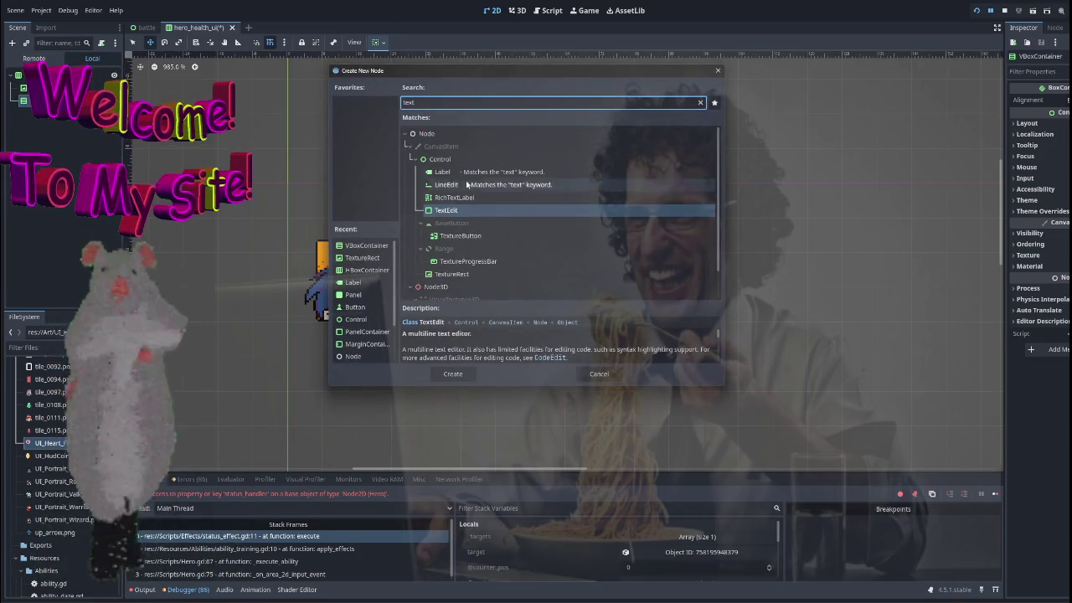
{"action": "type", "text": "ure"}
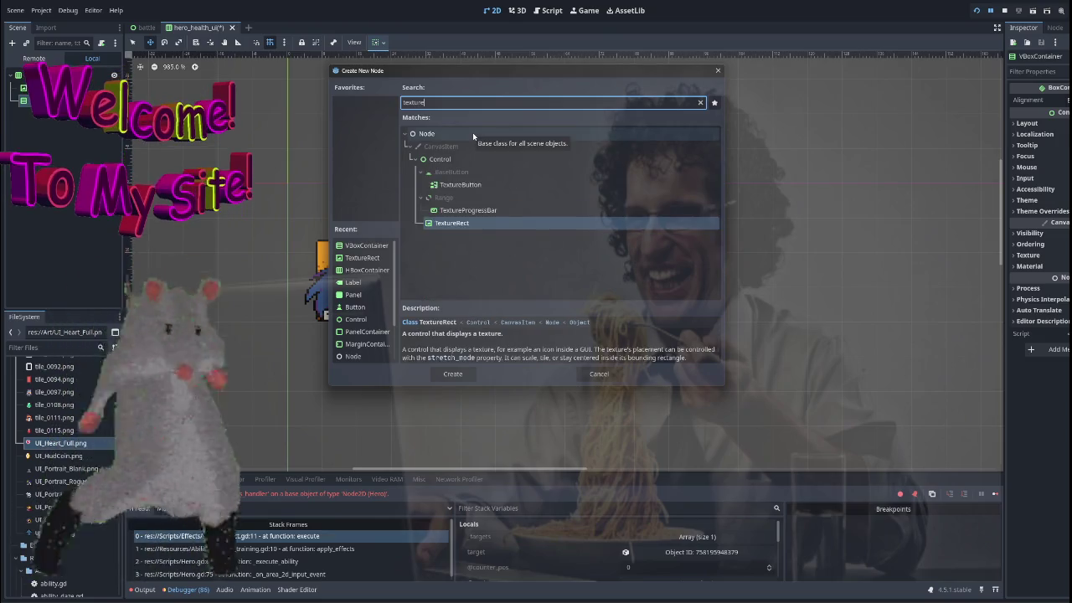
{"action": "key", "text": "Return"}
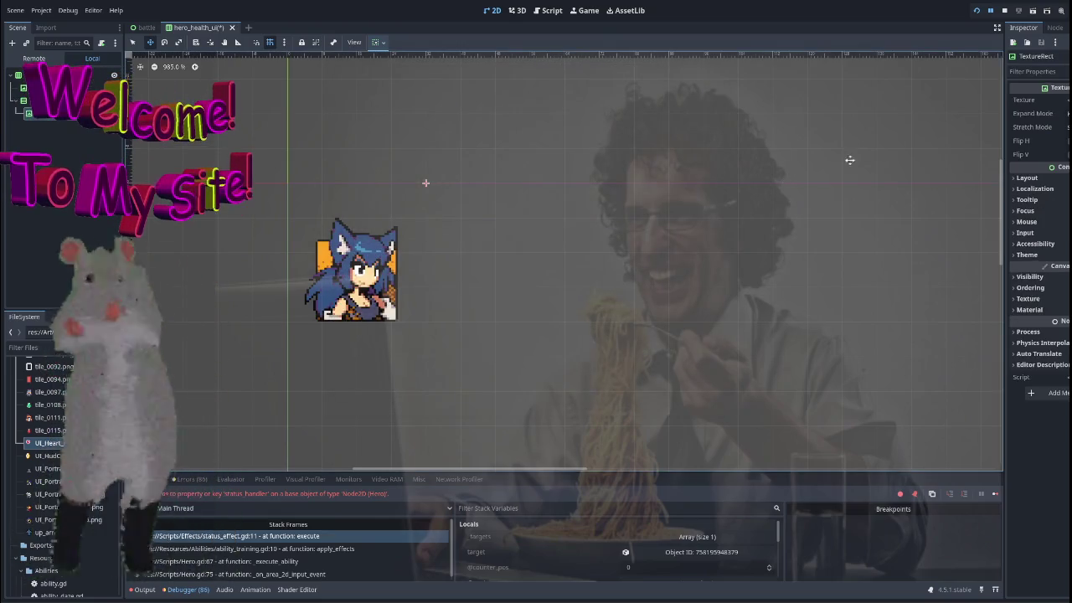
{"action": "left_click", "coordinate": [1059, 100]}
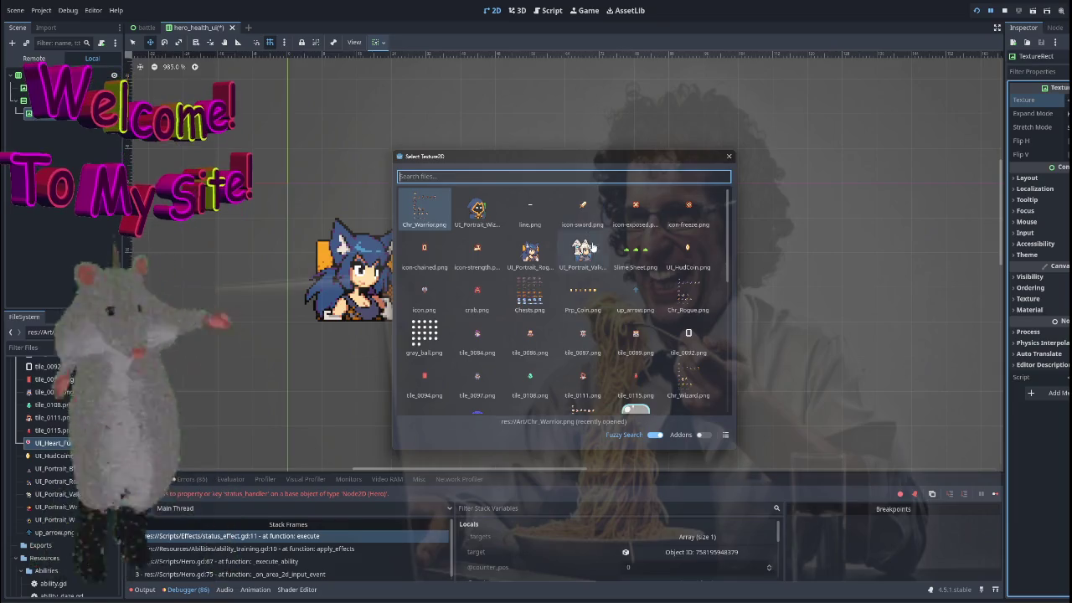
{"action": "type", "text": "heart"}
{"action": "key", "text": "Return"}
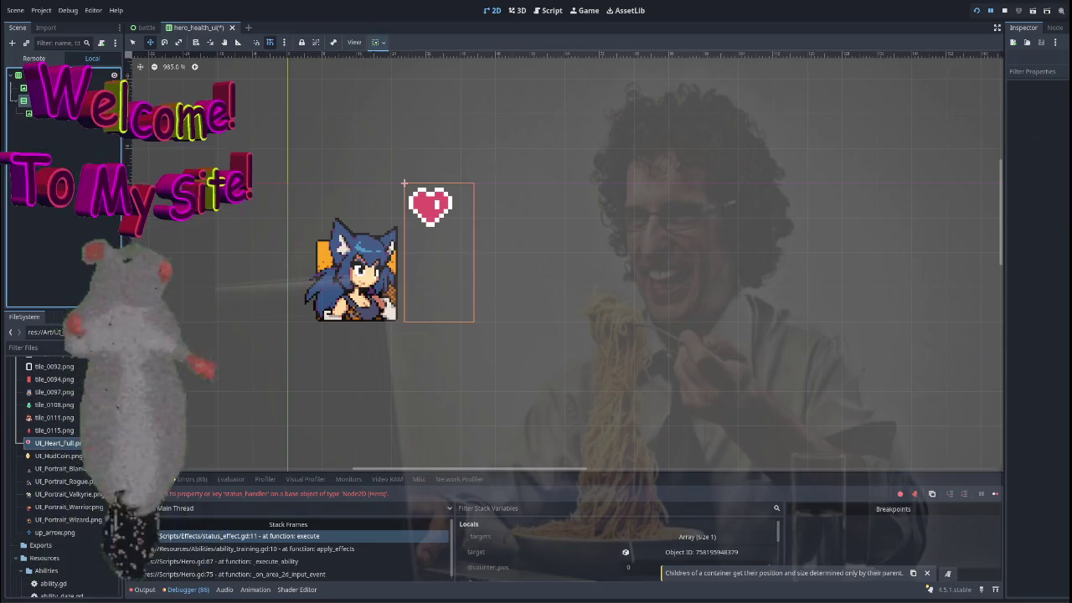
Revert the heart container's custom minimum size to its default.
{"action": "left_click", "coordinate": [50, 113]}
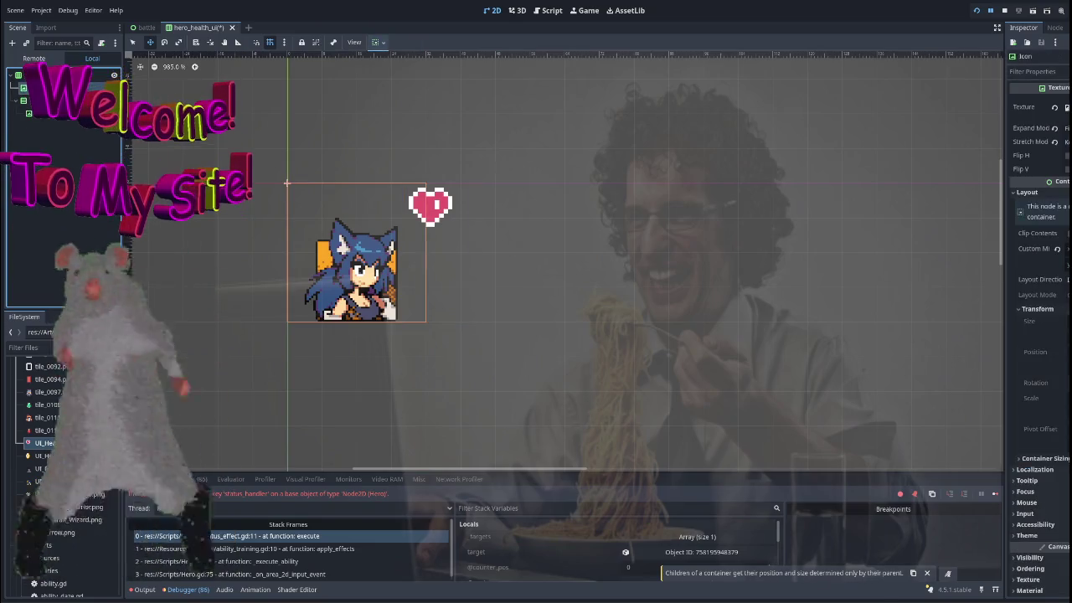
{"action": "left_click", "coordinate": [50, 99]}
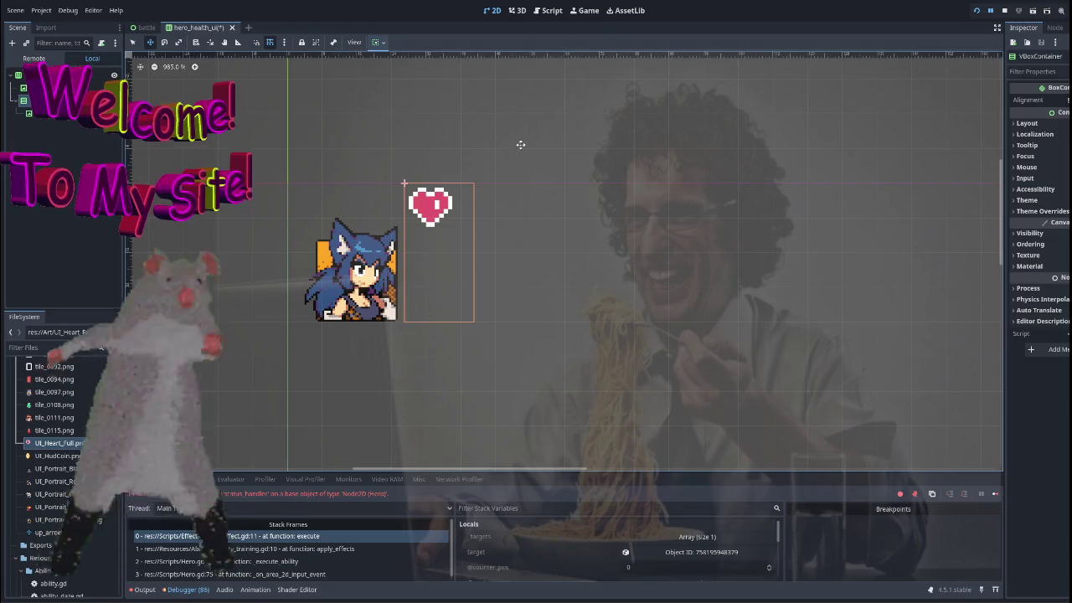
{"action": "left_click", "coordinate": [1039, 123]}
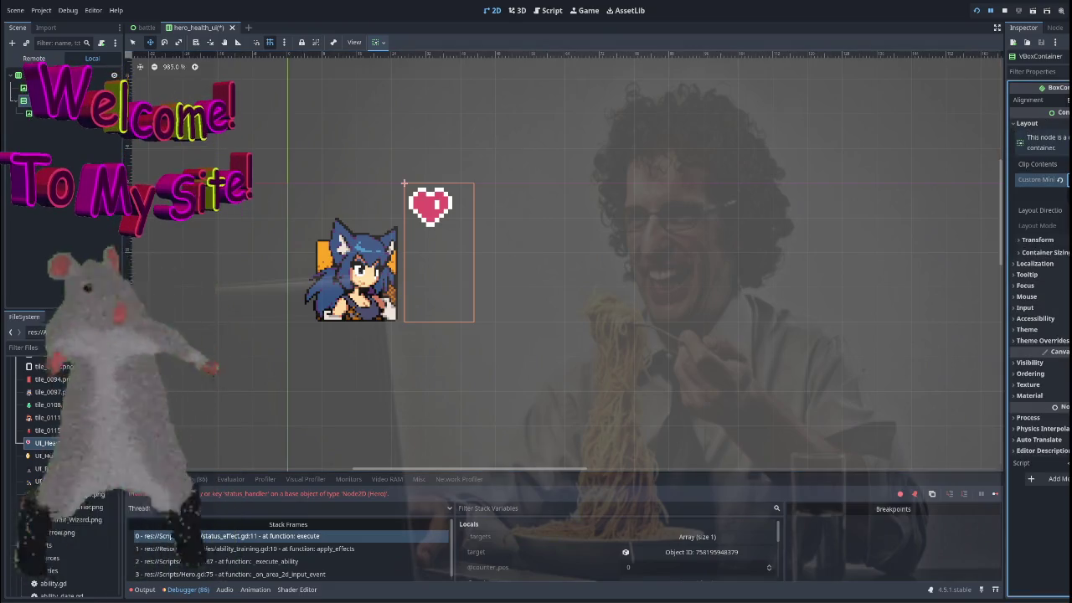
{"action": "key", "text": "ctrl+z"}
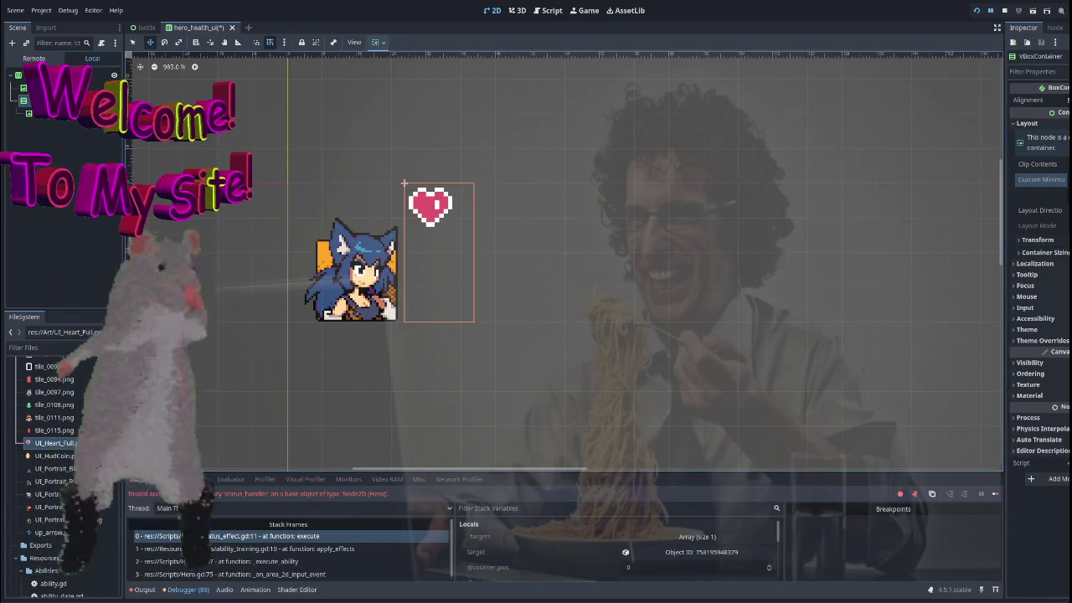
{"action": "left_click", "coordinate": [50, 112]}
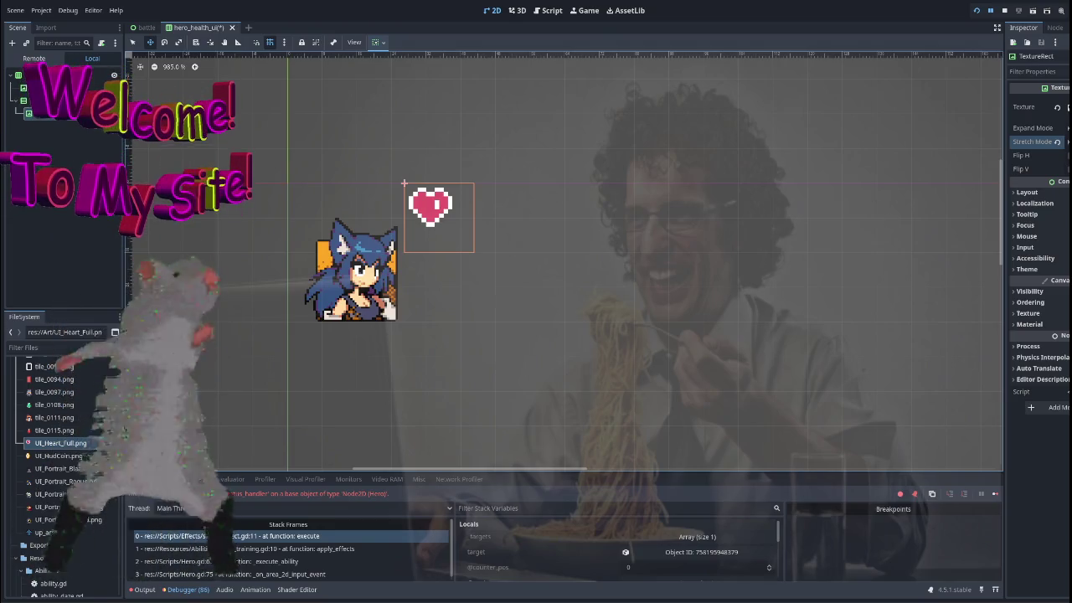
{"action": "left_click", "coordinate": [1065, 155]}
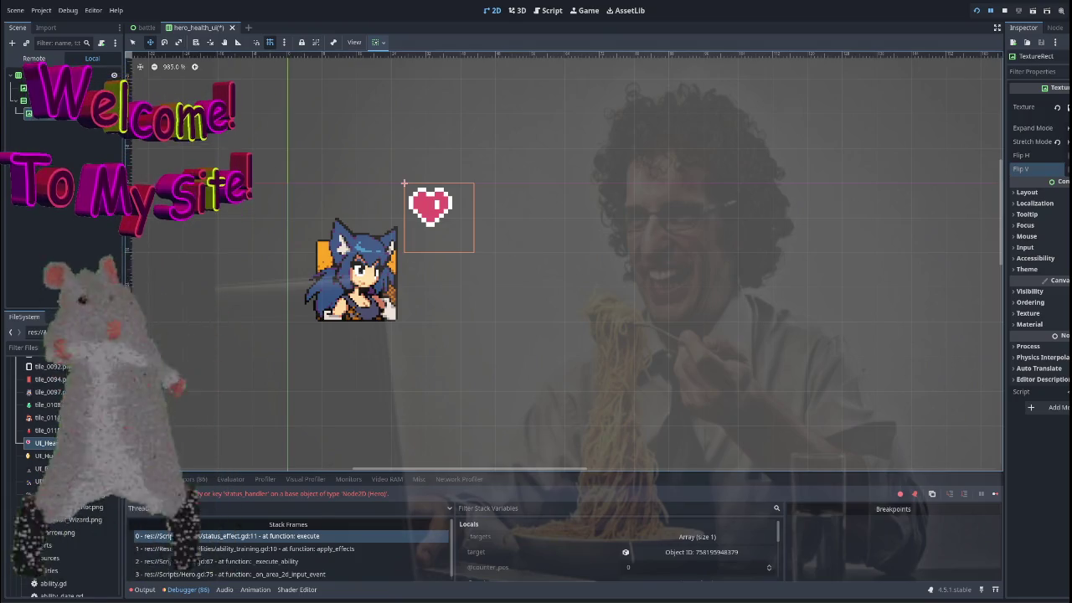
{"action": "scroll", "coordinate": [397, 186], "scroll_direction": "down", "scroll_amount": 2}
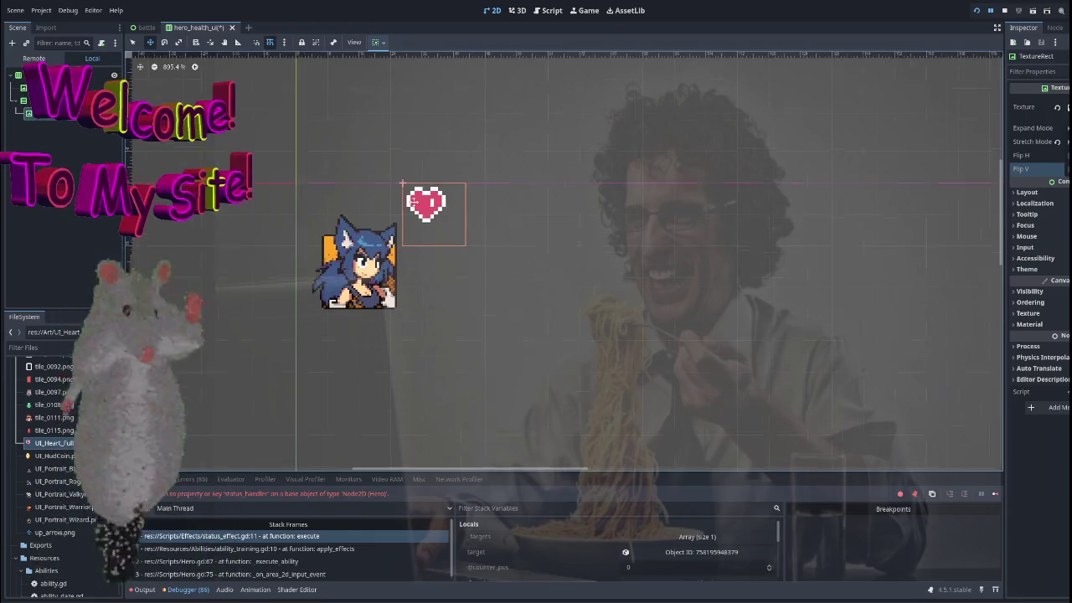
{"action": "left_click", "coordinate": [302, 266]}
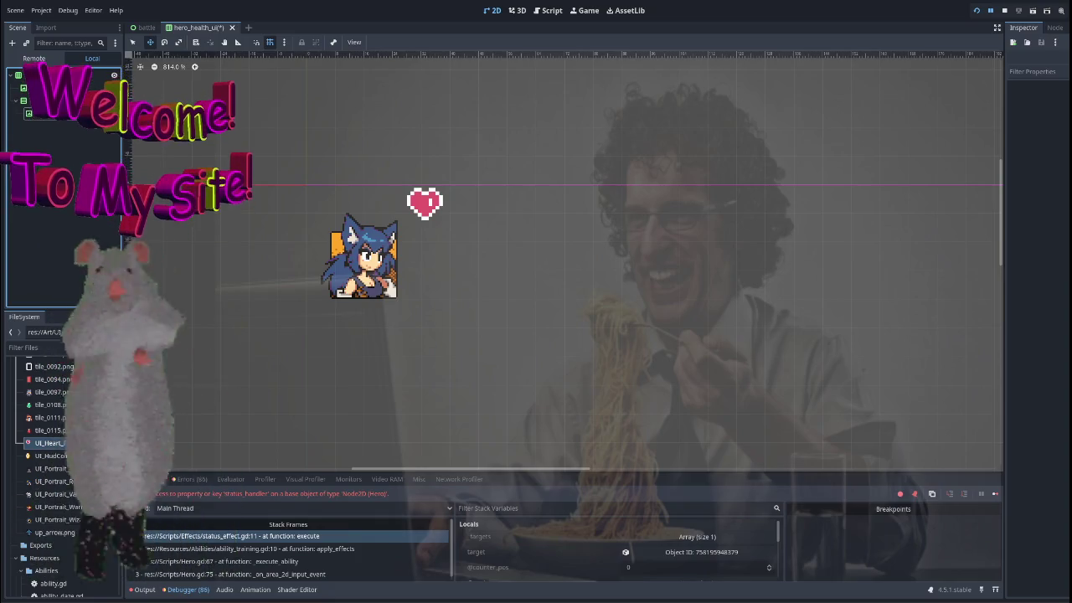
{"action": "key", "text": "F5"}
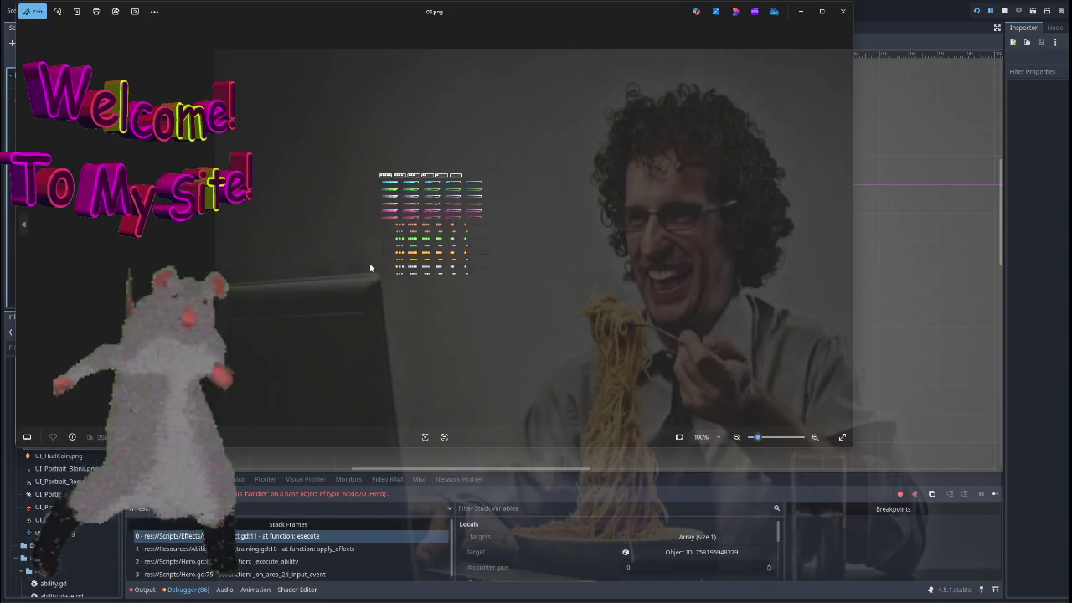
{"action": "scroll", "coordinate": [587, 286], "scroll_direction": "up", "scroll_amount": 5}
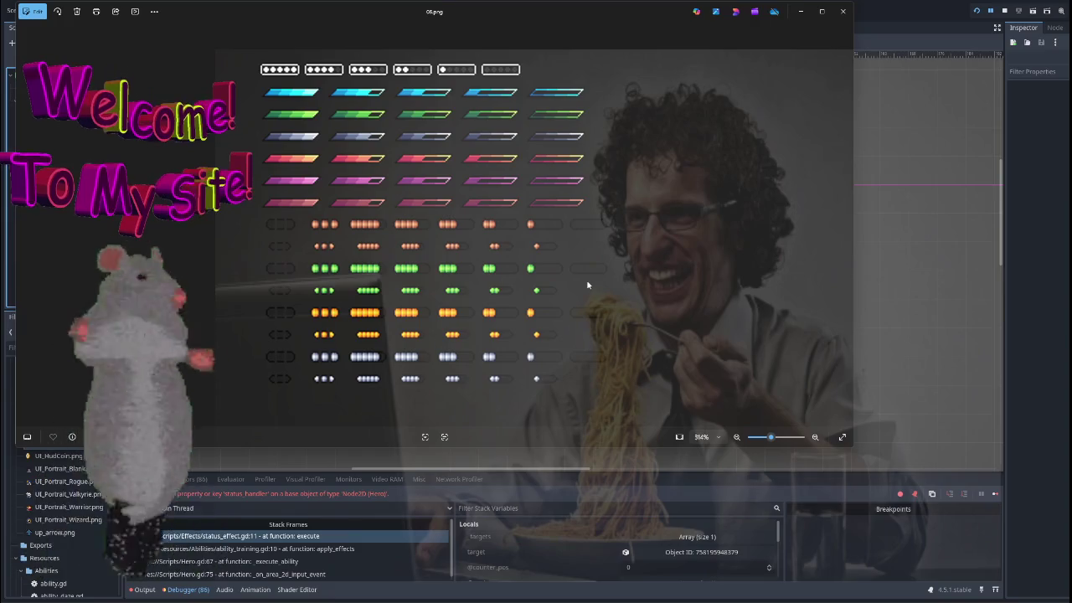
{"action": "key", "text": "Right"}
{"action": "key", "text": "Right"}
{"action": "key", "text": "Right"}
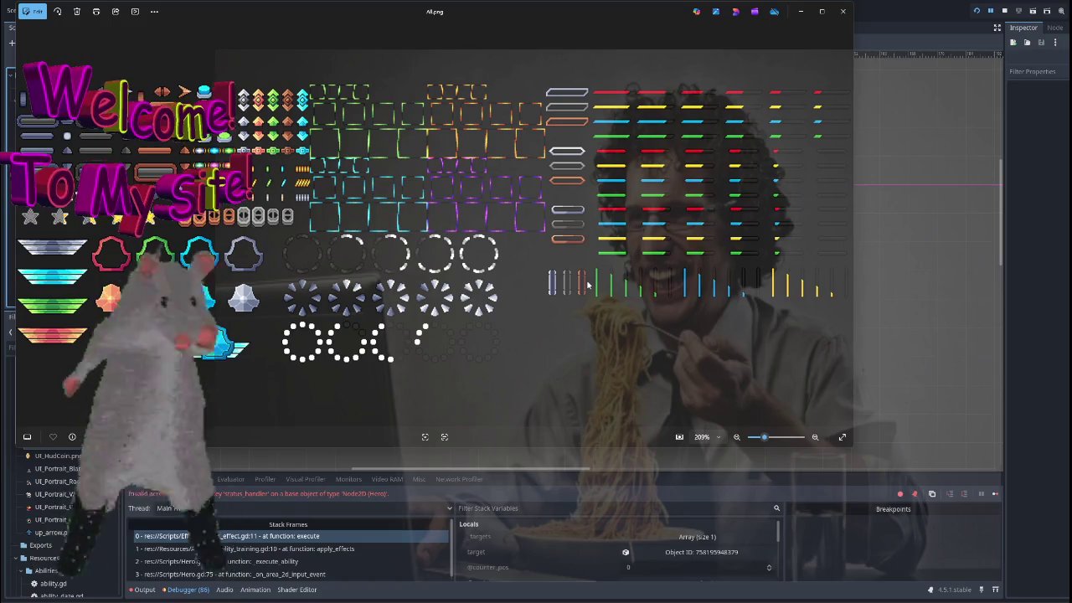
{"action": "key", "text": "Left"}
{"action": "key", "text": "Left"}
{"action": "key", "text": "Left"}
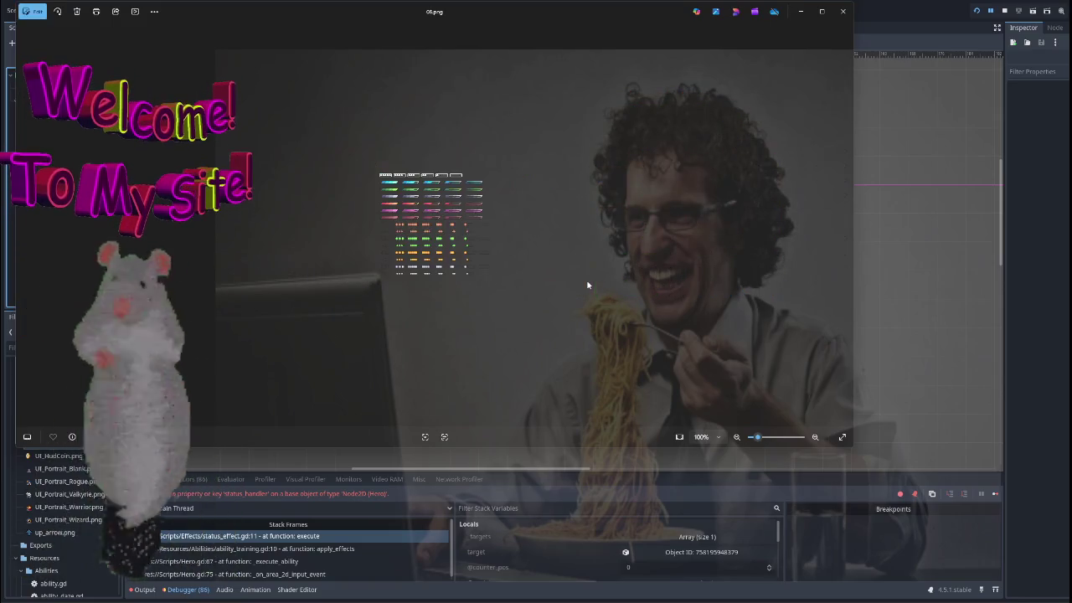
{"action": "scroll", "coordinate": [618, 250], "scroll_direction": "up", "scroll_amount": 4}
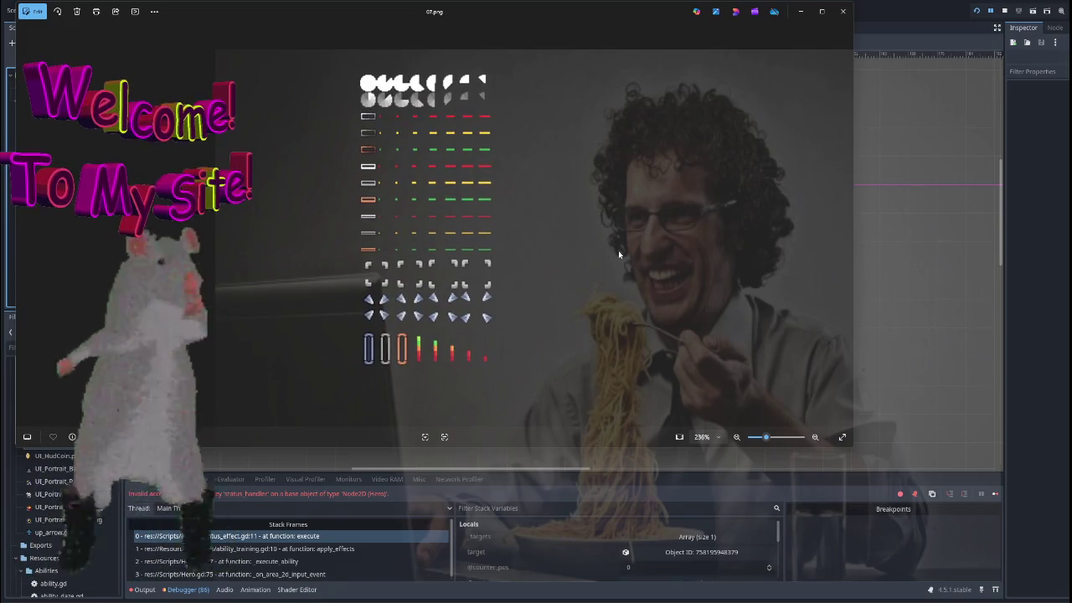
{"action": "key", "text": "Left"}
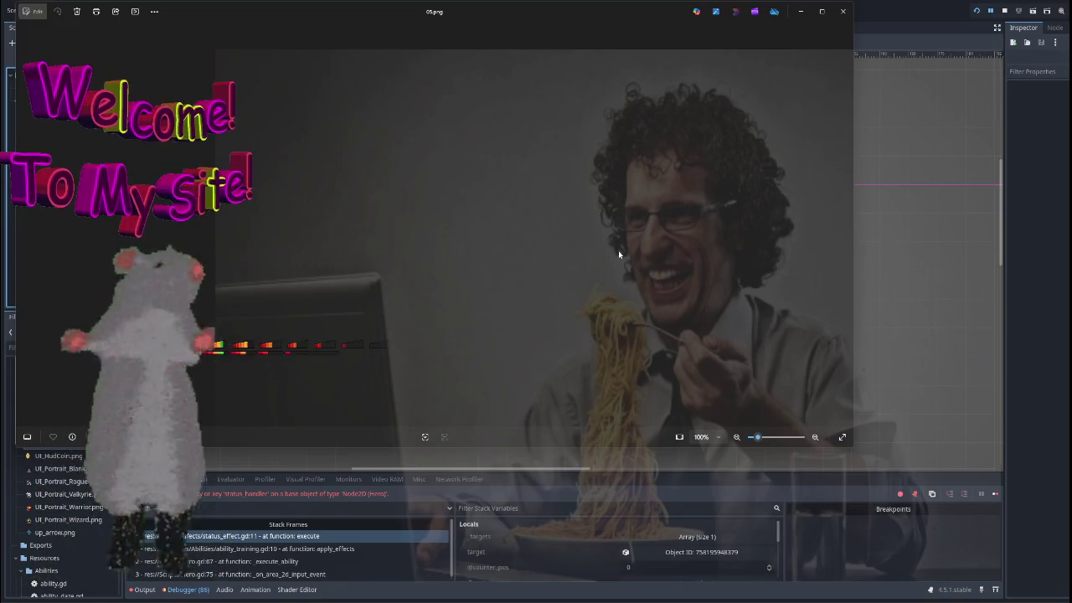
{"action": "scroll", "coordinate": [483, 262], "scroll_direction": "up", "scroll_amount": 5}
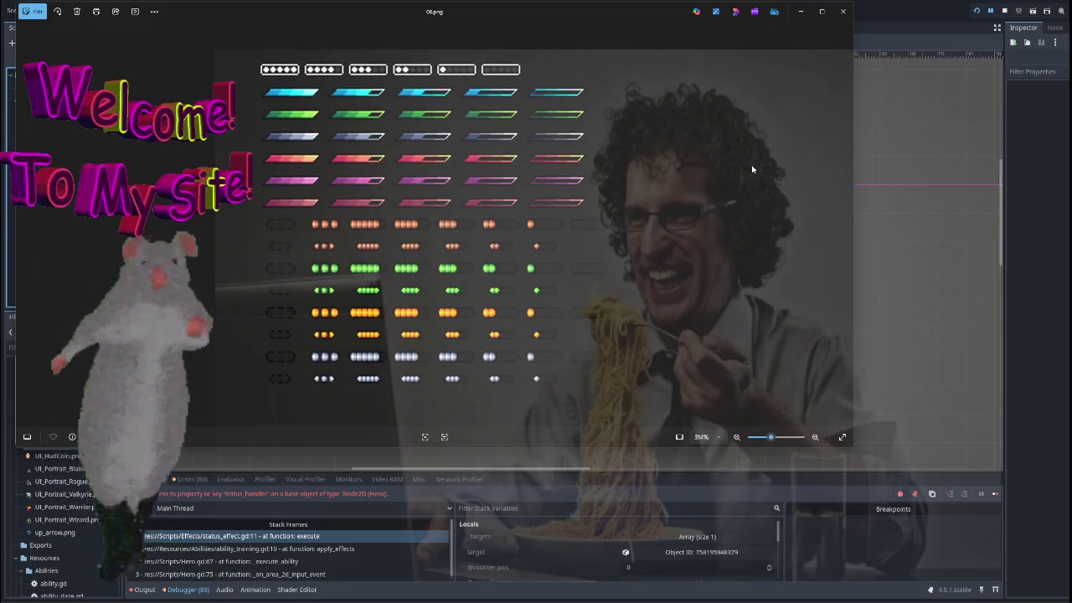
{"action": "left_click", "coordinate": [844, 14]}
{"action": "left_click", "coordinate": [50, 113]}
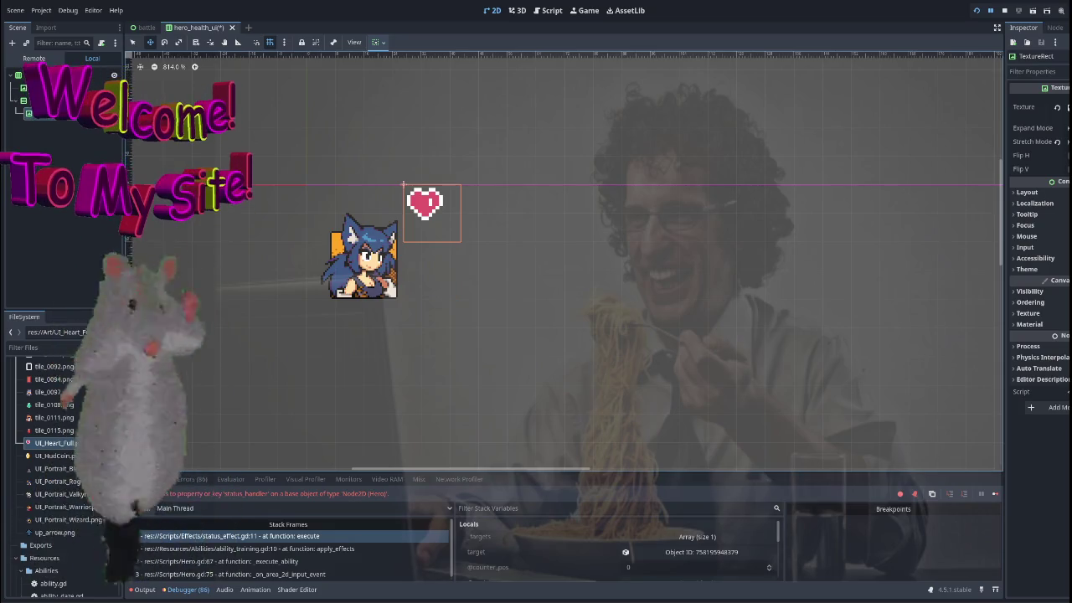
Add an HBoxContainer named Health and move the heart TextureRect into it.
{"action": "left_click", "coordinate": [50, 99]}
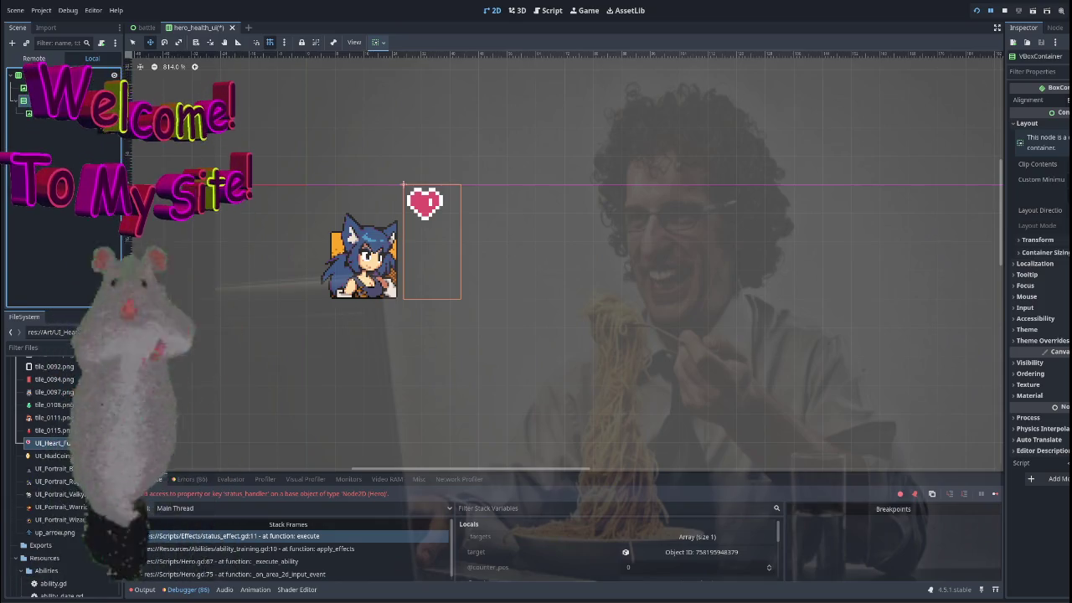
{"action": "left_click", "coordinate": [50, 112]}
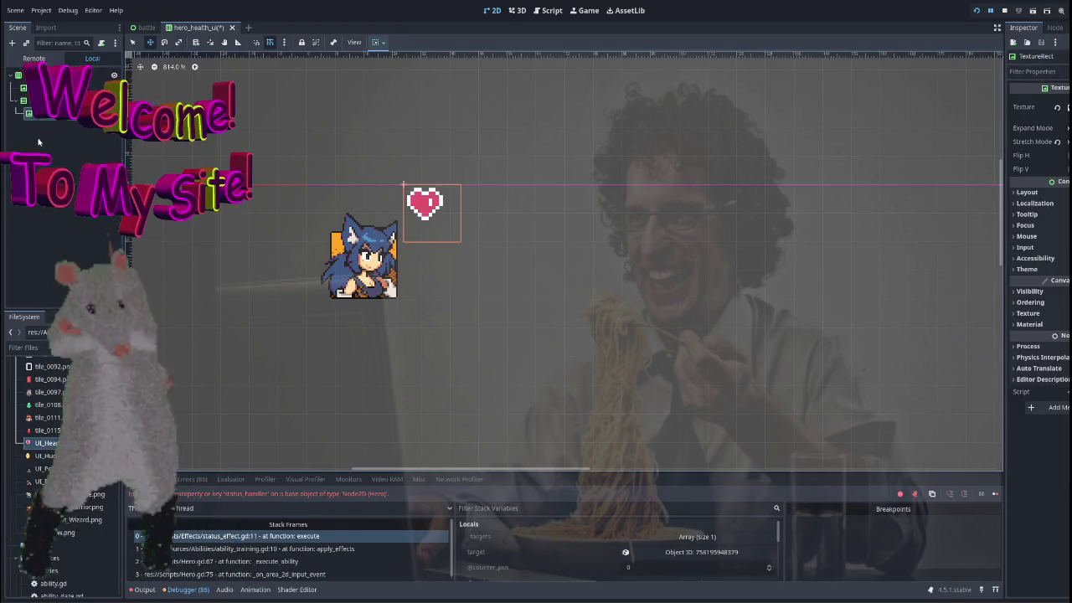
{"action": "left_click", "coordinate": [50, 100]}
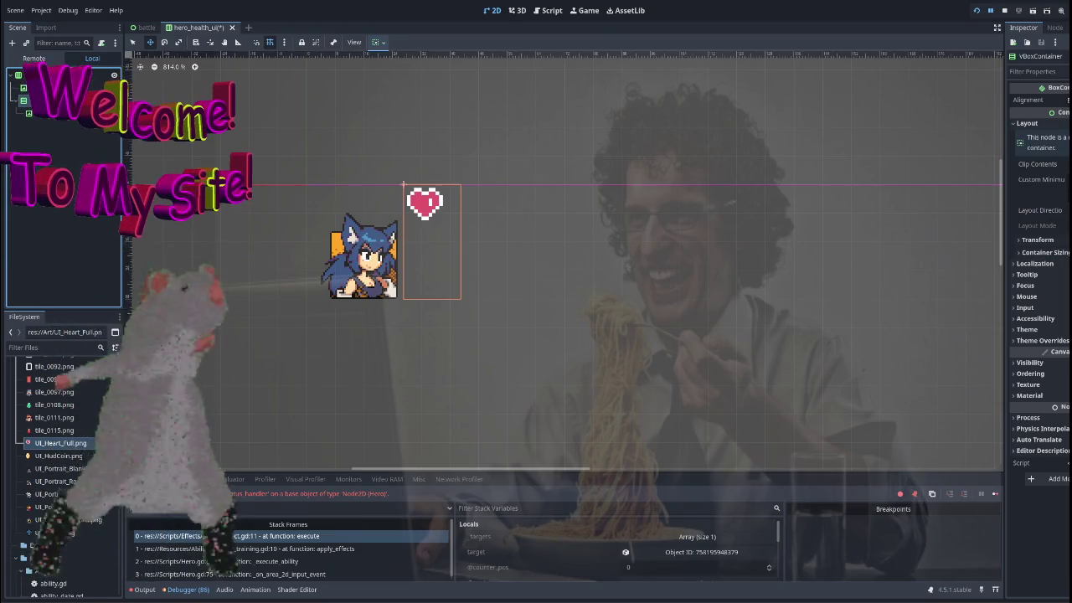
{"action": "left_click", "coordinate": [13, 43]}
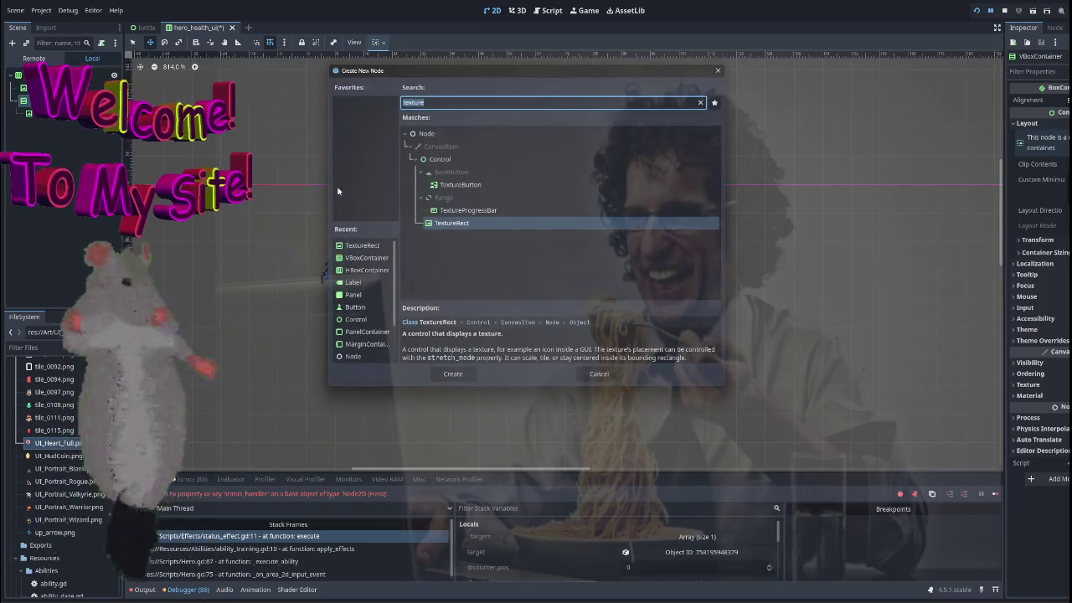
{"action": "type", "text": "hbox"}
{"action": "key", "text": "Return"}
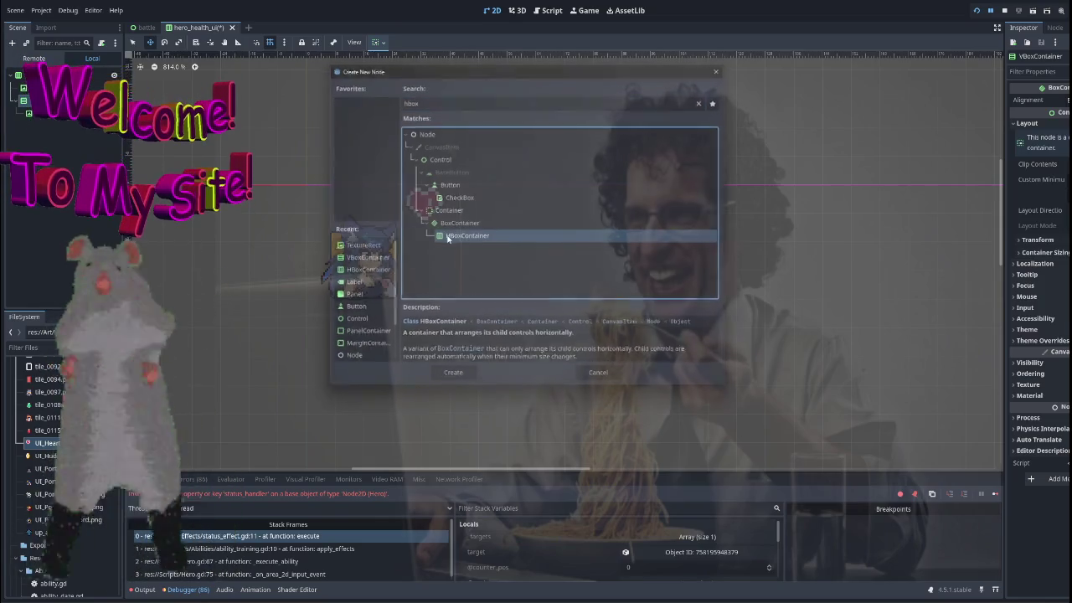
{"action": "left_click_drag", "start_coordinate": [53, 123], "coordinate": [56, 124]}
{"action": "key", "text": "F2"}
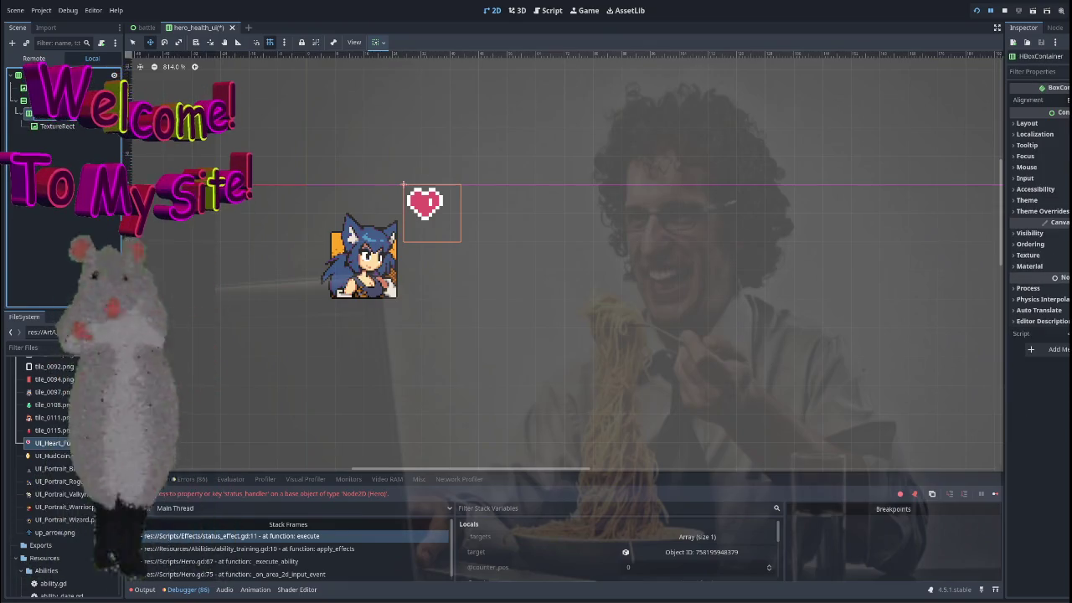
{"action": "type", "text": "Health"}
{"action": "key", "text": "Return"}
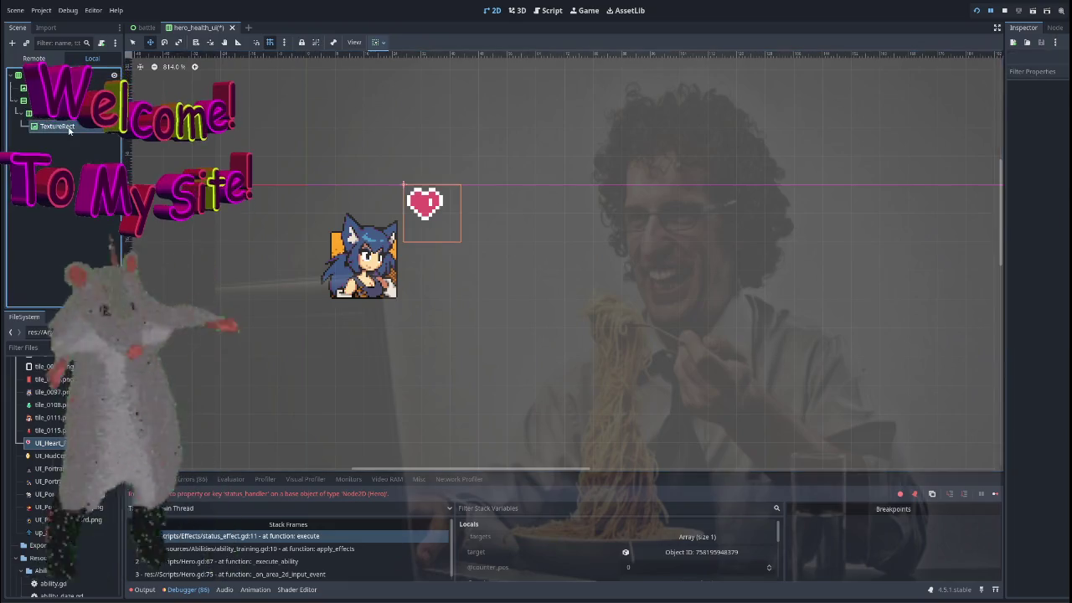
Add a Label child to Health with its text set to 100.
{"action": "left_click", "coordinate": [57, 126]}
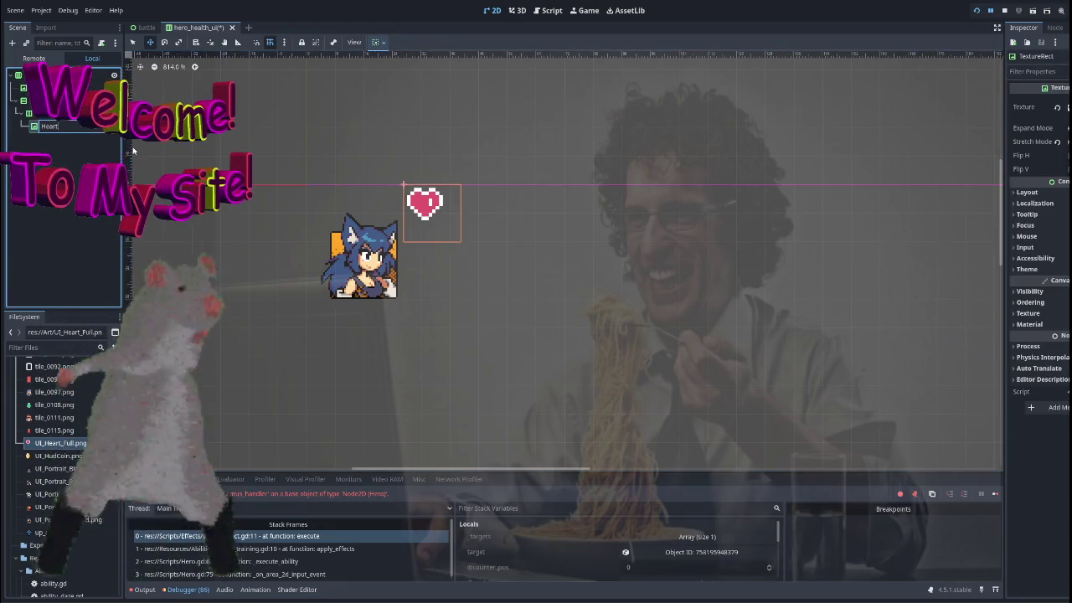
{"action": "left_click", "coordinate": [50, 113]}
{"action": "key", "text": "ctrl+a"}
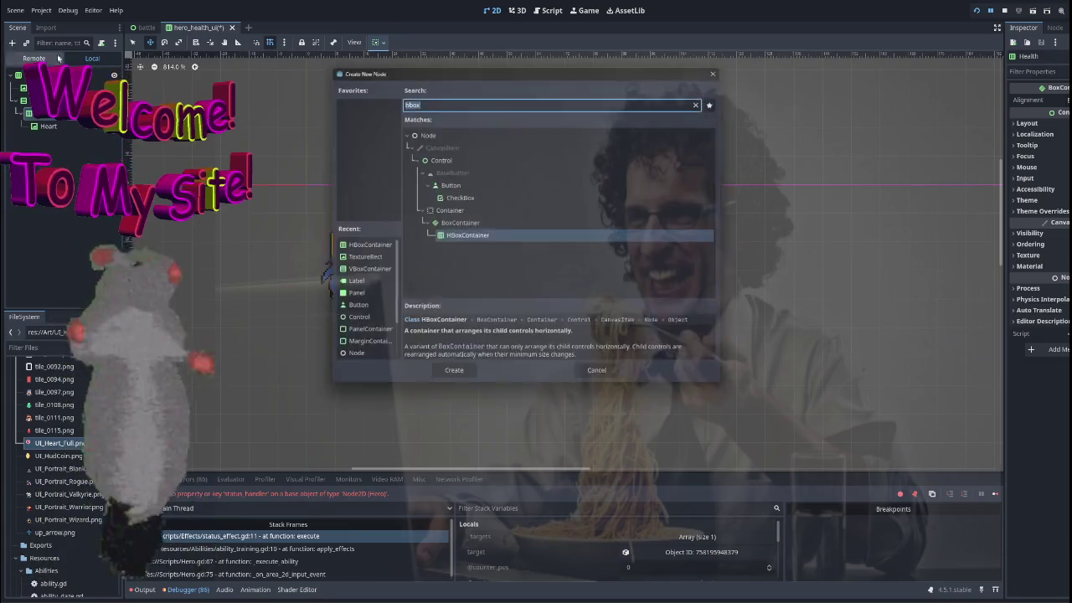
{"action": "type", "text": "label"}
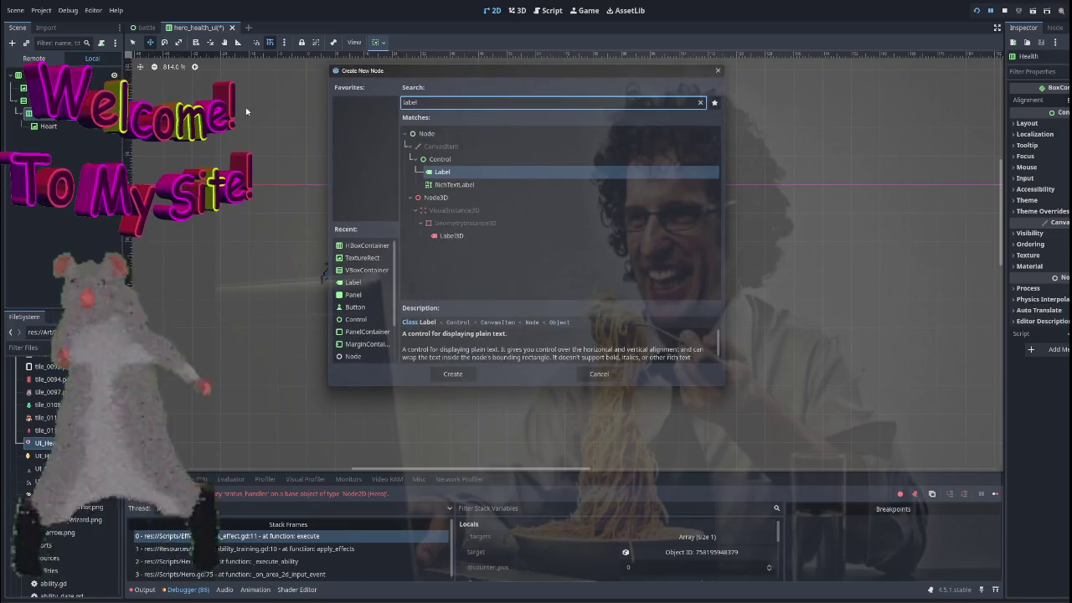
{"action": "key", "text": "Return"}
{"action": "left_click", "coordinate": [1056, 123]}
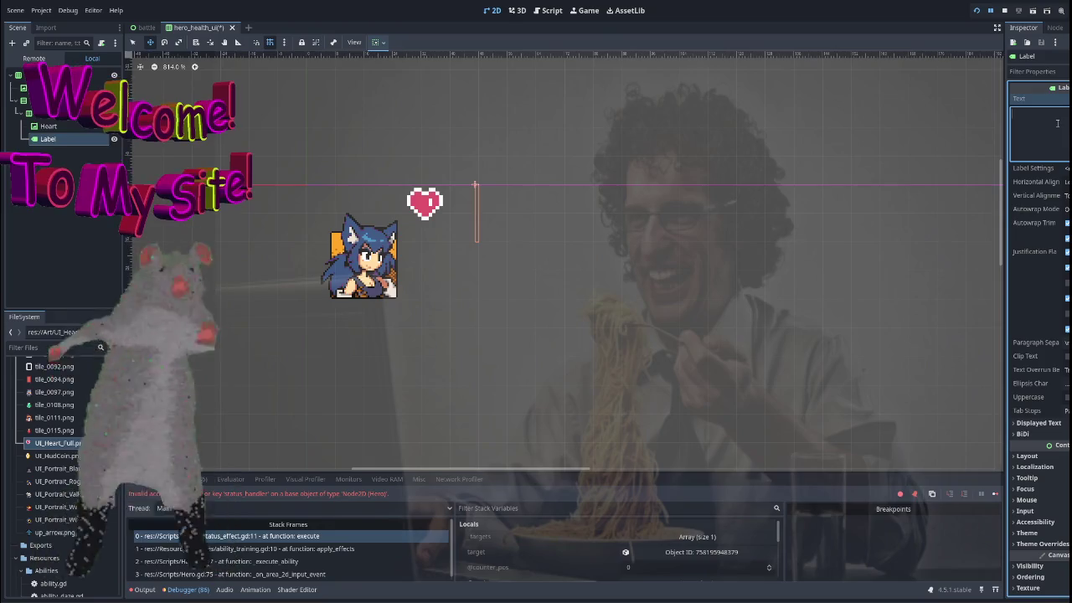
{"action": "type", "text": "100"}
{"action": "scroll", "coordinate": [681, 175], "scroll_direction": "down", "scroll_amount": 8}
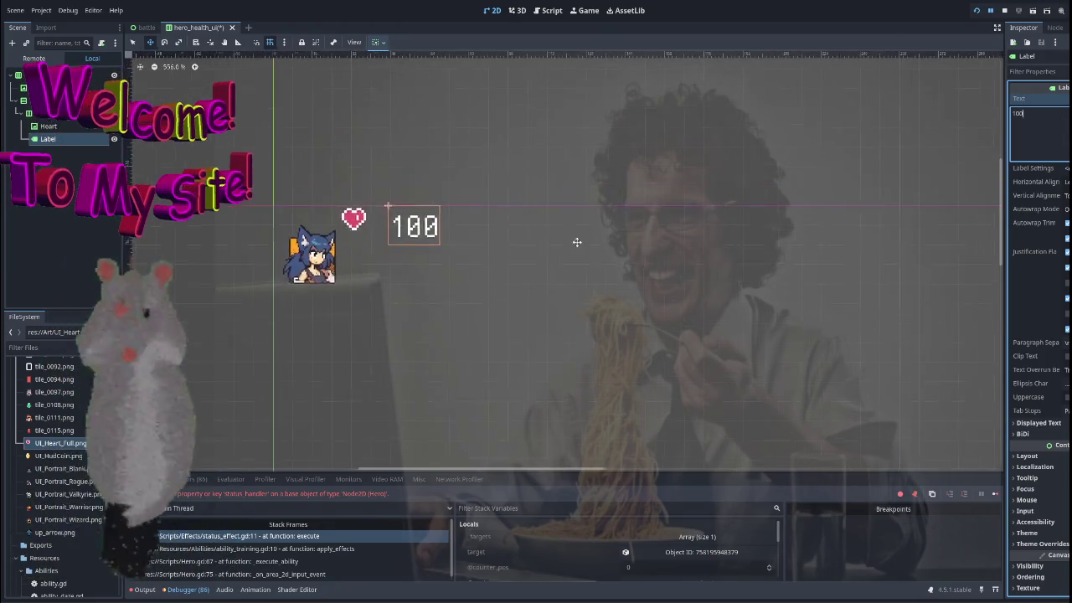
{"action": "scroll", "coordinate": [556, 230], "scroll_direction": "up", "scroll_amount": 8}
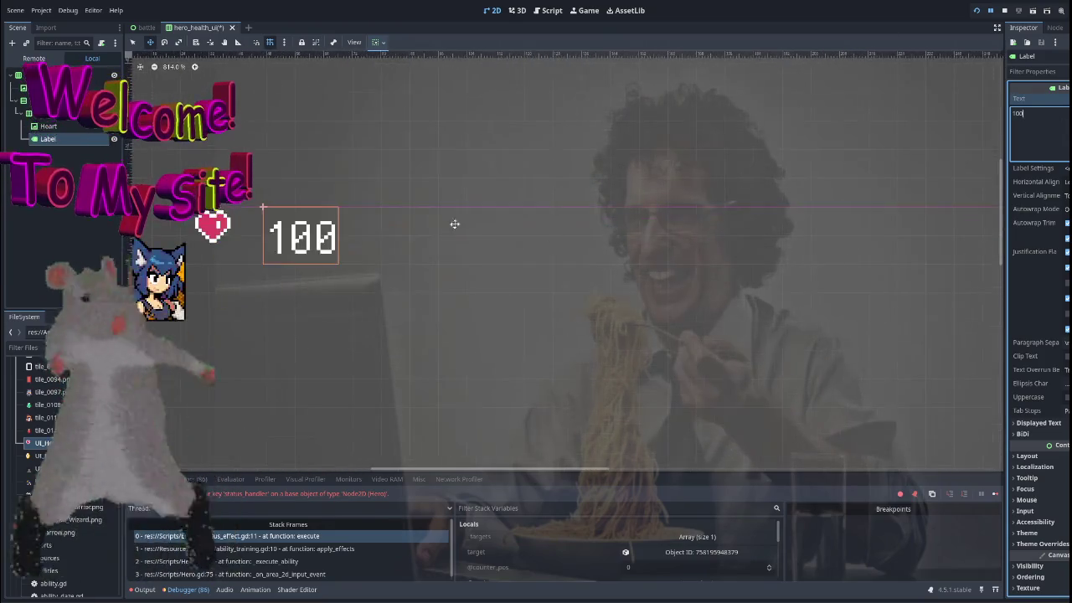
{"action": "left_click", "coordinate": [51, 113]}
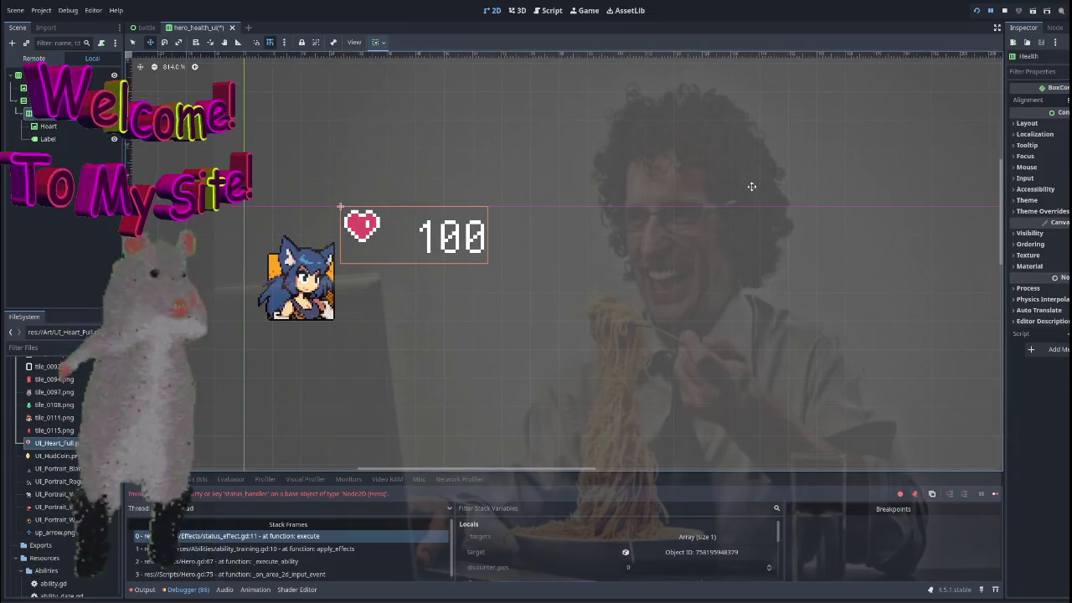
Enable the Health container's Separation override, try a value of 10, then undo it.
{"action": "left_click", "coordinate": [1042, 211]}
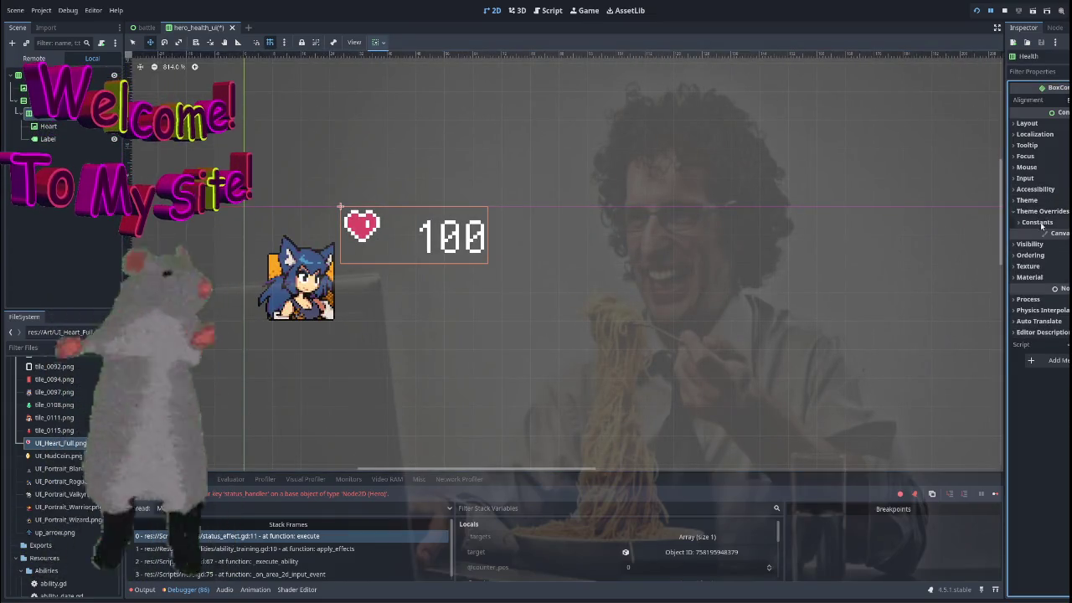
{"action": "left_click", "coordinate": [1037, 222]}
{"action": "left_click", "coordinate": [1028, 234]}
{"action": "type", "text": "10"}
{"action": "key", "text": "Return"}
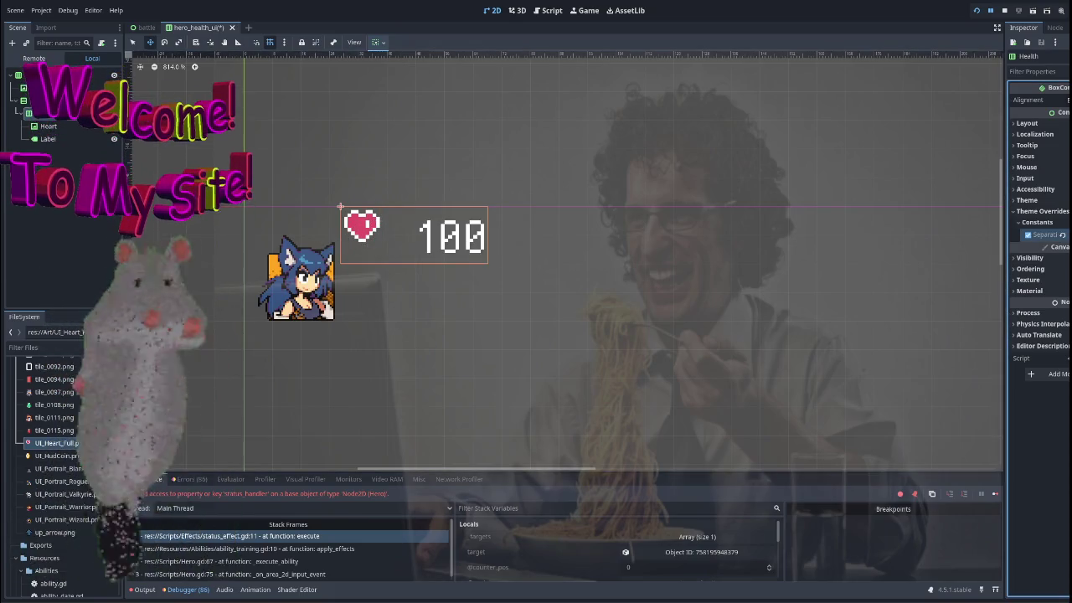
{"action": "key", "text": "ctrl+z"}
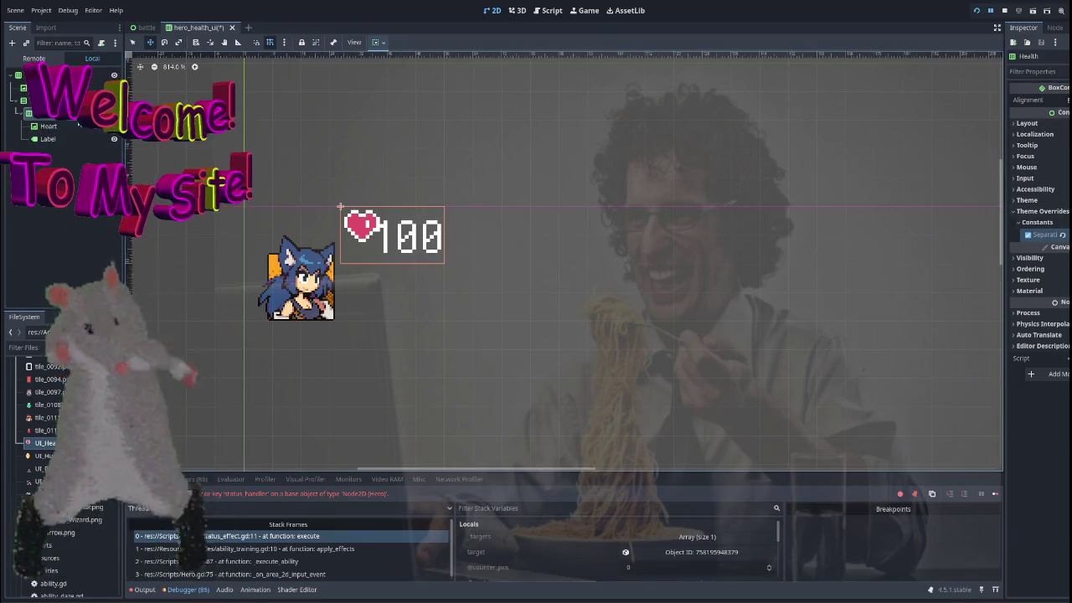
Select the 100 label node and begin renaming it.
{"action": "left_click", "coordinate": [92, 136]}
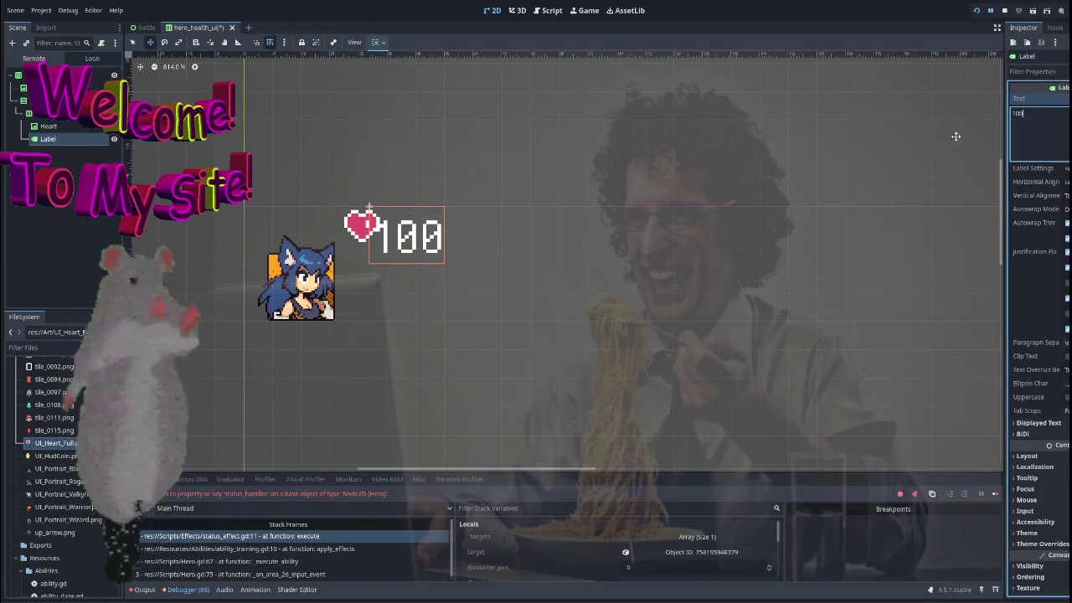
{"action": "left_click", "coordinate": [1036, 118]}
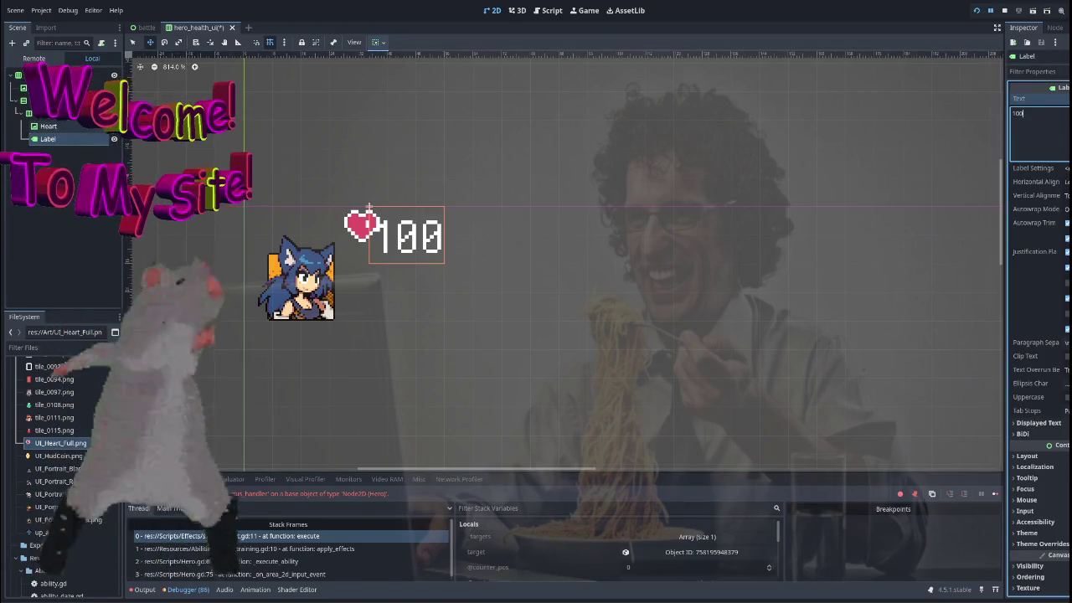
{"action": "double_click", "coordinate": [49, 141]}
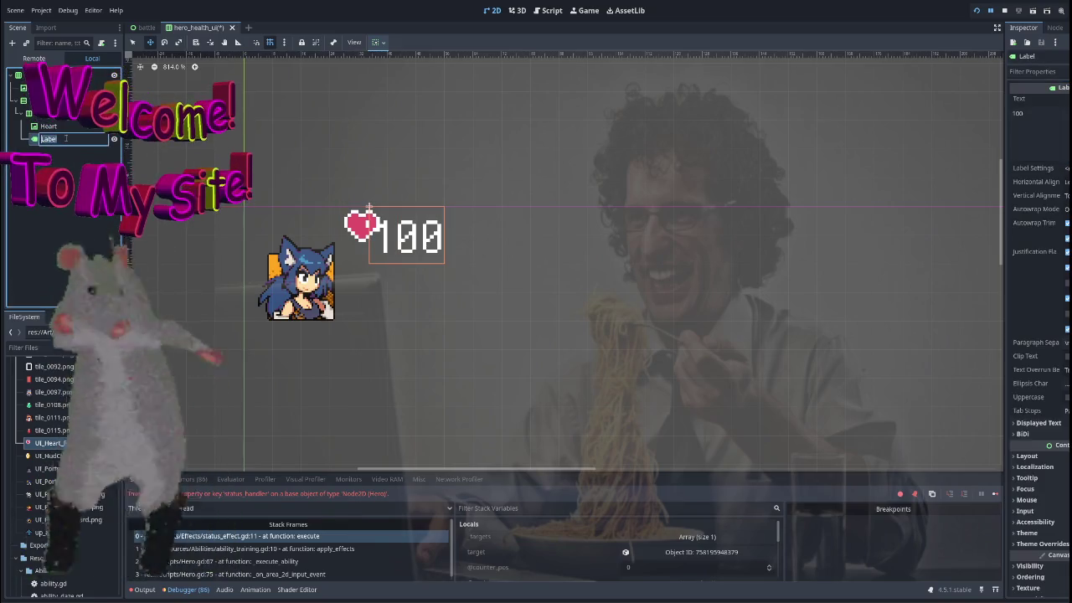
Name the label Current, then duplicate it as Separate with its text set to '/'.
{"action": "type", "text": "Current"}
{"action": "key", "text": "Return"}
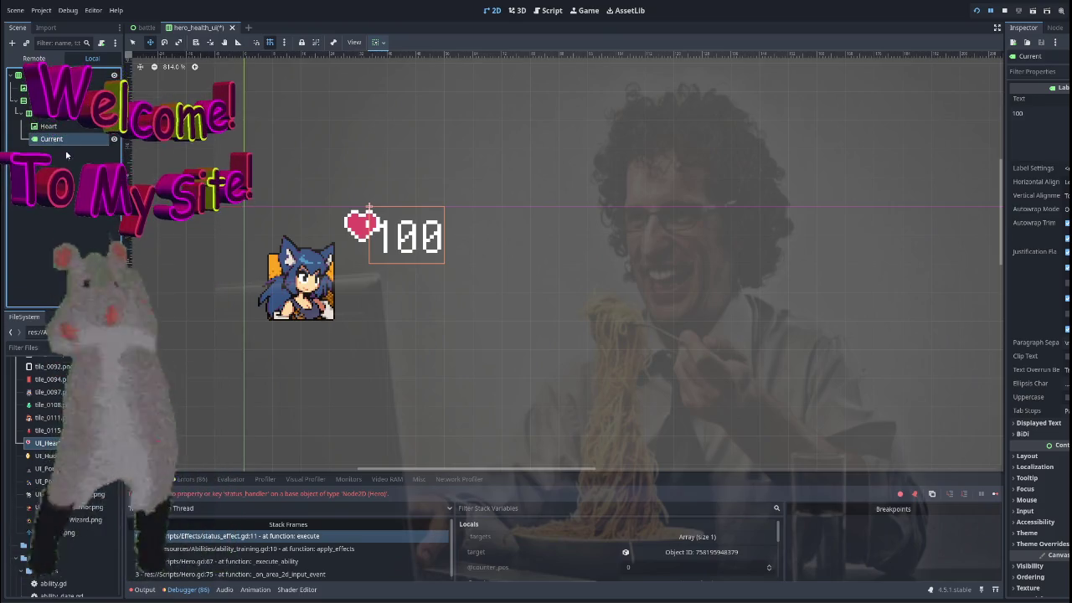
{"action": "key", "text": "ctrl+d"}
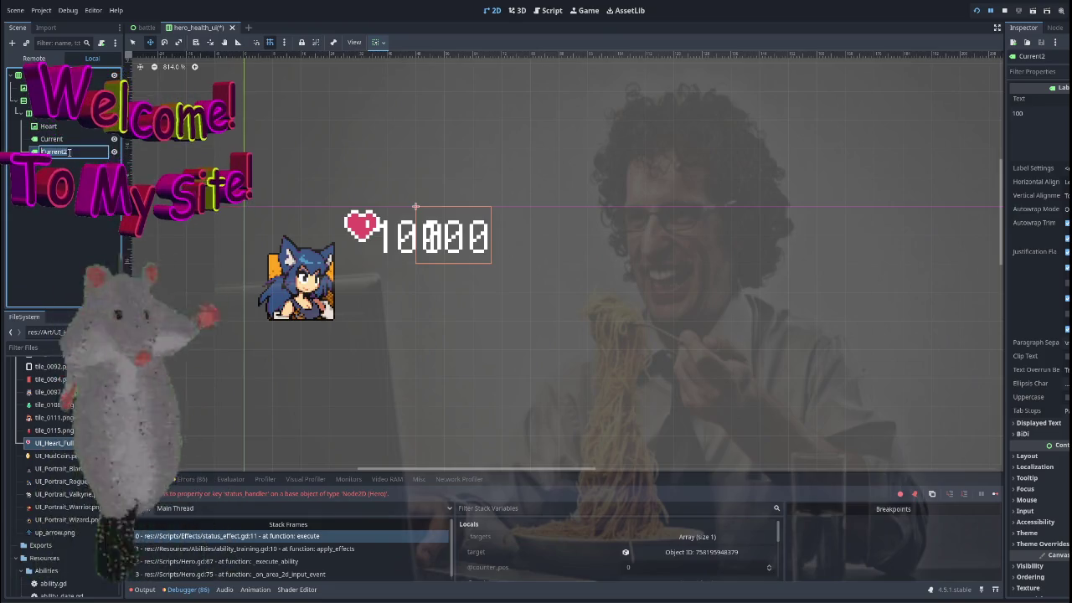
{"action": "type", "text": "Separ"}
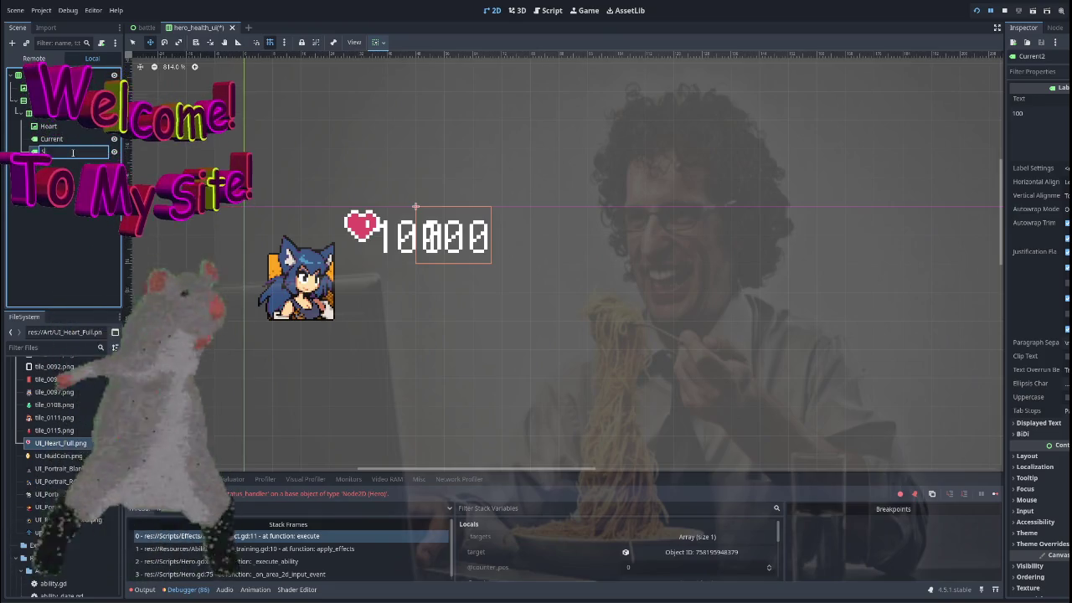
{"action": "key", "text": "BackSpace"}
{"action": "key", "text": "BackSpace"}
{"action": "key", "text": "BackSpace"}
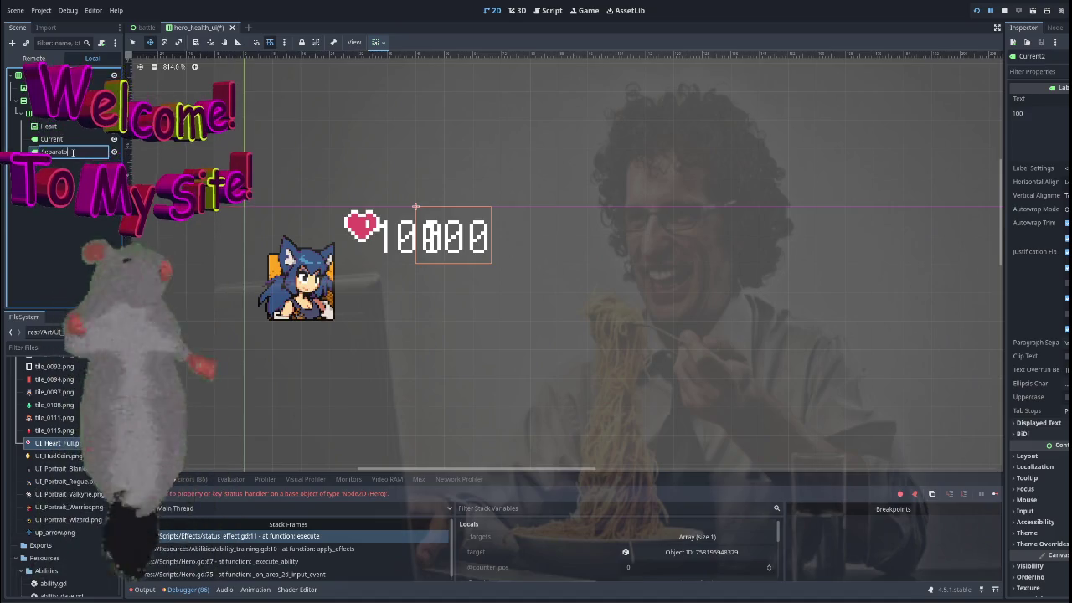
{"action": "type", "text": "parat"}
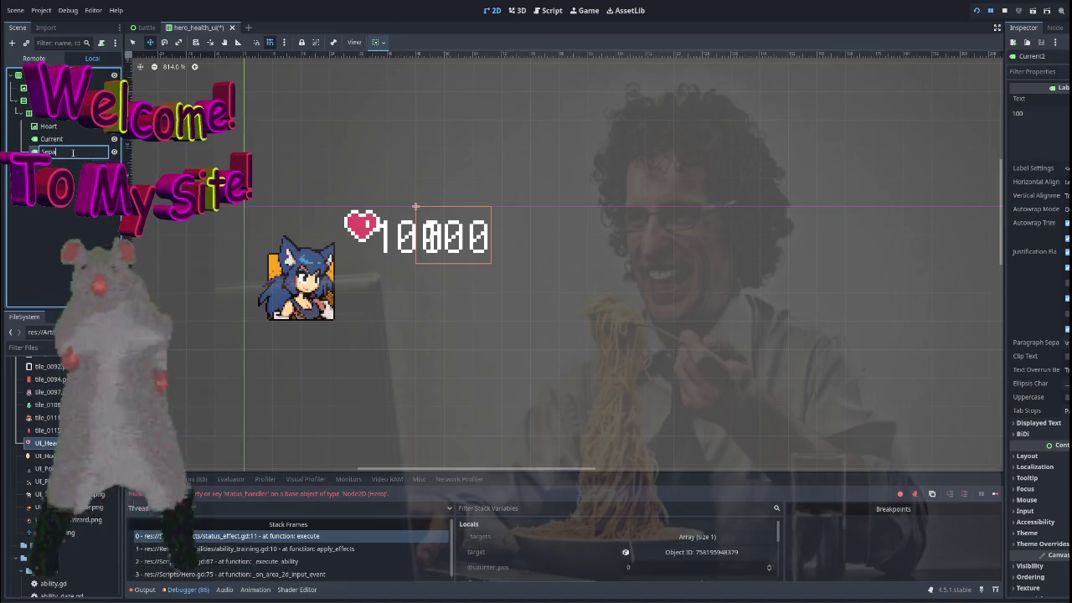
{"action": "key", "text": "BackSpace"}
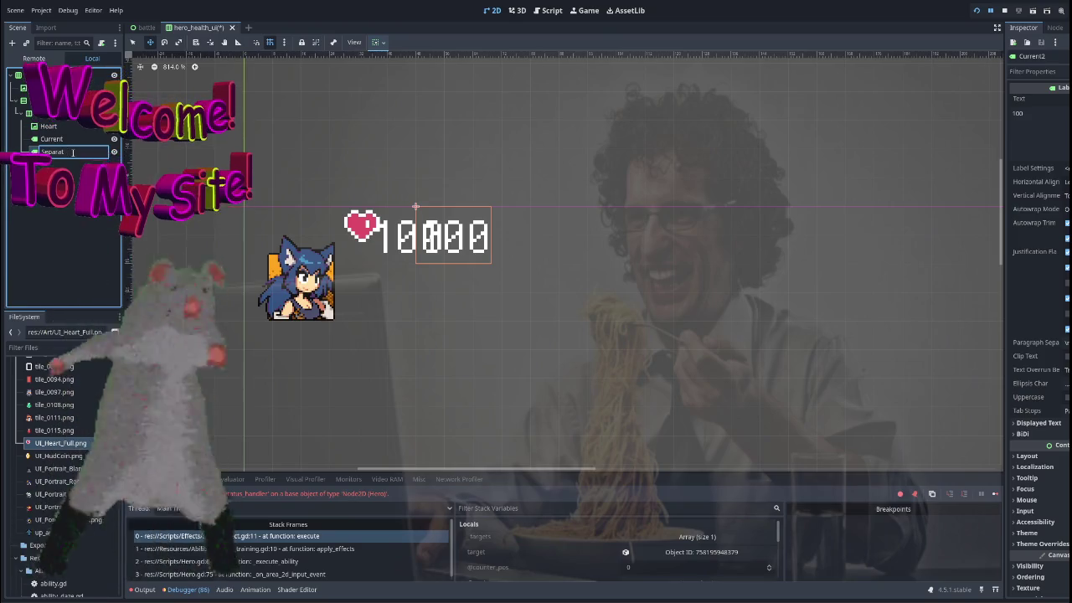
{"action": "type", "text": "te"}
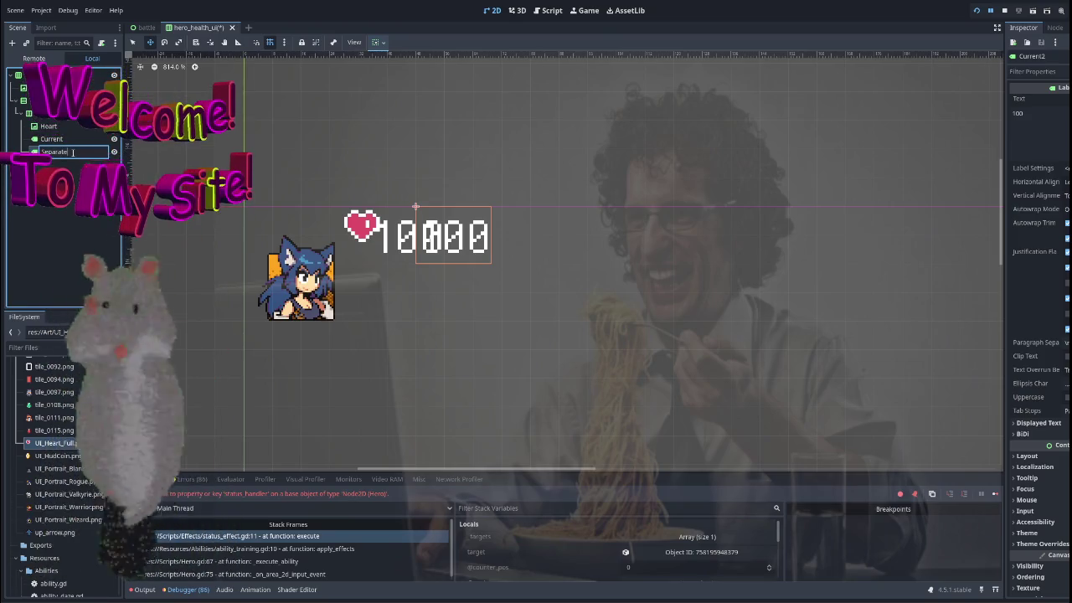
{"action": "left_click", "coordinate": [1038, 117]}
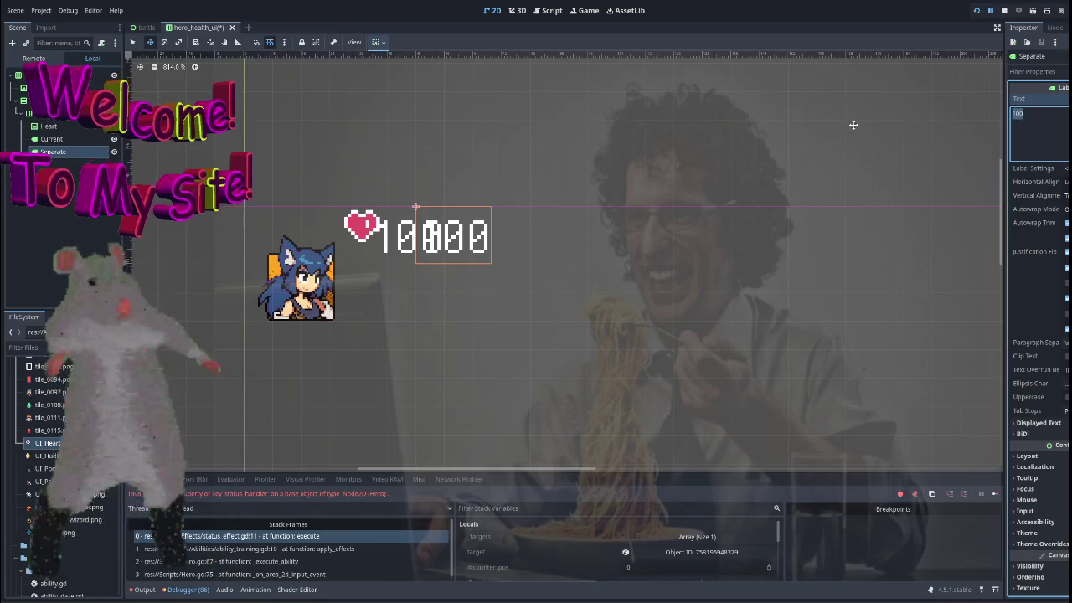
{"action": "key", "text": "ctrl+a"}
{"action": "type", "text": "/"}
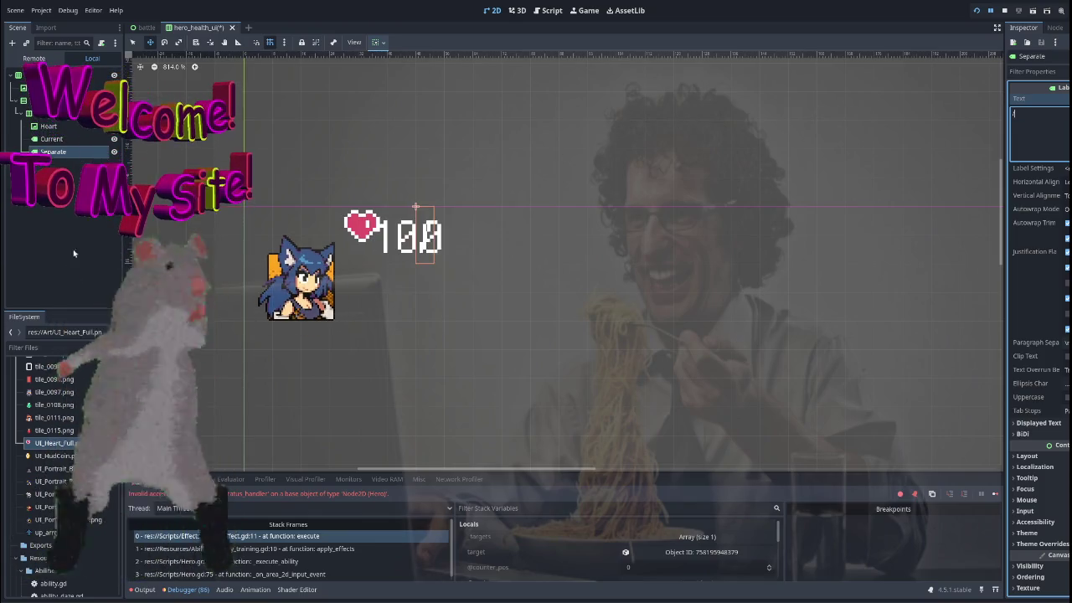
Delete the Separate label node, leaving Current beside the Heart.
{"action": "left_click", "coordinate": [52, 139]}
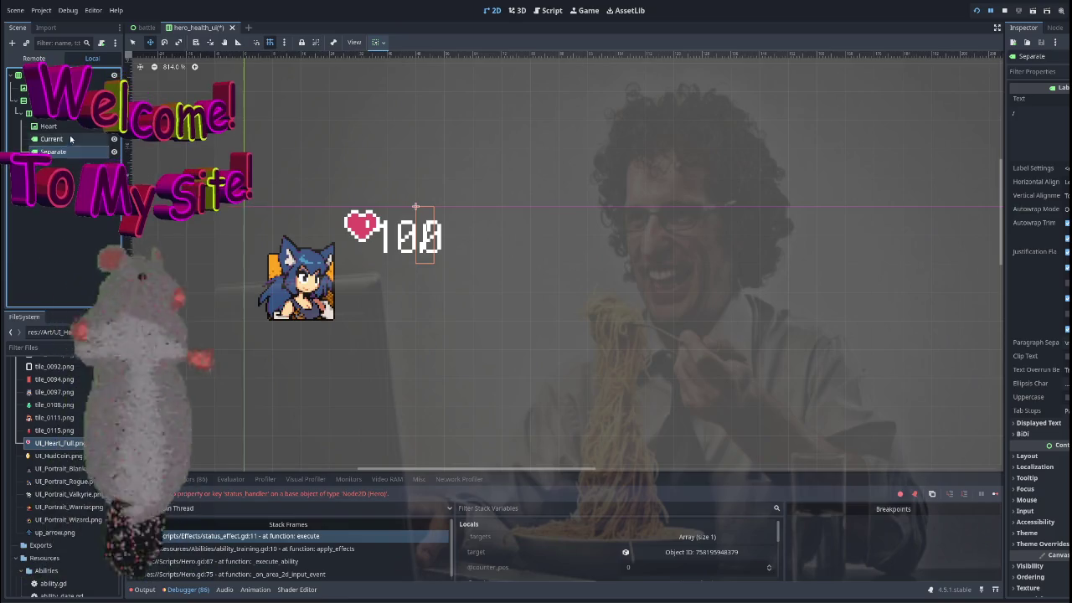
{"action": "left_click", "coordinate": [53, 151]}
{"action": "key", "text": "Delete"}
{"action": "key", "text": "Return"}
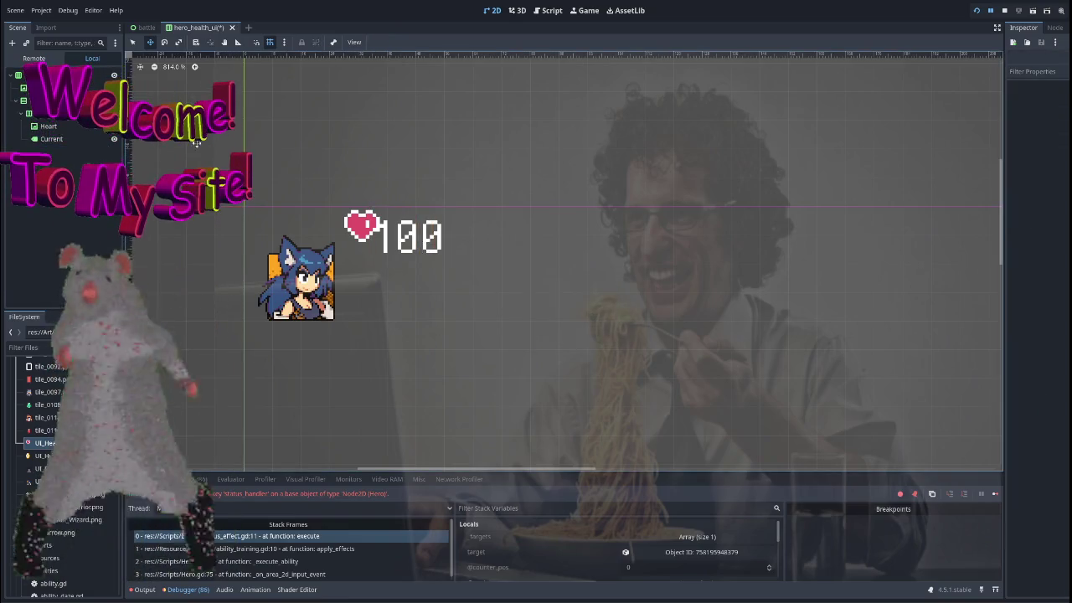
{"action": "left_click", "coordinate": [50, 125]}
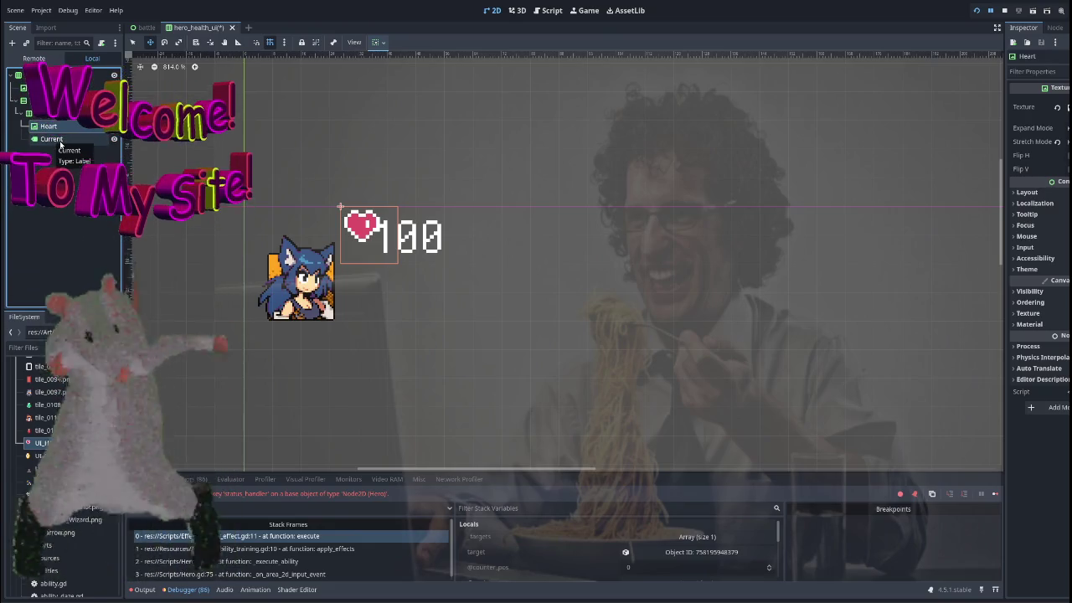
Enable a Font Size theme override on the Current label and drag its value smaller.
{"action": "left_click", "coordinate": [60, 141]}
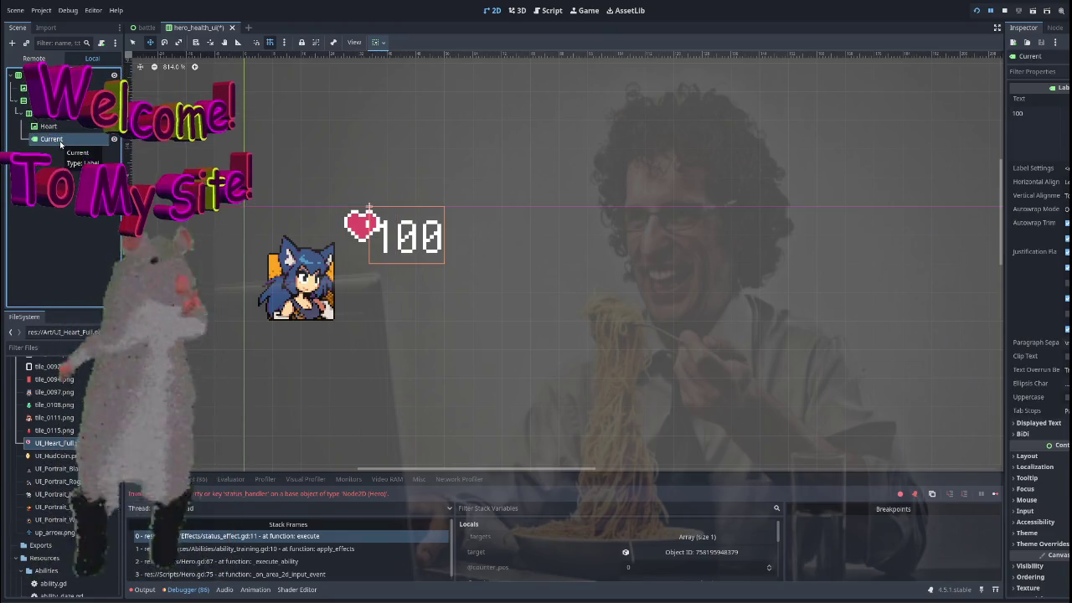
{"action": "key", "text": "Up"}
{"action": "left_click", "coordinate": [60, 141]}
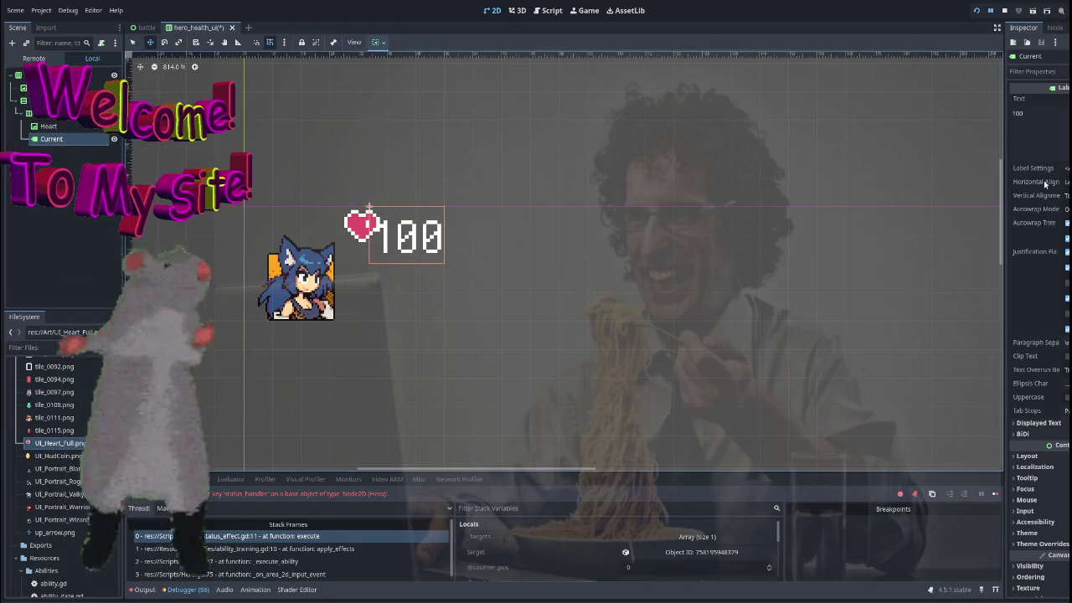
{"action": "scroll", "coordinate": [1022, 329], "scroll_direction": "down", "scroll_amount": 1}
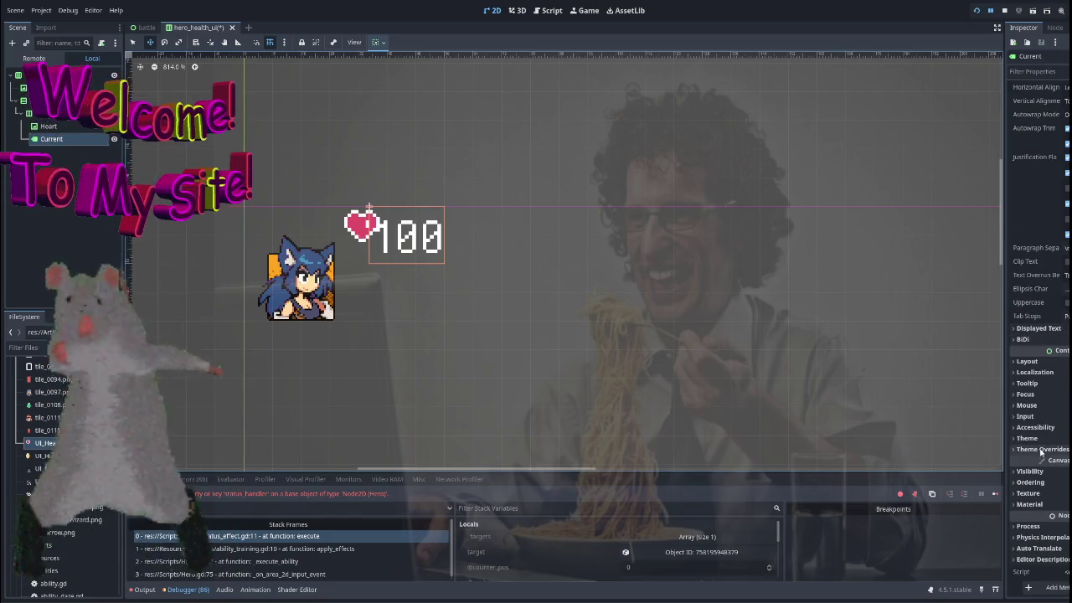
{"action": "left_click", "coordinate": [1040, 450]}
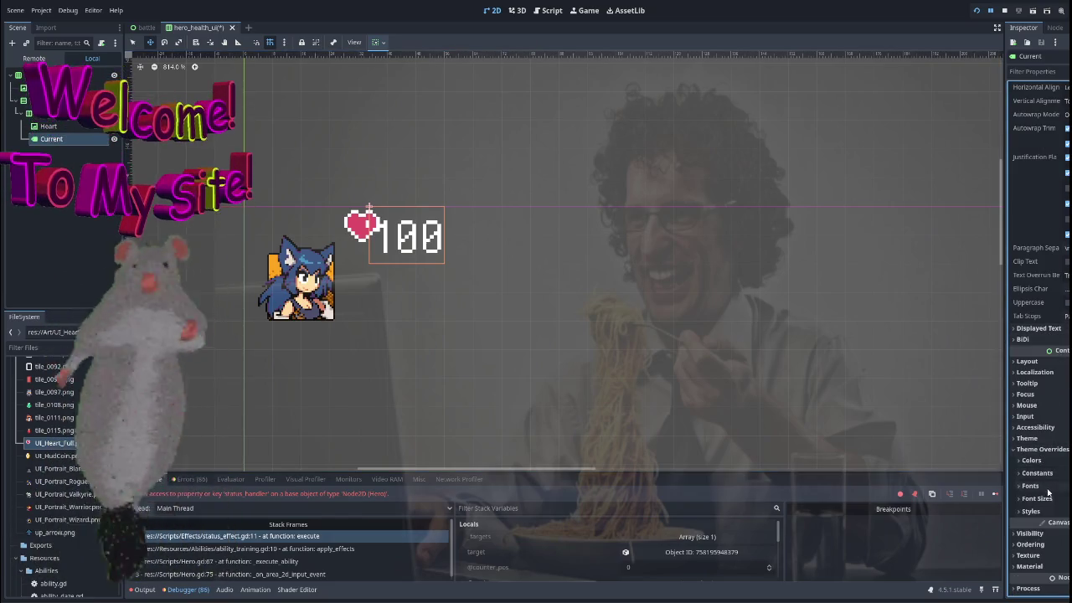
{"action": "left_click", "coordinate": [1037, 499]}
{"action": "scroll", "coordinate": [1047, 490], "scroll_direction": "down", "scroll_amount": 2}
{"action": "left_click", "coordinate": [1028, 435]}
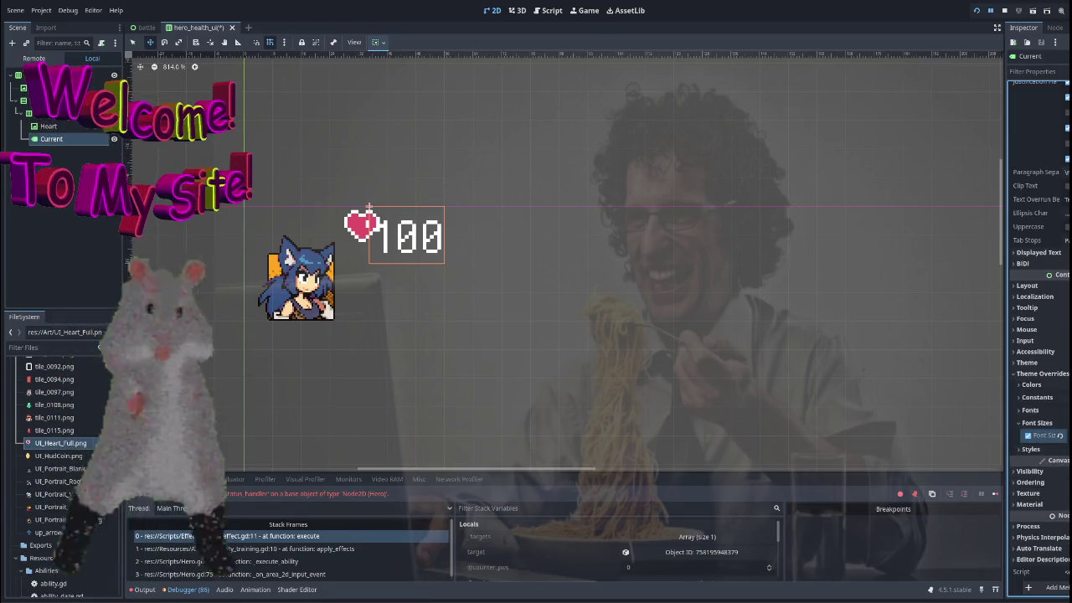
{"action": "left_click_drag", "start_coordinate": [1065, 435], "coordinate": [1023, 435]}
{"action": "scroll", "coordinate": [581, 263], "scroll_direction": "down", "scroll_amount": 4}
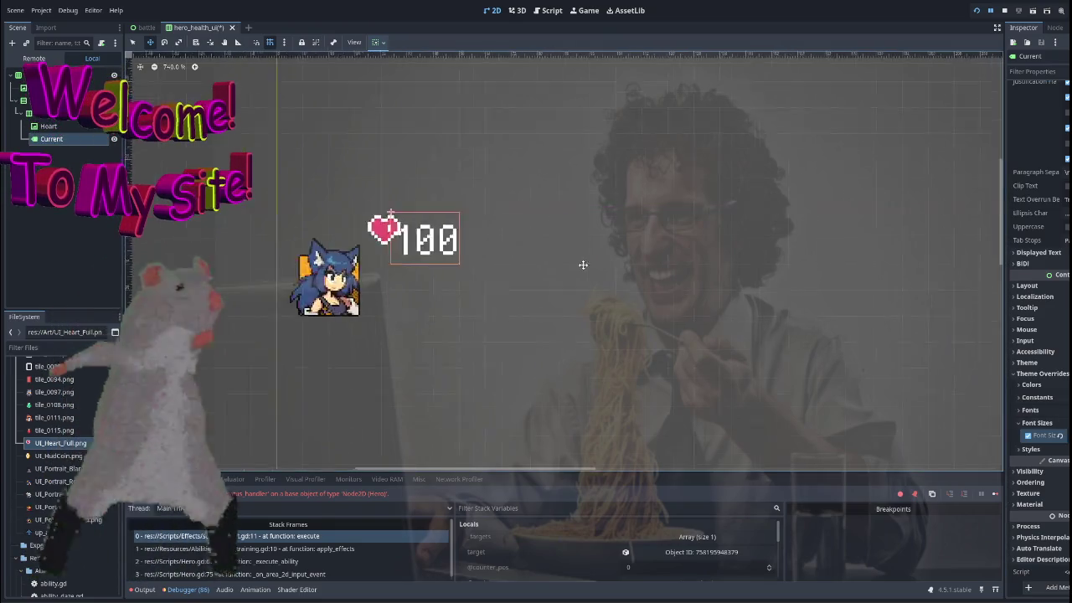
{"action": "left_click", "coordinate": [489, 263]}
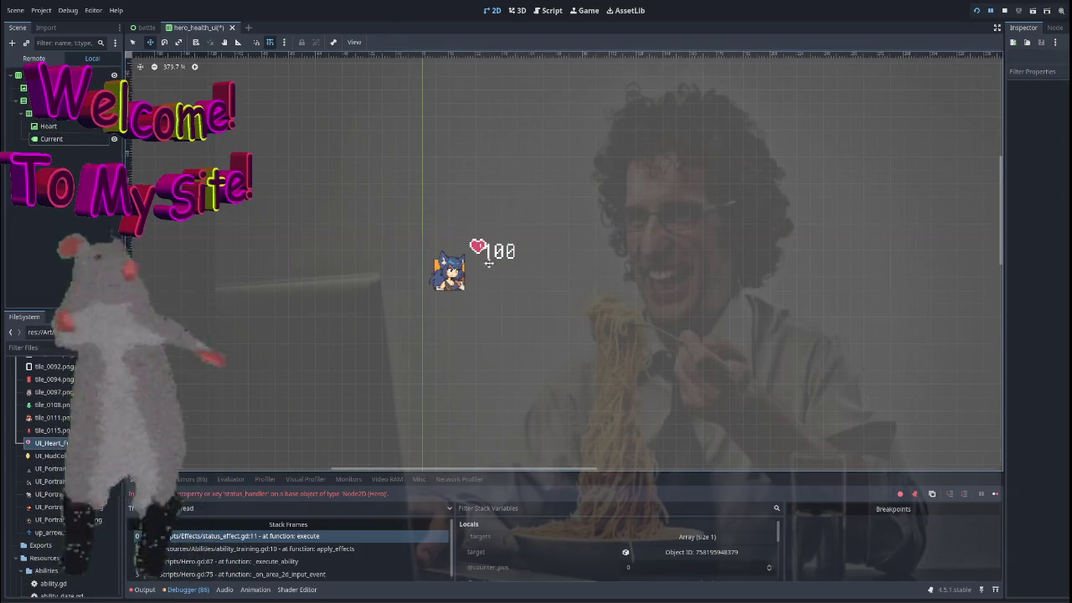
{"action": "left_click", "coordinate": [480, 241]}
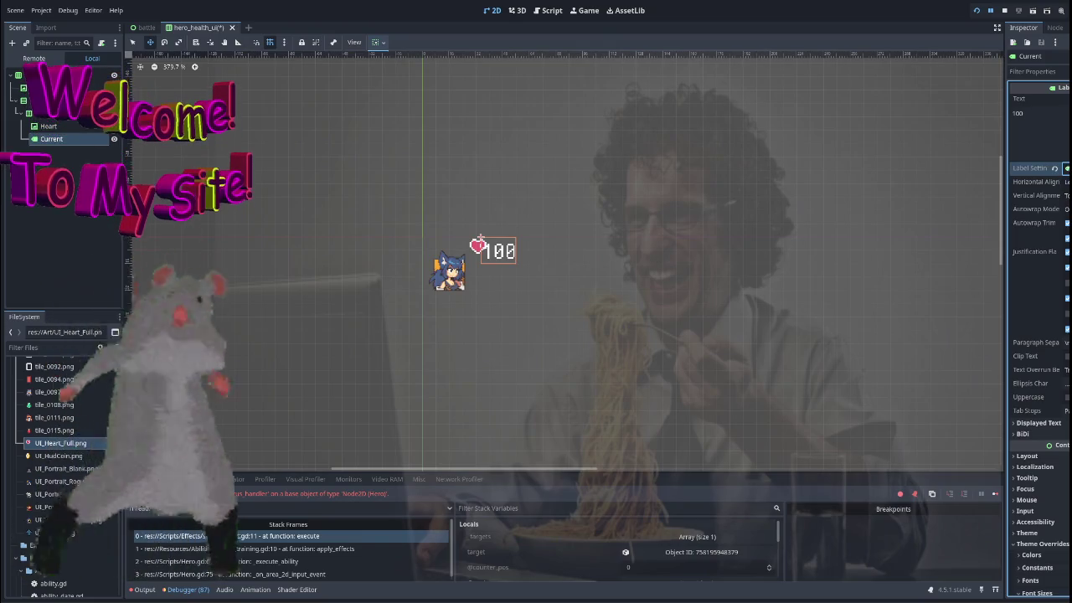
In the 100 label's Label Settings, shrink the font size and add a text outline.
{"action": "left_click", "coordinate": [1033, 167]}
{"action": "left_click", "coordinate": [1038, 210]}
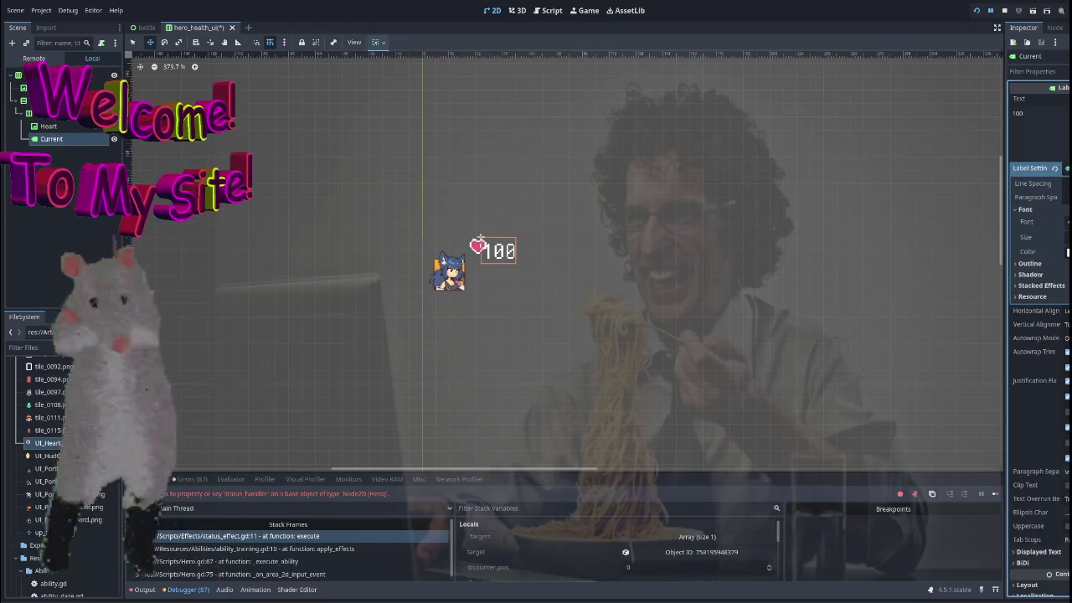
{"action": "scroll", "coordinate": [510, 246], "scroll_direction": "up", "scroll_amount": 4}
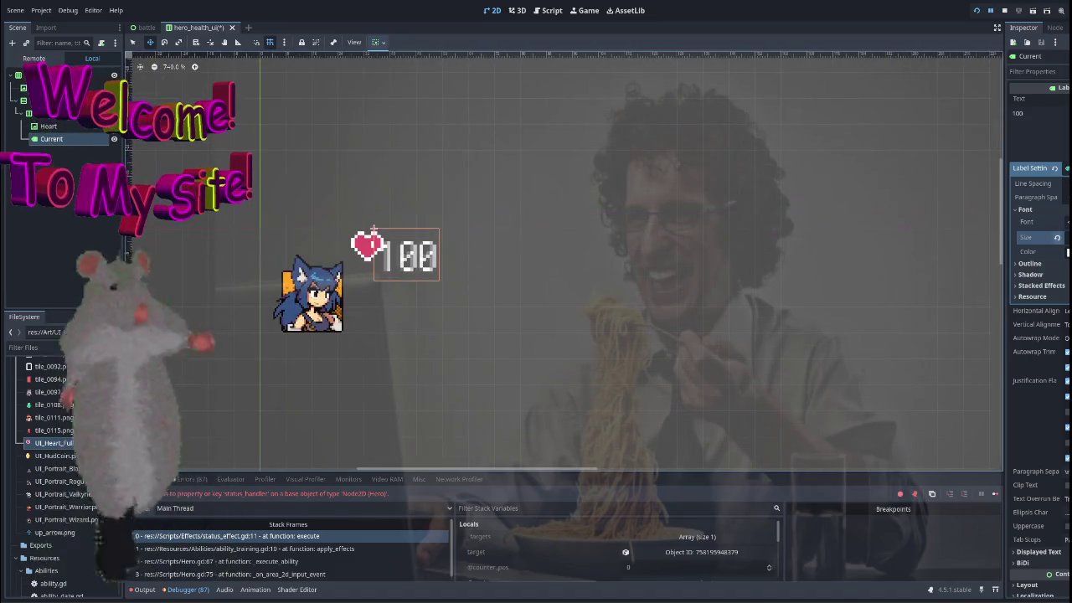
{"action": "mouse_move", "coordinate": [1063, 237]}
{"action": "left_mouse_down"}
{"action": "mouse_move", "coordinate": [1053, 237]}
{"action": "mouse_move", "coordinate": [1068, 237]}
{"action": "left_mouse_up"}
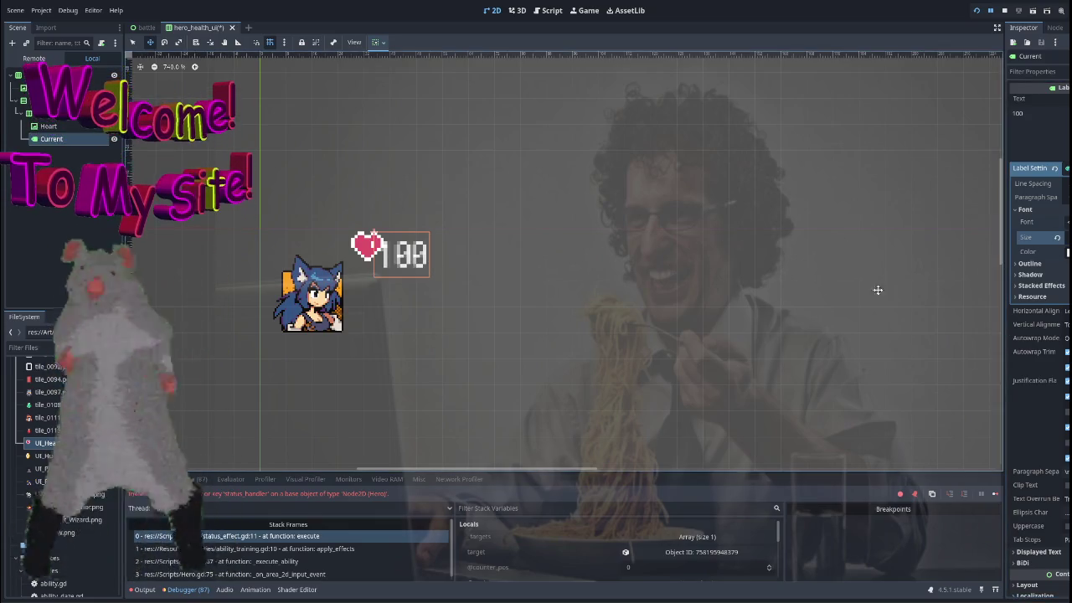
{"action": "left_click", "coordinate": [1031, 264]}
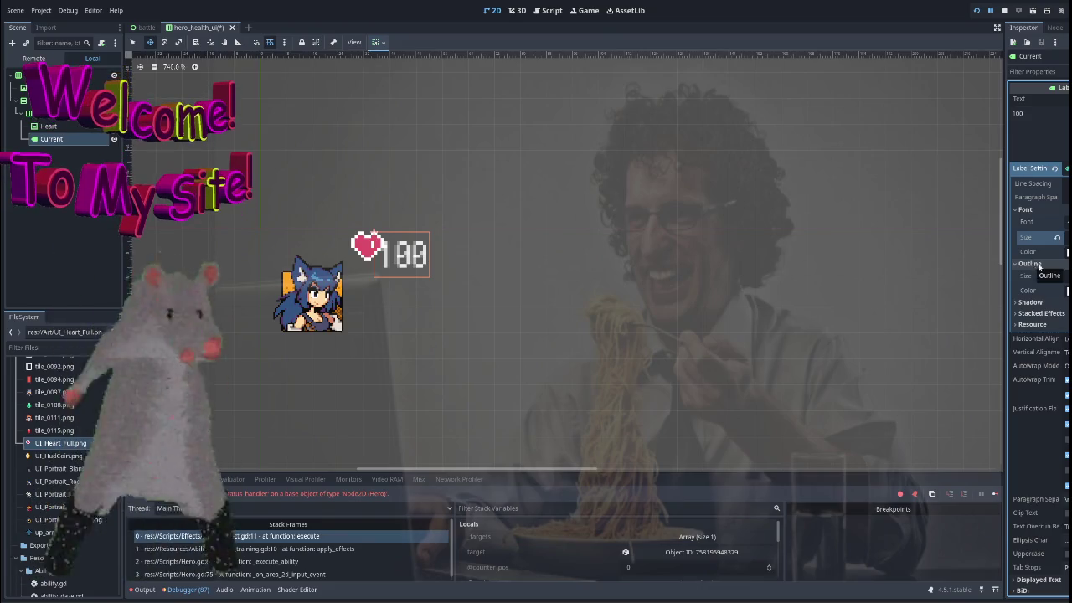
{"action": "left_click_drag", "start_coordinate": [1063, 275], "coordinate": [1069, 275]}
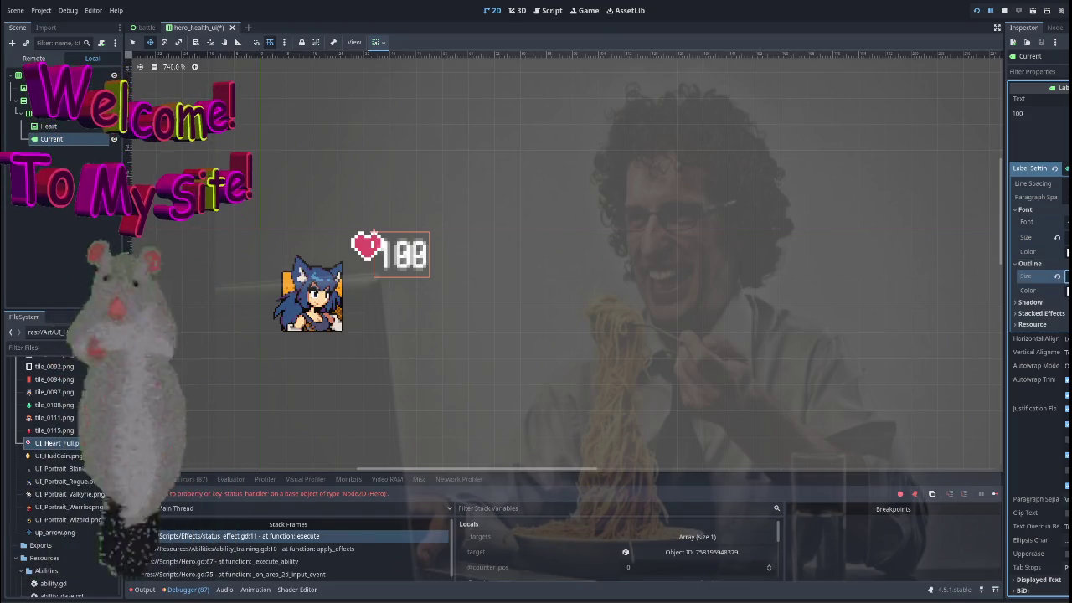
Raise the label's shadow size and set the shadow colour to opaque black 000000.
{"action": "left_click", "coordinate": [1030, 302]}
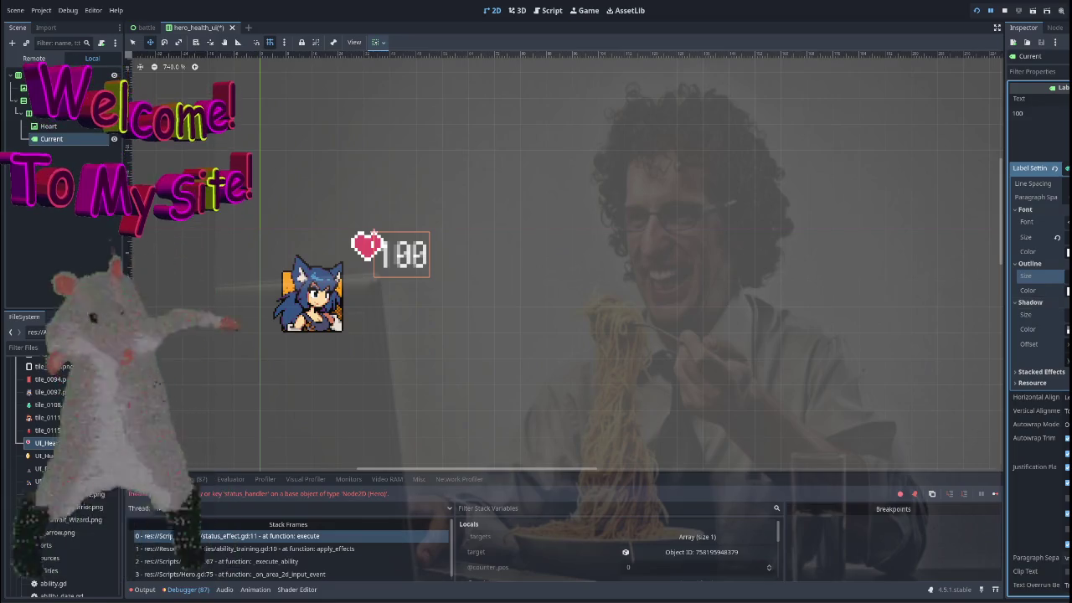
{"action": "left_click_drag", "start_coordinate": [1064, 315], "coordinate": [1068, 315]}
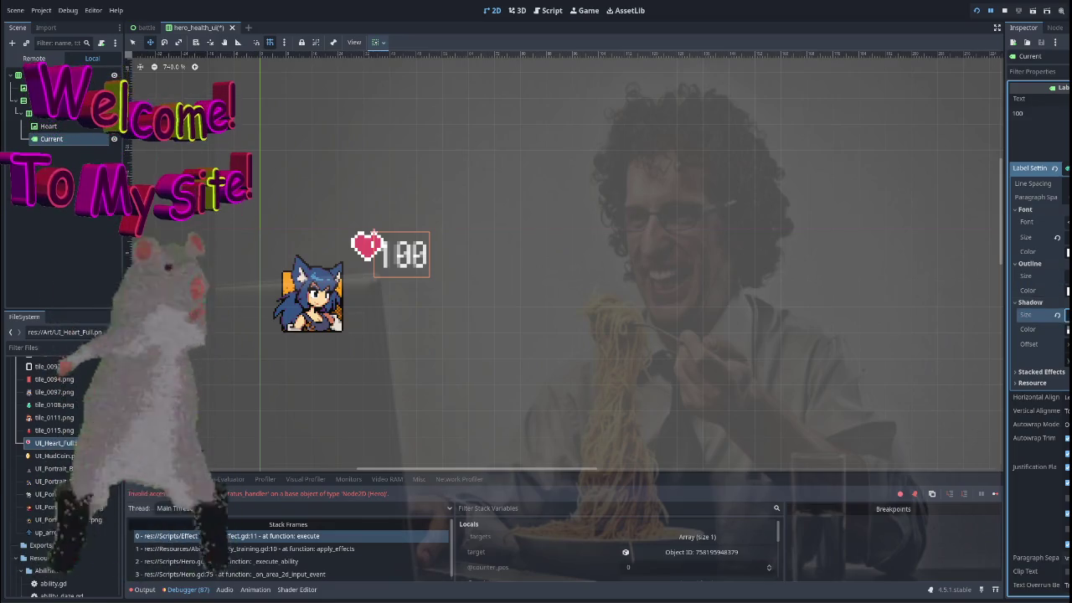
{"action": "left_click", "coordinate": [1067, 329]}
{"action": "type", "text": "000000"}
{"action": "key", "text": "Return"}
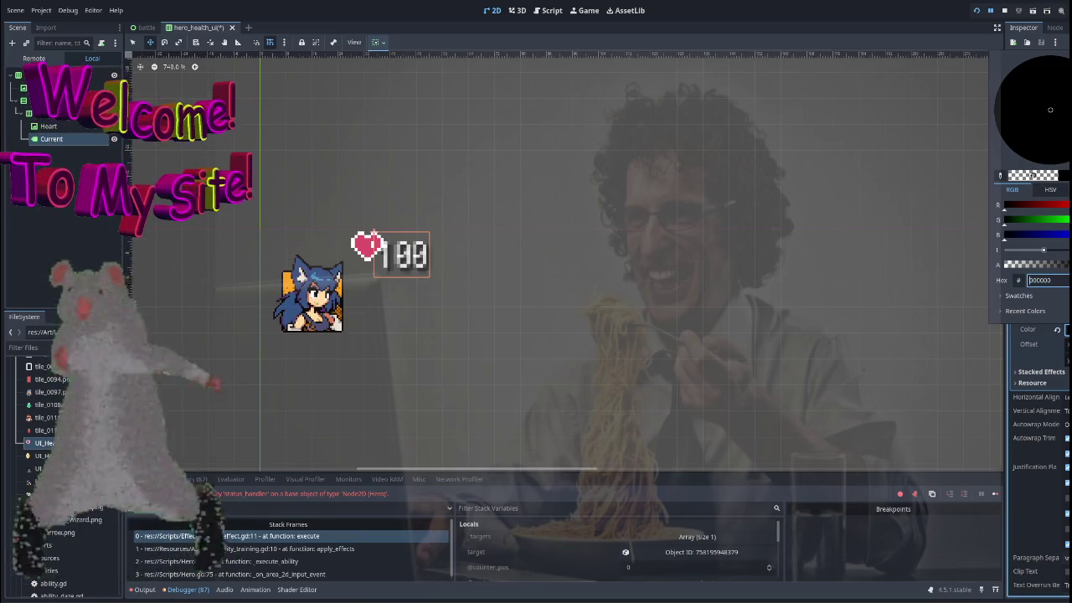
{"action": "left_click", "coordinate": [742, 201]}
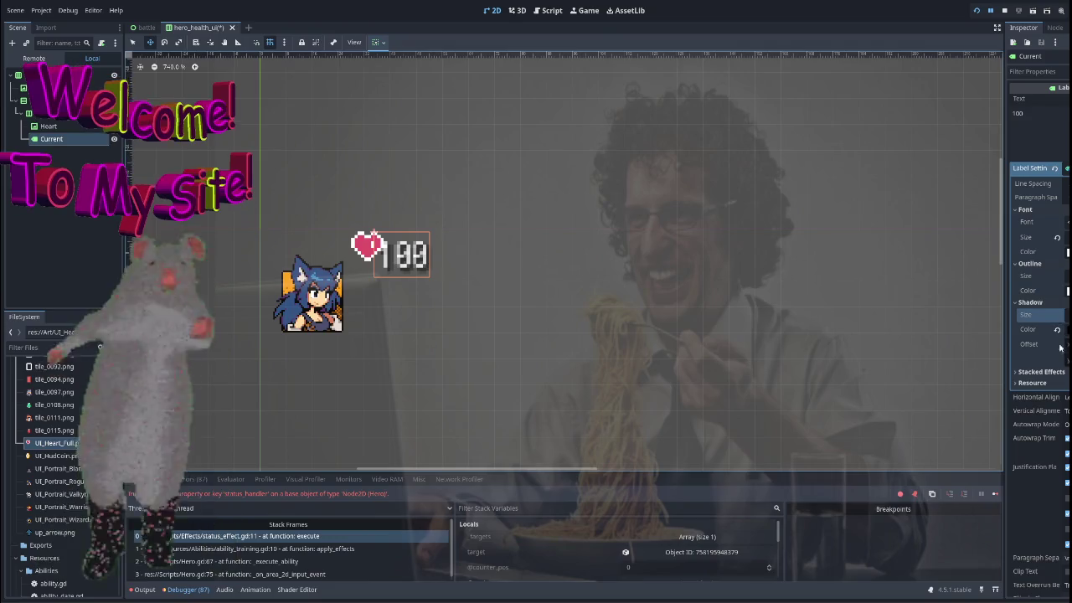
Recentre the health UI, collapse the label's settings, and select the Health container.
{"action": "scroll", "coordinate": [711, 310], "scroll_direction": "down", "scroll_amount": 3}
{"action": "left_click_drag", "start_coordinate": [612, 319], "coordinate": [511, 331]}
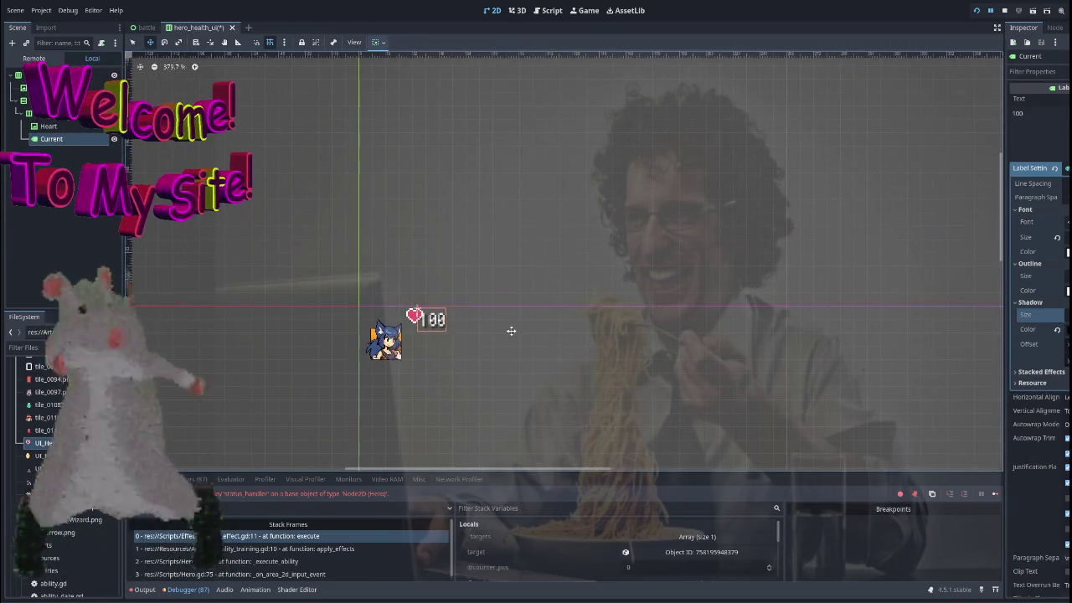
{"action": "scroll", "coordinate": [438, 335], "scroll_direction": "up", "scroll_amount": 2}
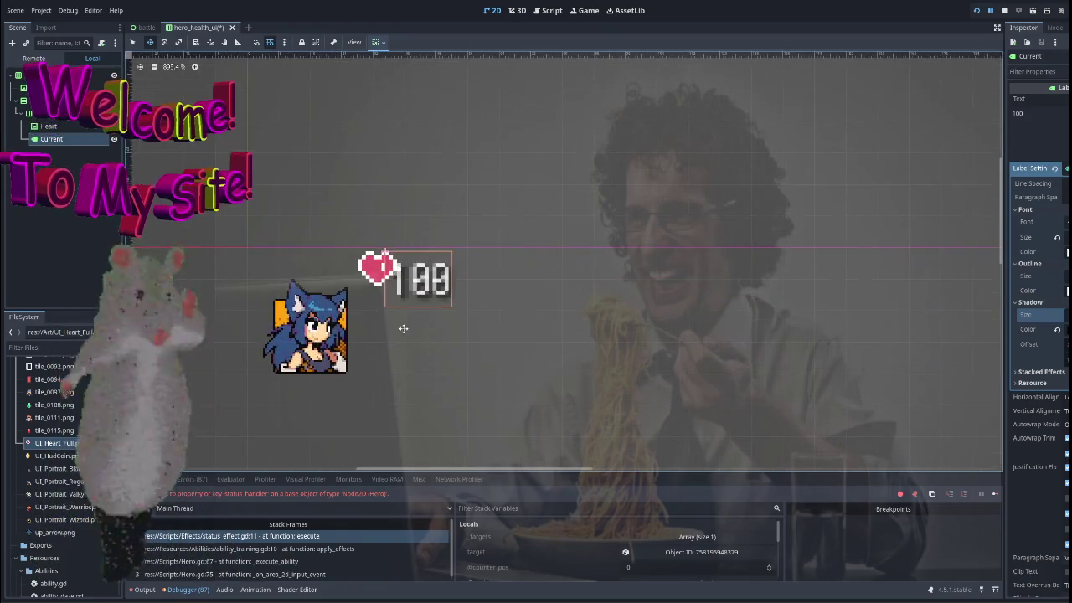
{"action": "scroll", "coordinate": [545, 279], "scroll_direction": "up", "scroll_amount": 2}
{"action": "left_click", "coordinate": [51, 113]}
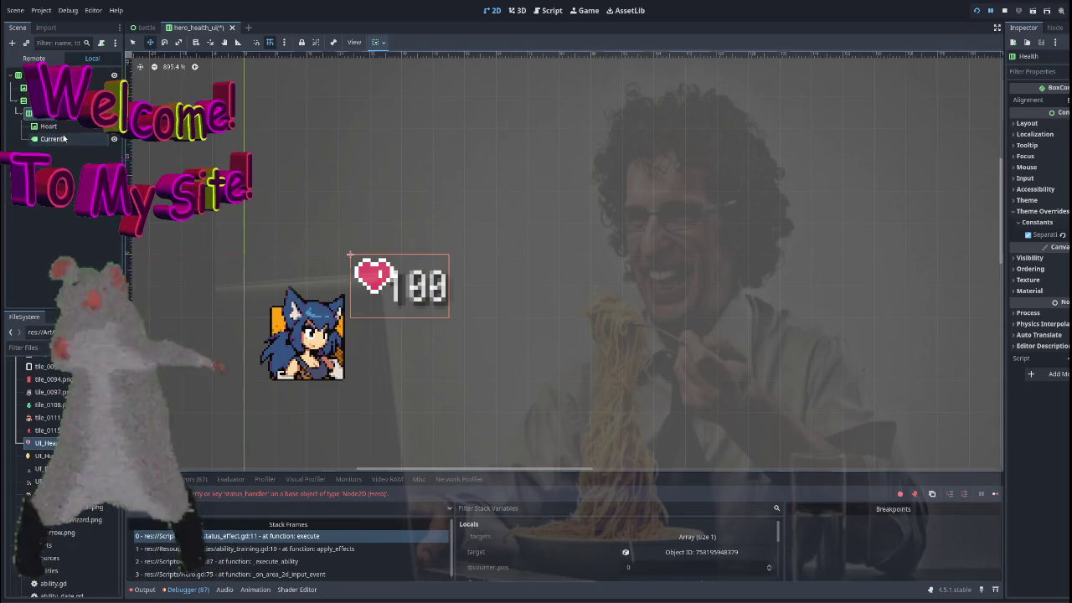
{"action": "left_click", "coordinate": [71, 125]}
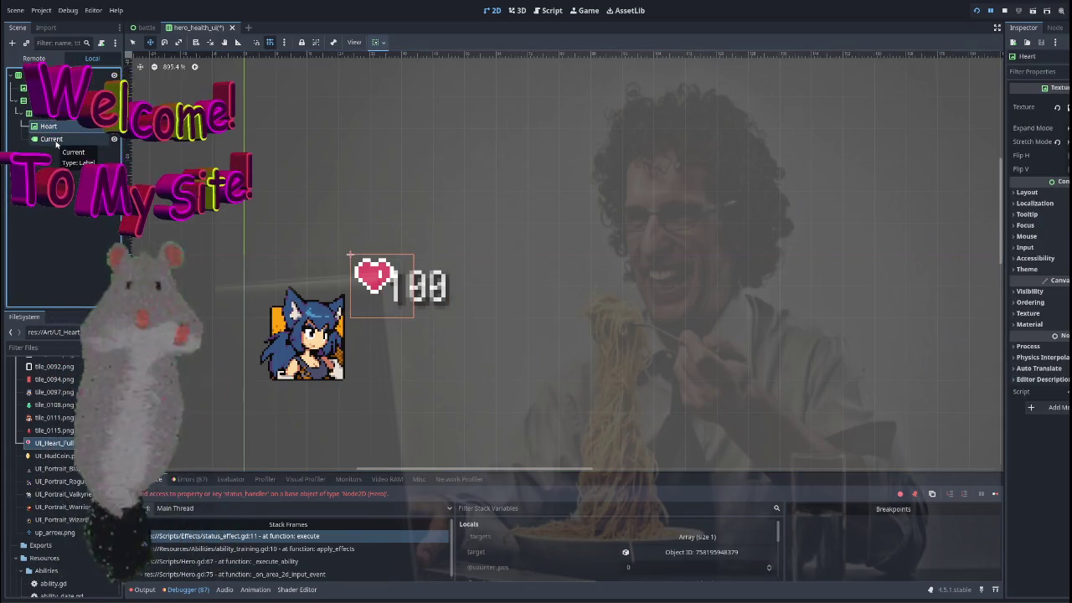
{"action": "left_click", "coordinate": [56, 142]}
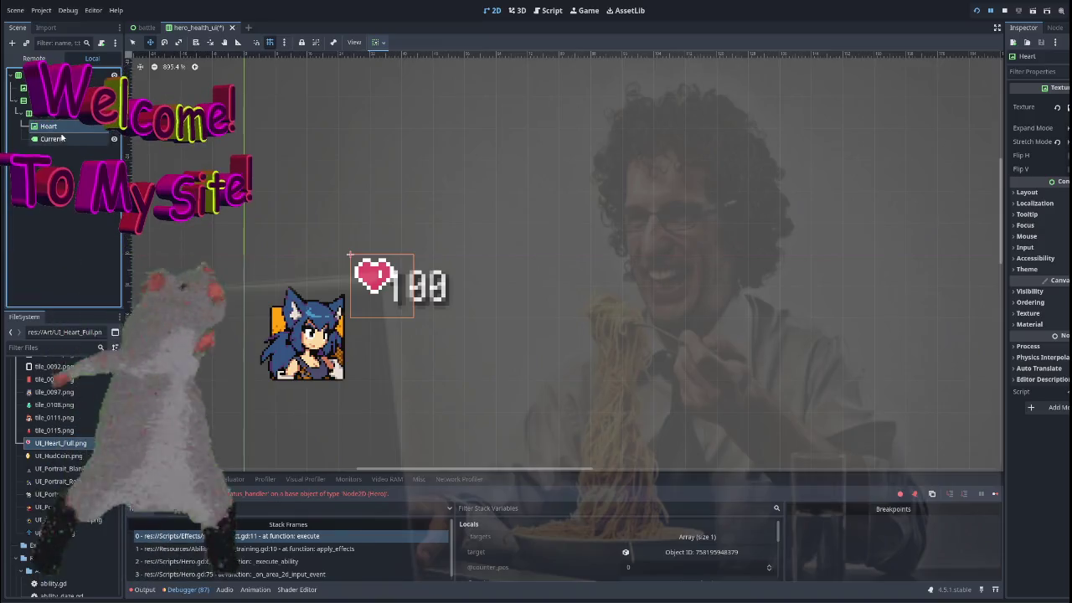
{"action": "left_click", "coordinate": [1039, 211]}
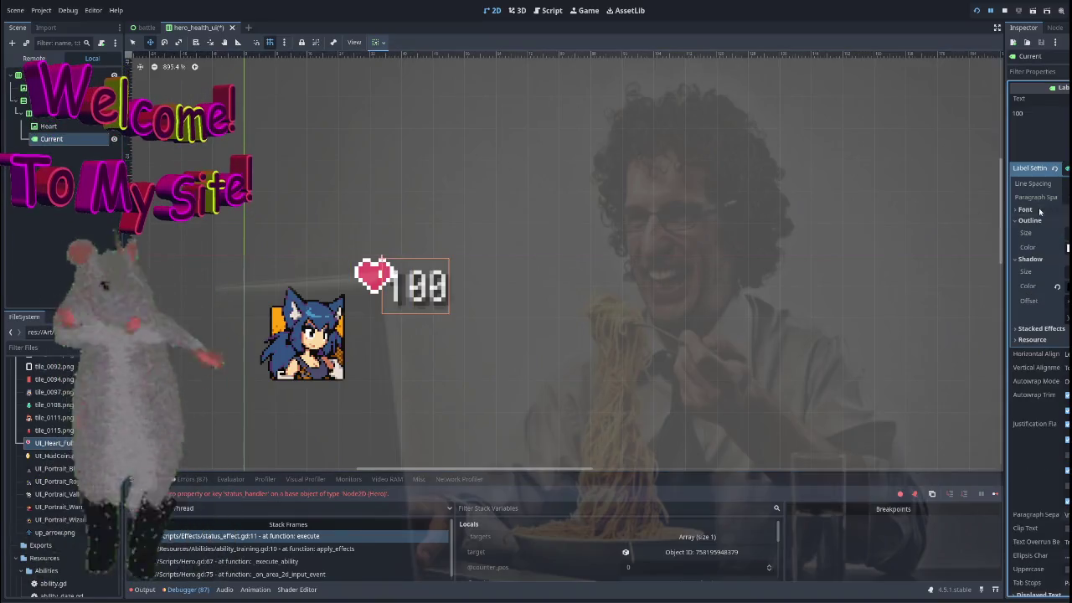
{"action": "left_click", "coordinate": [1030, 168]}
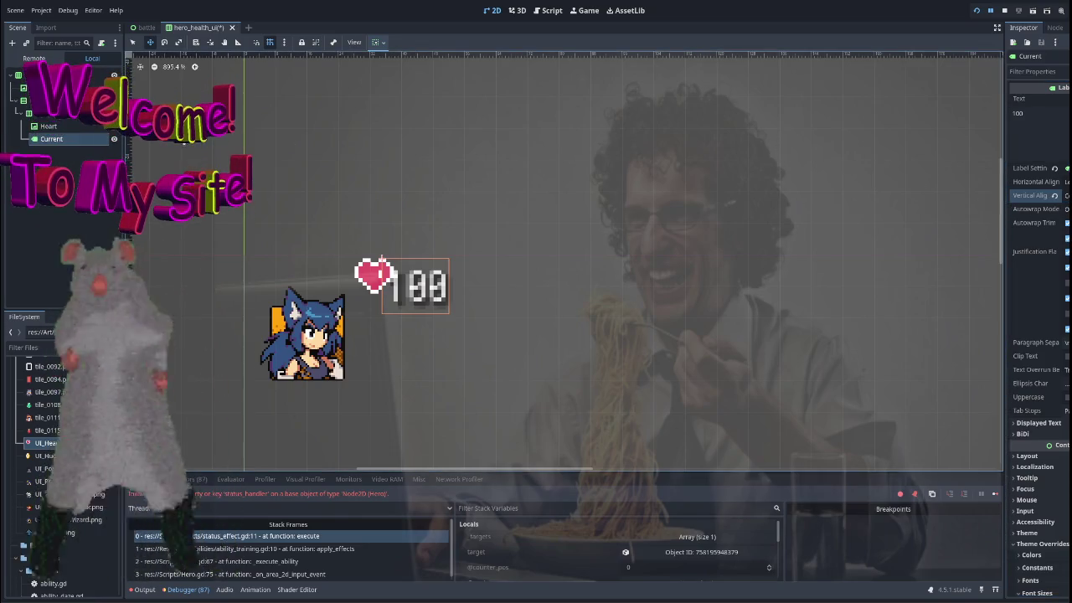
{"action": "left_click", "coordinate": [373, 273]}
{"action": "left_click", "coordinate": [58, 113]}
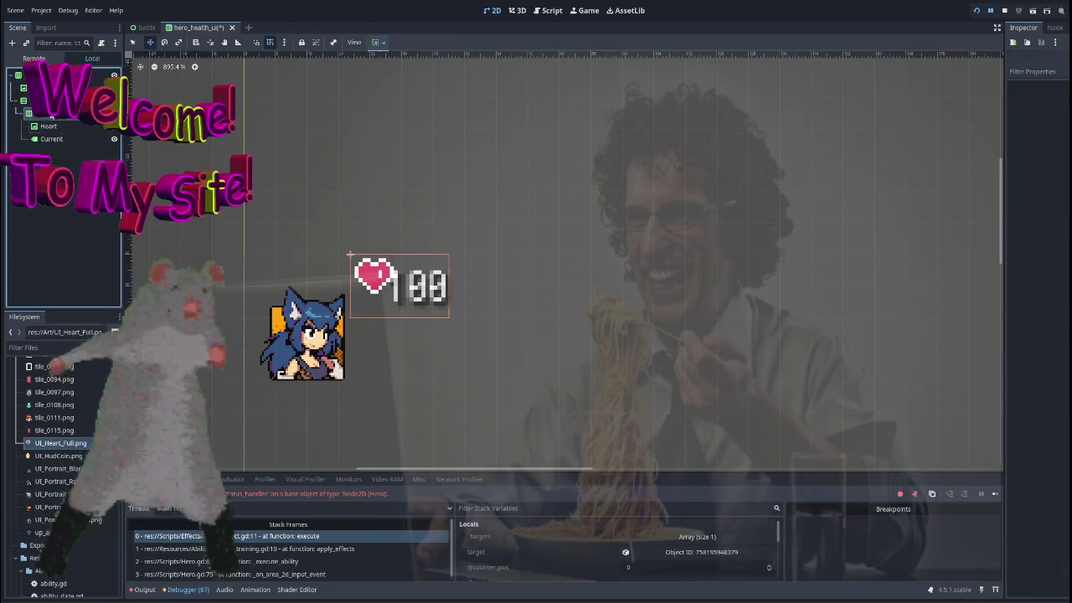
Increase the Health container's Separation constant to leave a small gap between heart and 100.
{"action": "left_click_drag", "start_coordinate": [1057, 234], "coordinate": [1065, 235]}
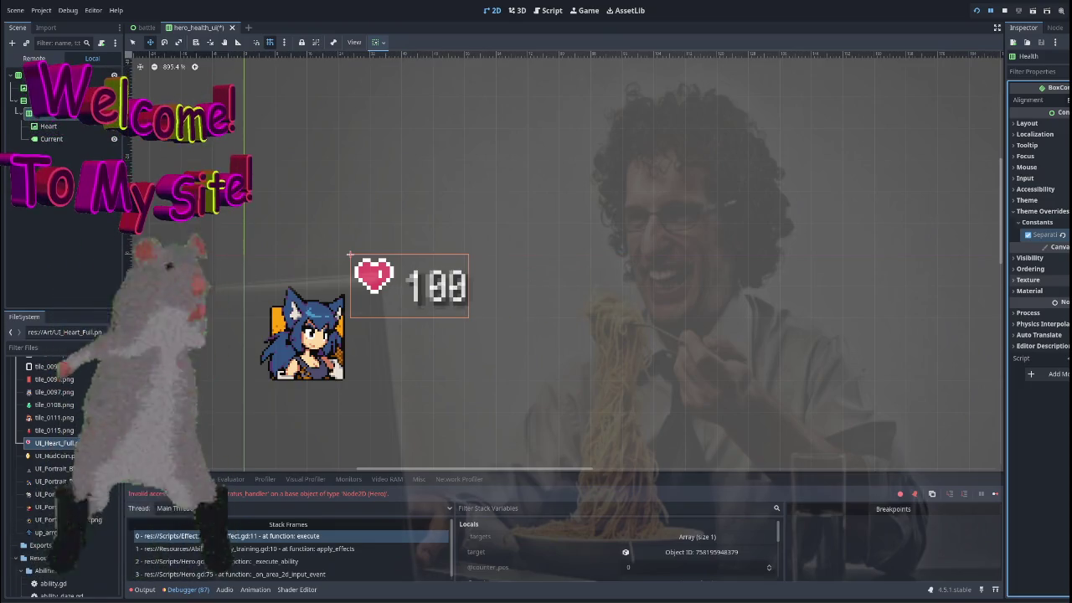
{"action": "scroll", "coordinate": [591, 230], "scroll_direction": "down", "scroll_amount": 2}
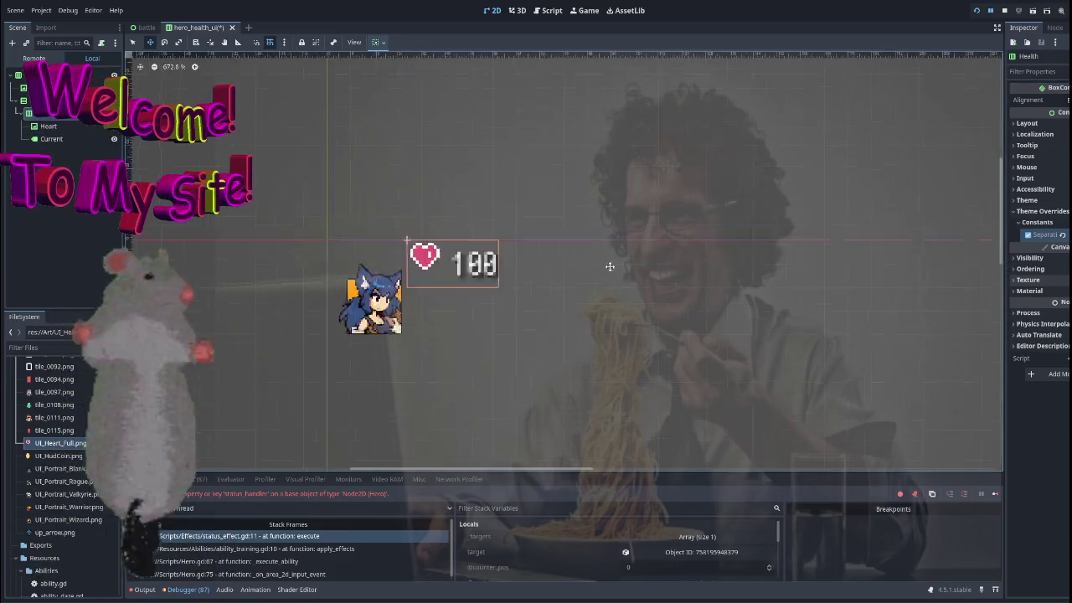
{"action": "scroll", "coordinate": [609, 266], "scroll_direction": "up", "scroll_amount": 3}
{"action": "left_click", "coordinate": [48, 126]}
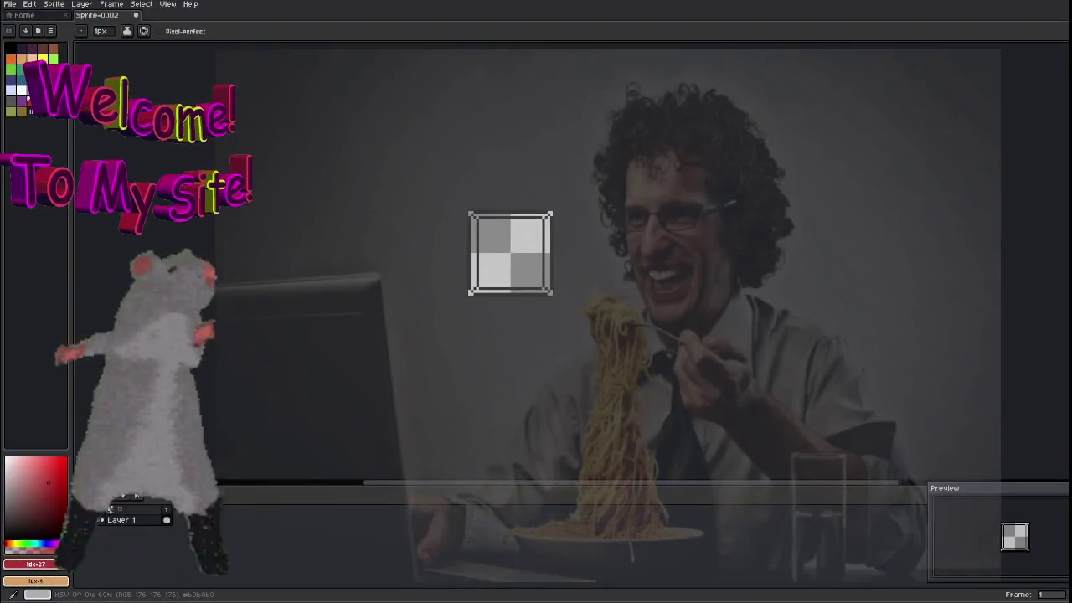
Zoom in on the UI_Heart_Full sprite in Aseprite, then close it.
{"action": "scroll", "coordinate": [345, 236], "scroll_direction": "up", "scroll_amount": 5}
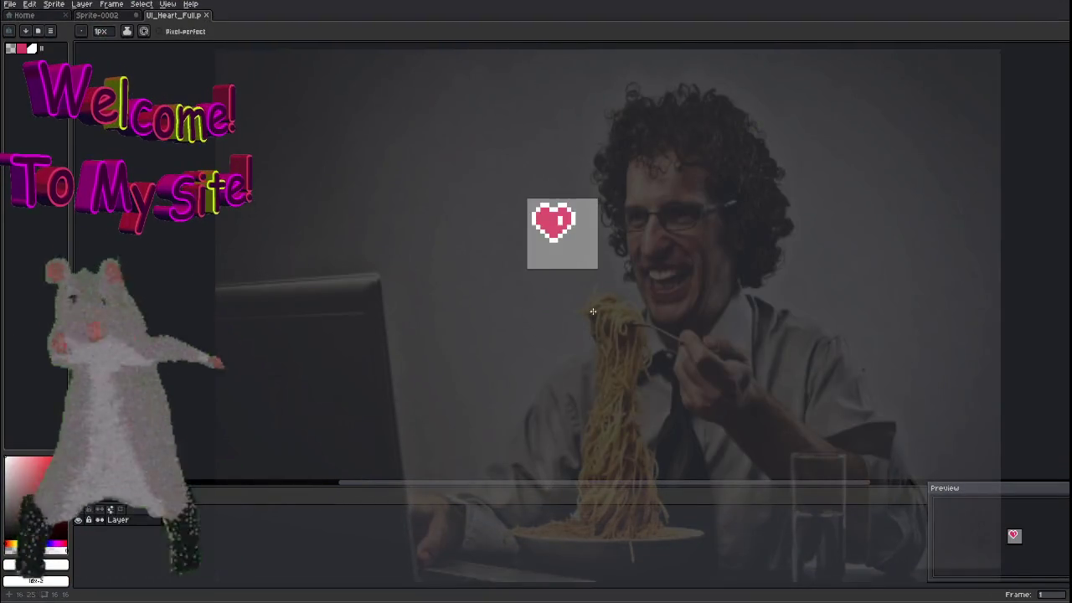
{"action": "scroll", "coordinate": [346, 235], "scroll_direction": "up", "scroll_amount": 2}
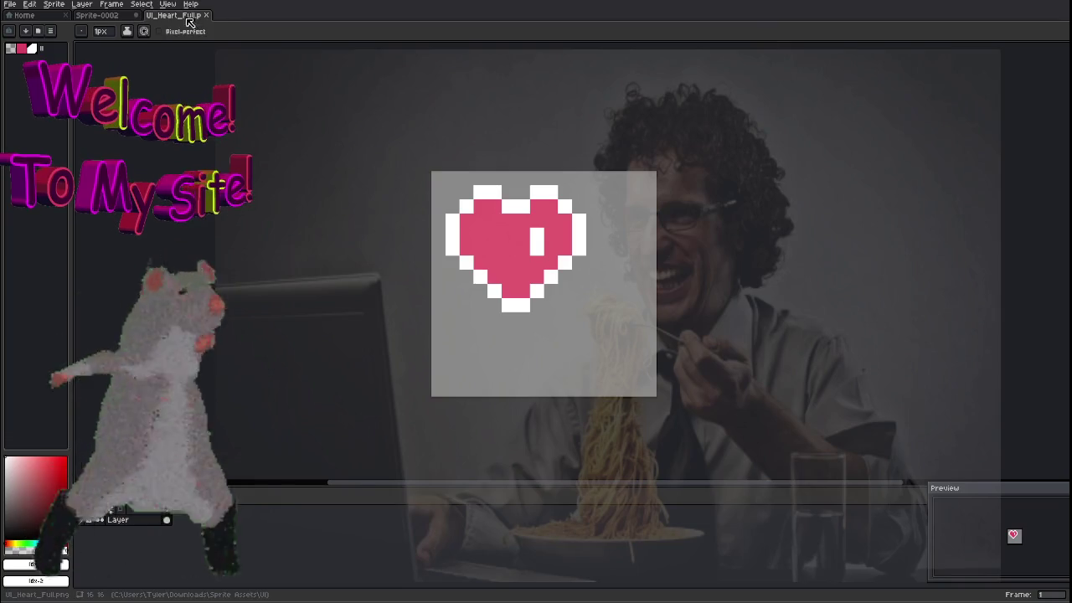
{"action": "key", "text": "ctrl+w"}
Launch paint.net from Start search and drop the heart image file onto it.
{"action": "key", "text": "super"}
{"action": "type", "text": "pain"}
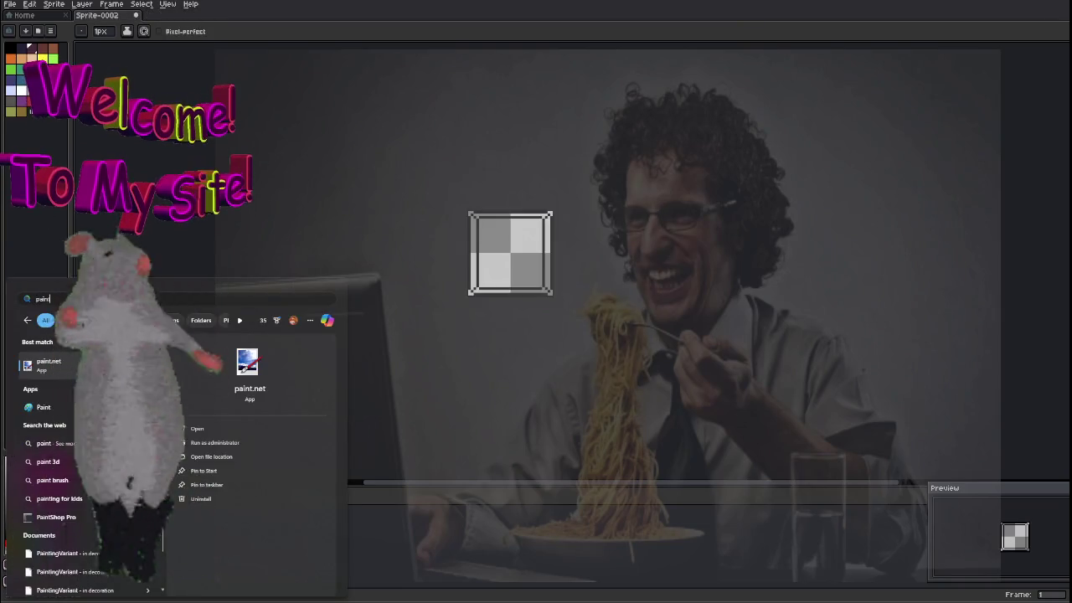
{"action": "key", "text": "Return"}
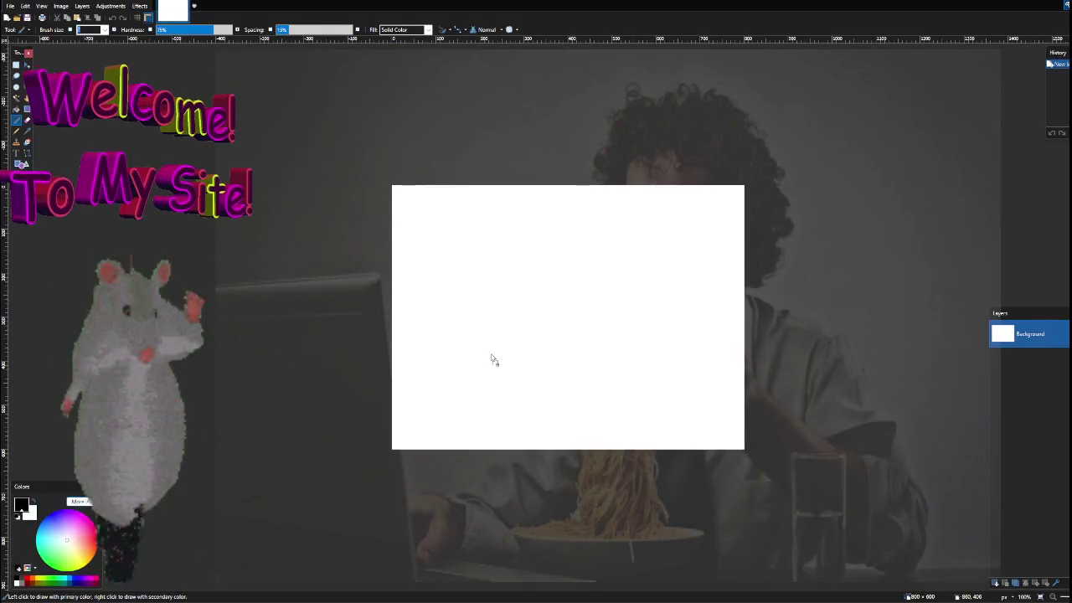
{"action": "left_click_drag", "start_coordinate": [491, 360], "coordinate": [494, 360]}
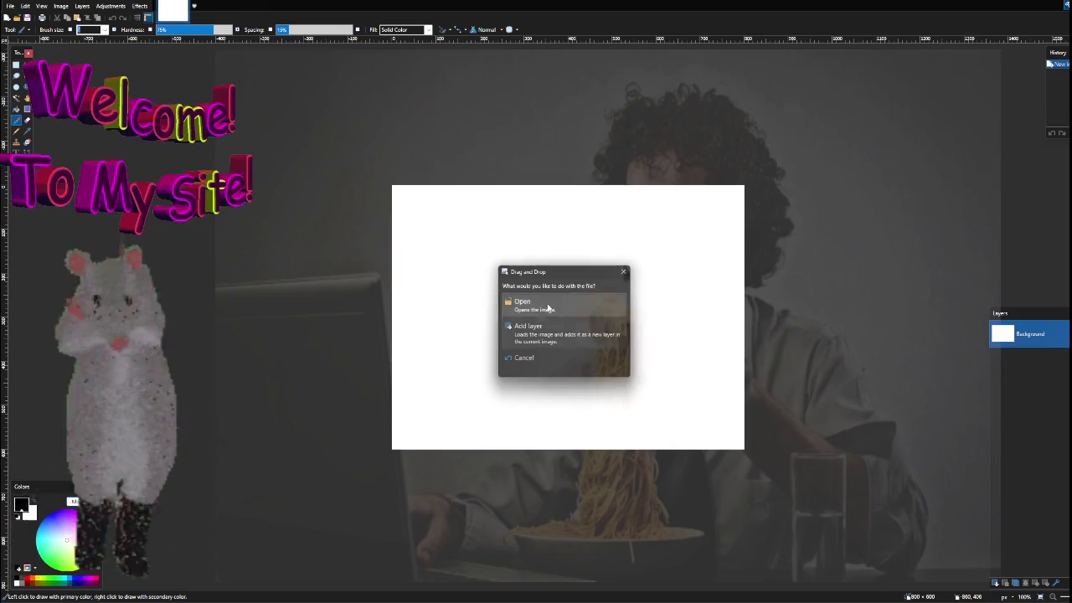
Open the heart file in paint.net, dismiss the update notice, and rectangle-select the heart.
{"action": "left_click", "coordinate": [544, 307]}
{"action": "scroll", "coordinate": [535, 270], "scroll_direction": "up", "scroll_amount": 5}
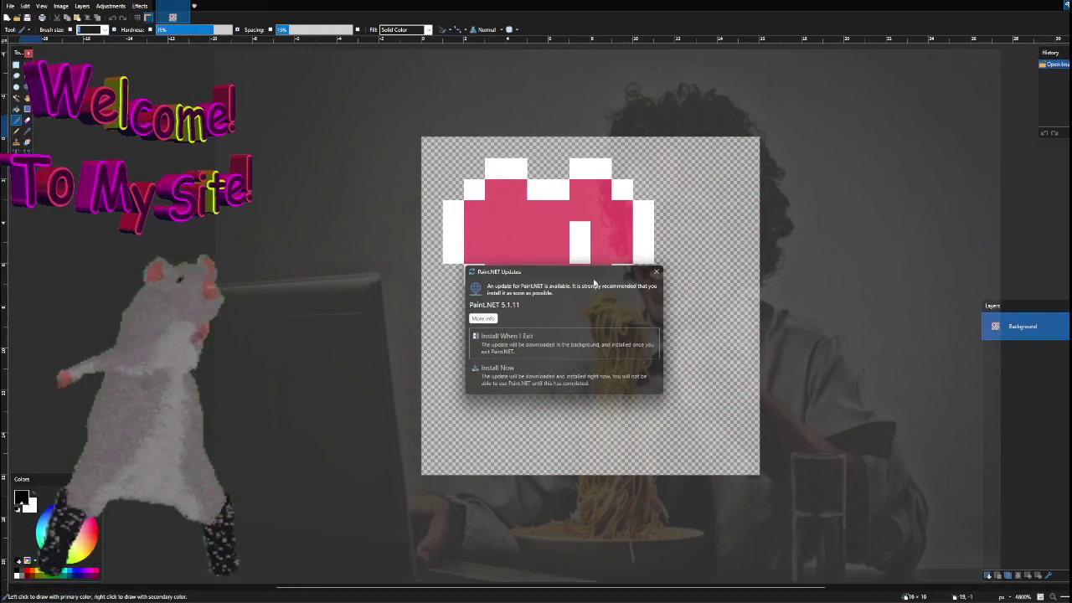
{"action": "left_click", "coordinate": [655, 272]}
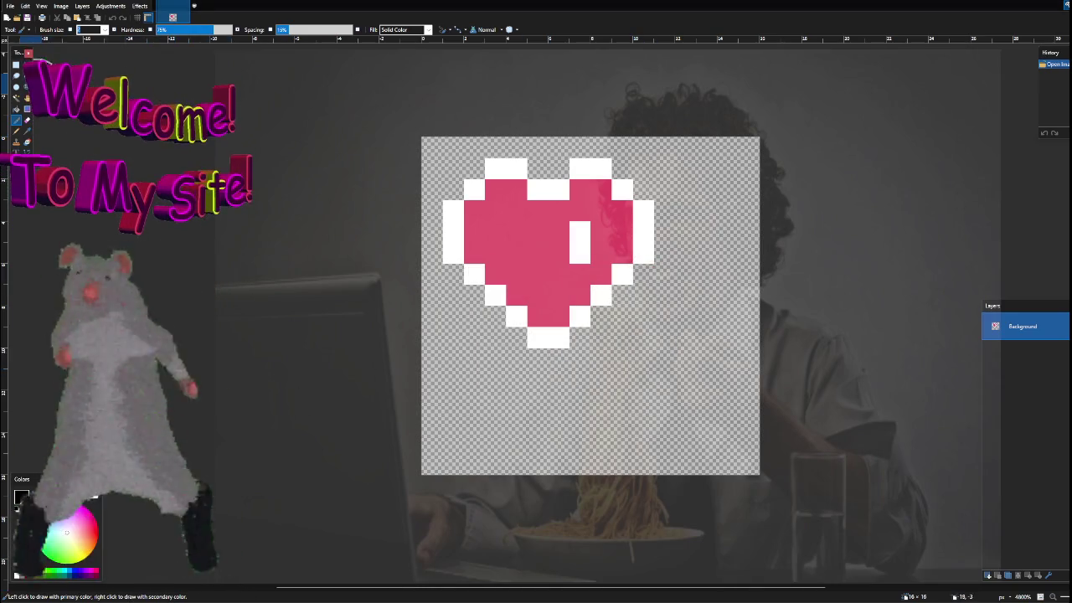
{"action": "left_click", "coordinate": [17, 66]}
{"action": "mouse_move", "coordinate": [415, 128]}
{"action": "left_mouse_down"}
{"action": "mouse_move", "coordinate": [466, 201]}
{"action": "mouse_move", "coordinate": [549, 265]}
{"action": "mouse_move", "coordinate": [484, 178]}
{"action": "mouse_move", "coordinate": [431, 147]}
{"action": "mouse_move", "coordinate": [674, 149]}
{"action": "mouse_move", "coordinate": [653, 150]}
{"action": "mouse_move", "coordinate": [653, 343]}
{"action": "left_mouse_up"}
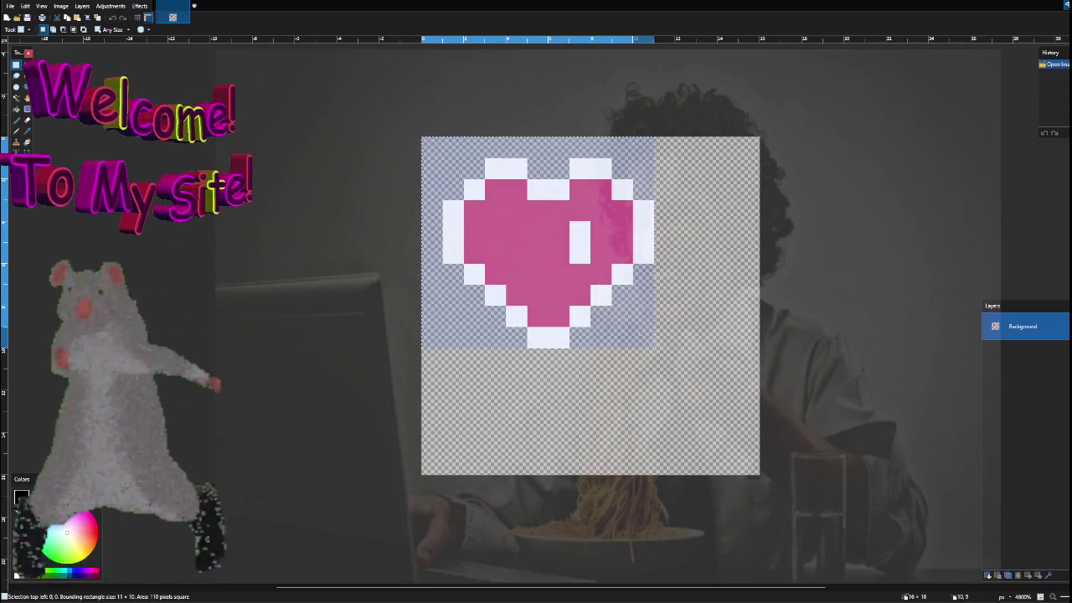
{"action": "mouse_move", "coordinate": [641, 333]}
{"action": "left_mouse_down"}
{"action": "mouse_move", "coordinate": [641, 356]}
{"action": "mouse_move", "coordinate": [660, 358]}
{"action": "left_mouse_up"}
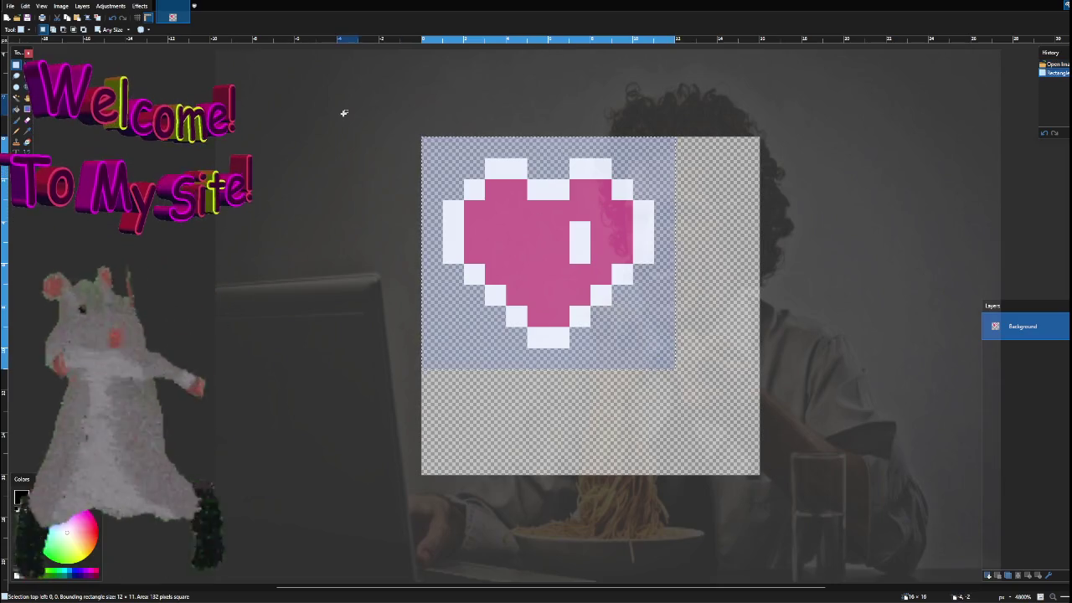
Crop the image to the 12×11 heart selection, save it, then undo the crop.
{"action": "left_click", "coordinate": [87, 18]}
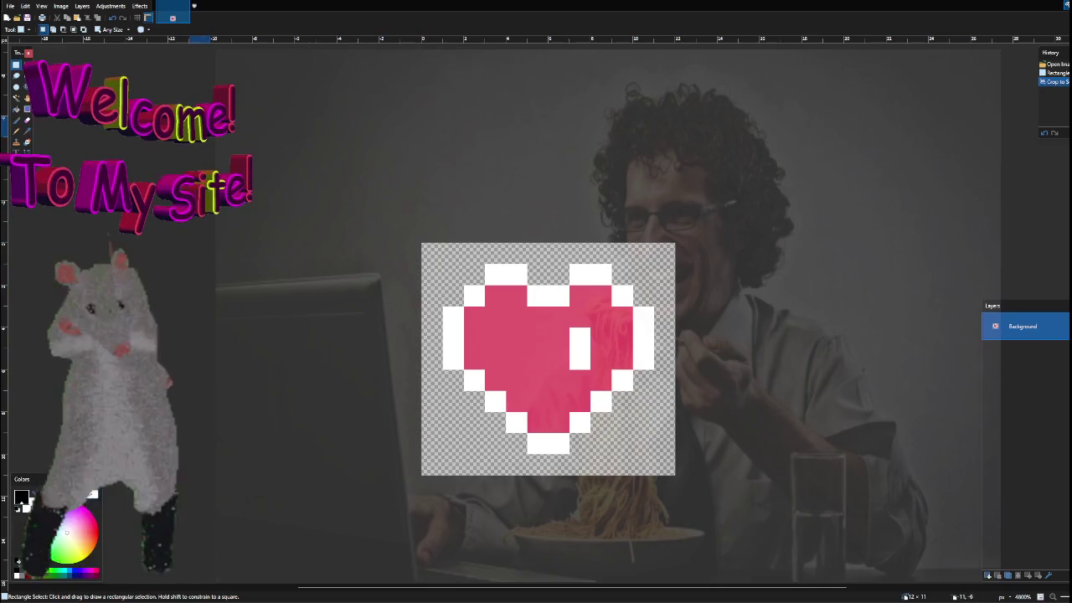
{"action": "key", "text": "ctrl+s"}
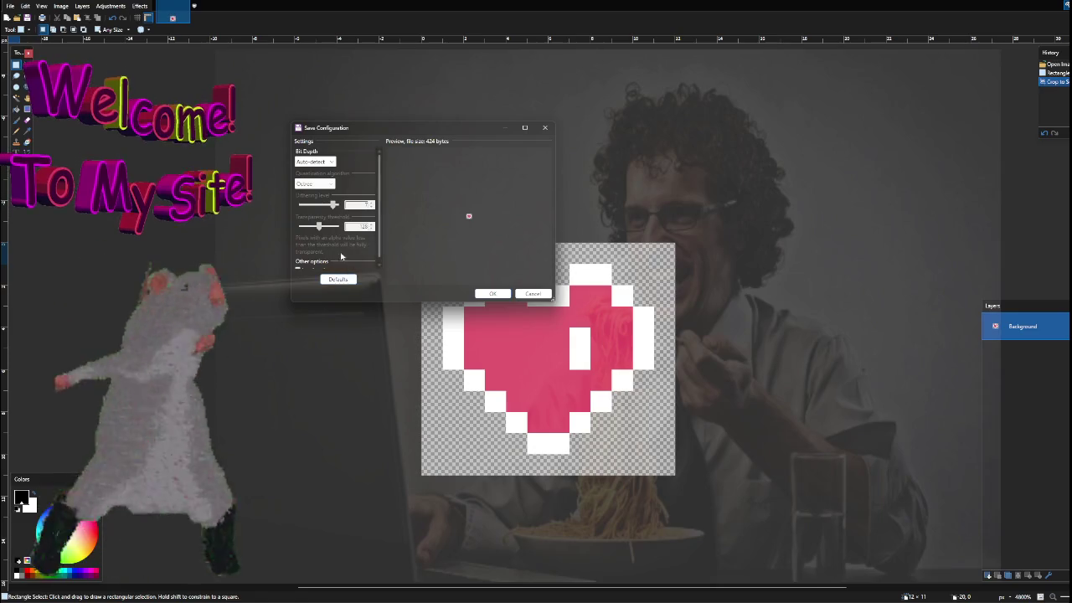
{"action": "left_click", "coordinate": [496, 295]}
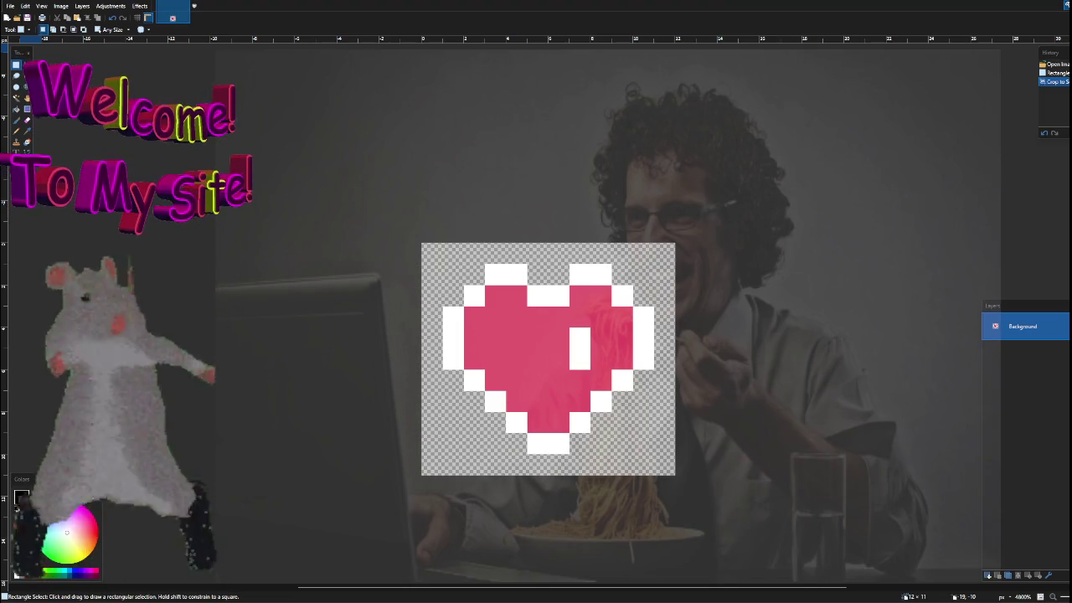
{"action": "key", "text": "ctrl+z"}
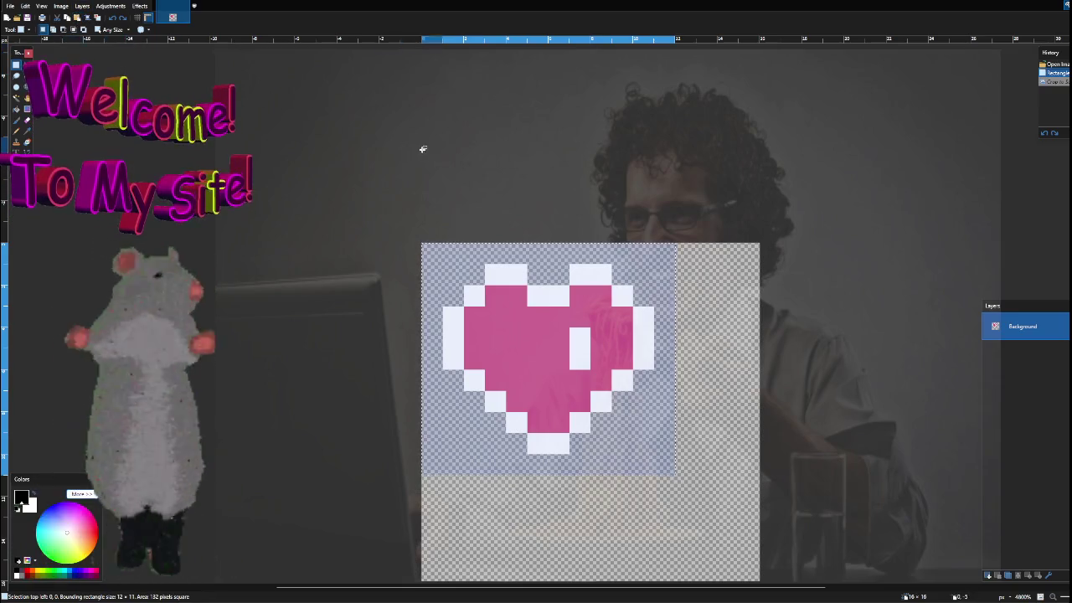
Crop the heart image to a 12×12 rectangle selection around the heart.
{"action": "left_click_drag", "start_coordinate": [555, 160], "coordinate": [396, 100]}
{"action": "left_click", "coordinate": [16, 75]}
{"action": "left_click", "coordinate": [16, 65]}
{"action": "left_click", "coordinate": [297, 192]}
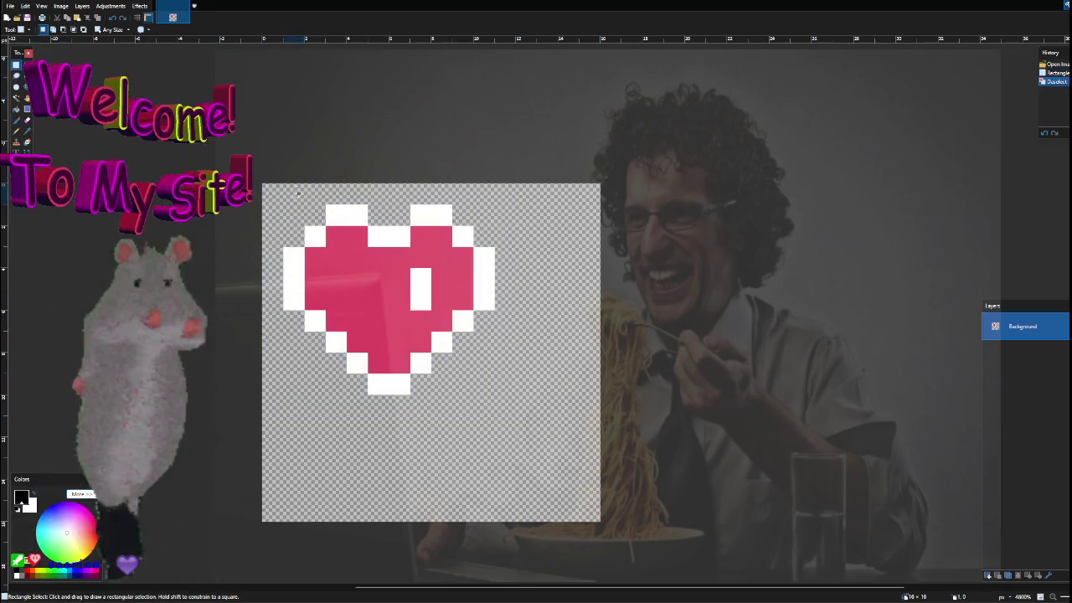
{"action": "mouse_move", "coordinate": [276, 191]}
{"action": "left_mouse_down"}
{"action": "mouse_move", "coordinate": [261, 187]}
{"action": "mouse_move", "coordinate": [499, 191]}
{"action": "mouse_move", "coordinate": [504, 434]}
{"action": "left_mouse_up"}
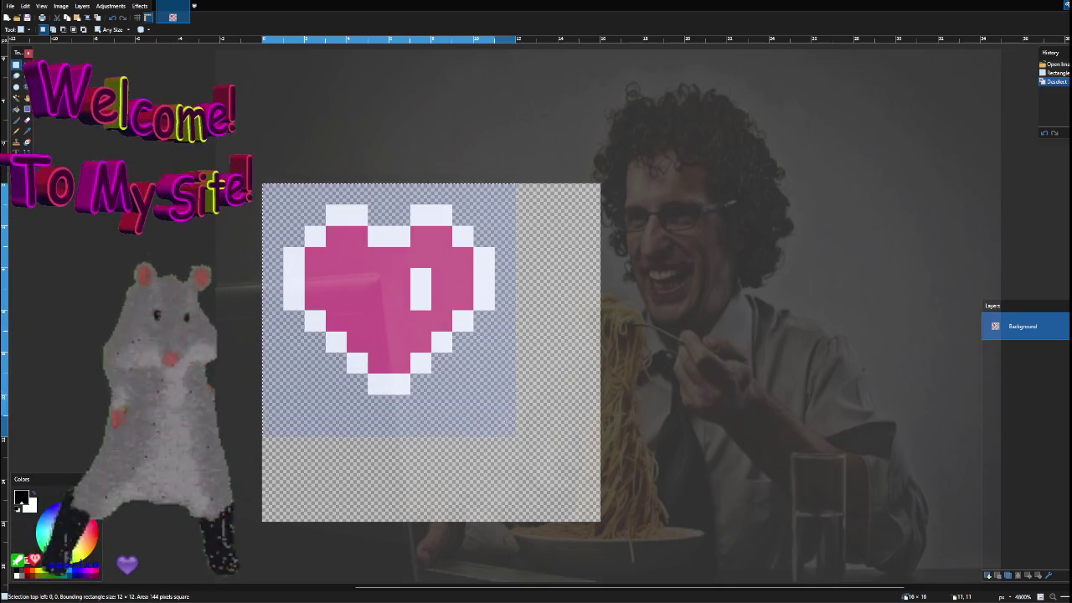
{"action": "left_click", "coordinate": [87, 18]}
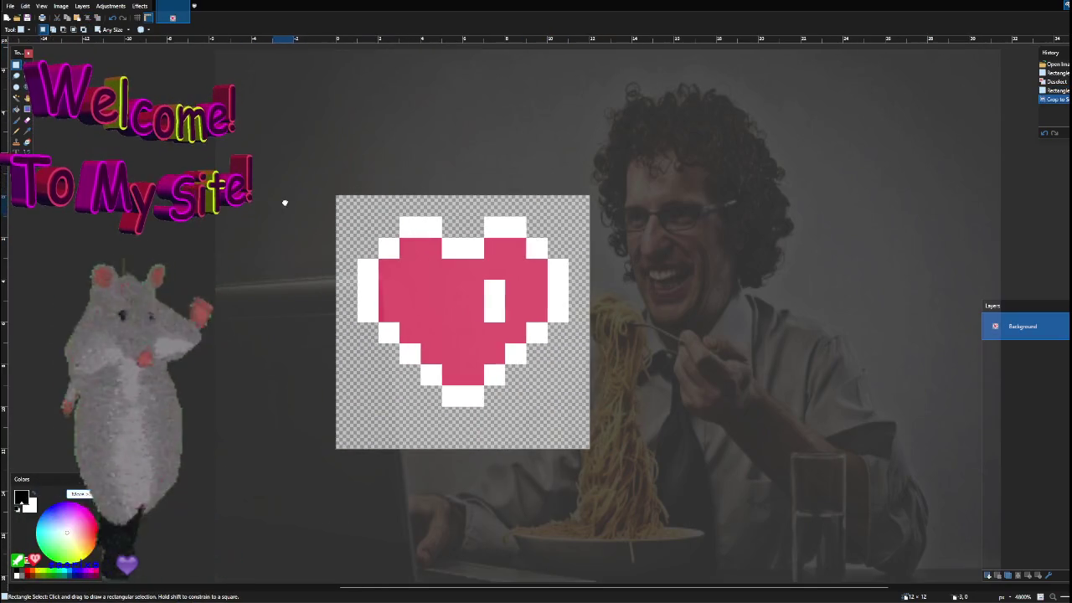
Shift the whole heart down one pixel within the 12×12 canvas.
{"action": "key", "text": "ctrl+a"}
{"action": "key", "text": "m"}
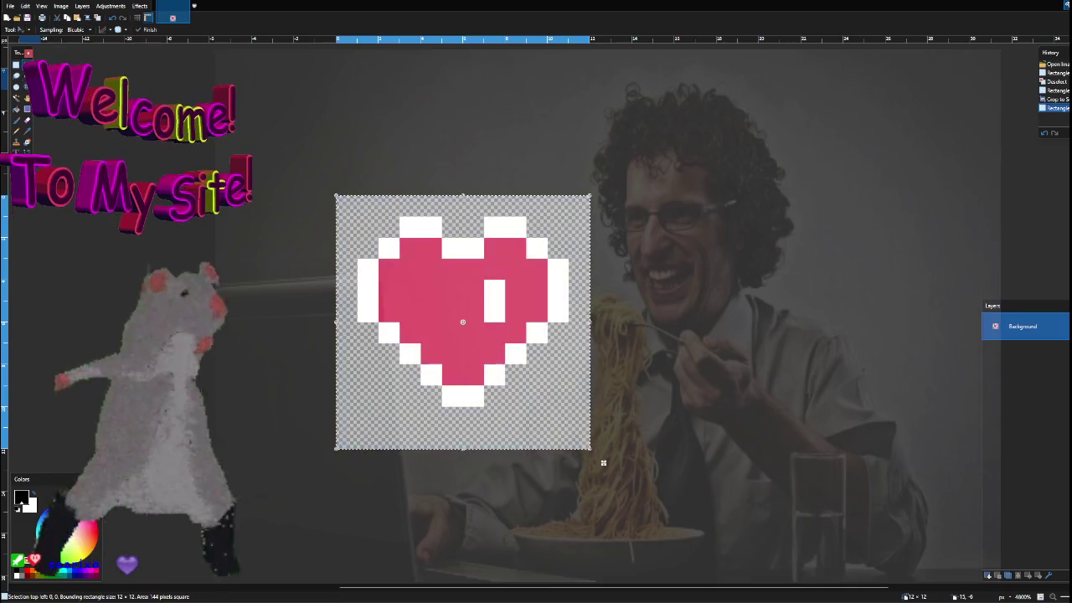
{"action": "mouse_move", "coordinate": [452, 315]}
{"action": "left_mouse_down"}
{"action": "mouse_move", "coordinate": [454, 336]}
{"action": "mouse_move", "coordinate": [461, 318]}
{"action": "left_mouse_up"}
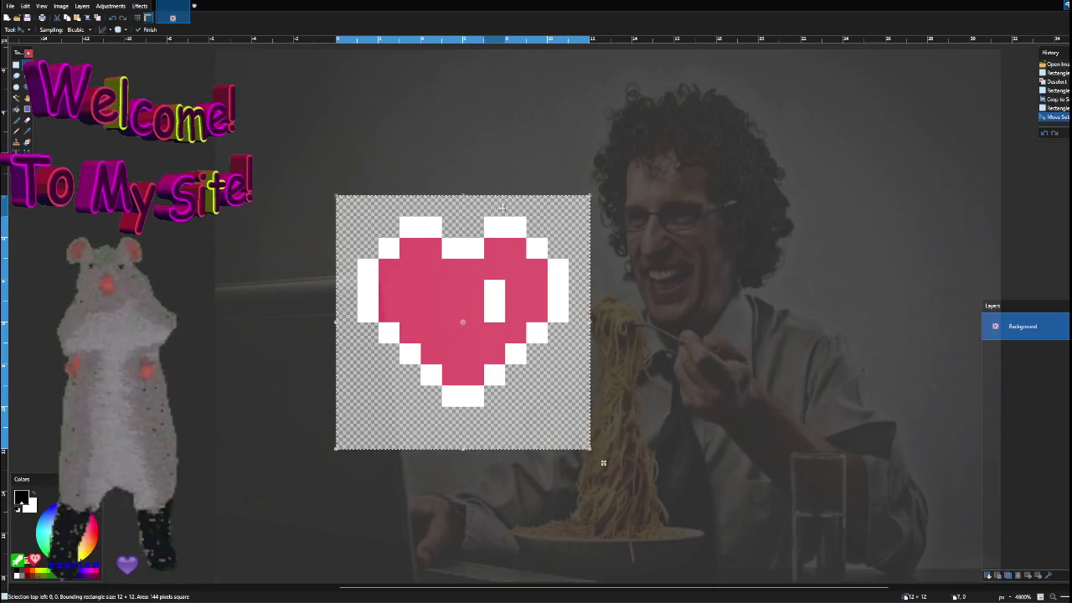
{"action": "key", "text": "ctrl+d"}
Check the pixels below the heart's tip, then close the Photos preview.
{"action": "left_click", "coordinate": [17, 65]}
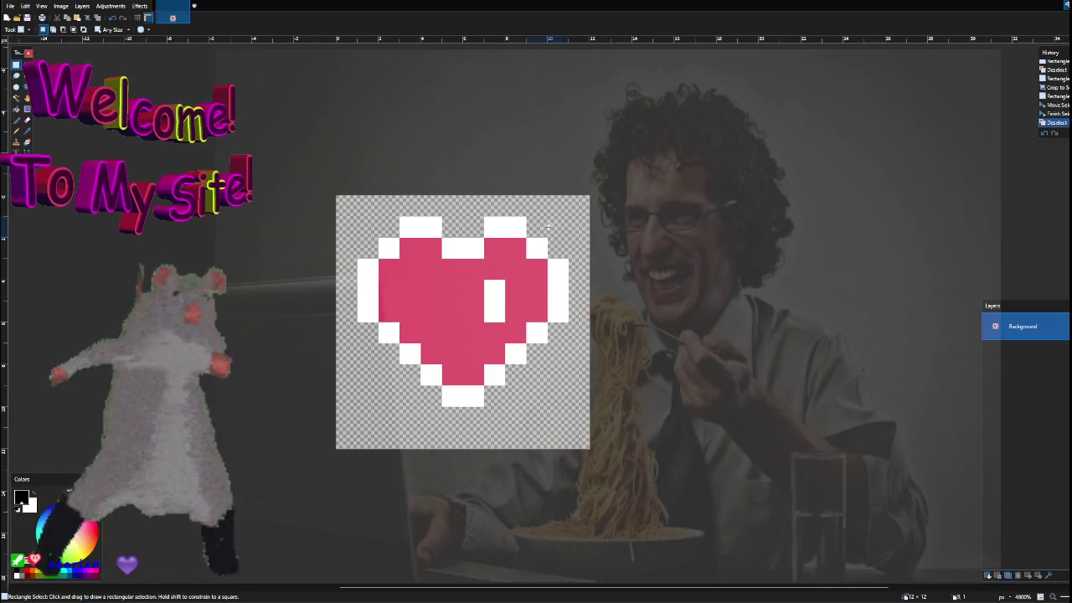
{"action": "left_click_drag", "start_coordinate": [501, 201], "coordinate": [526, 238]}
{"action": "mouse_move", "coordinate": [485, 429]}
{"action": "left_mouse_down"}
{"action": "mouse_move", "coordinate": [526, 446]}
{"action": "mouse_move", "coordinate": [507, 395]}
{"action": "left_mouse_up"}
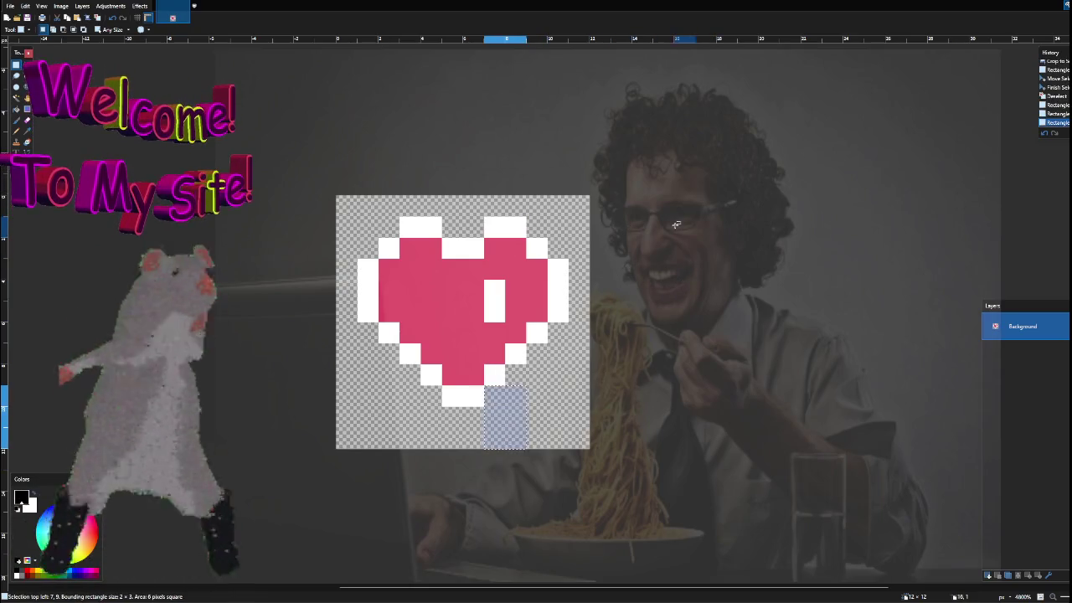
{"action": "left_click", "coordinate": [329, 141]}
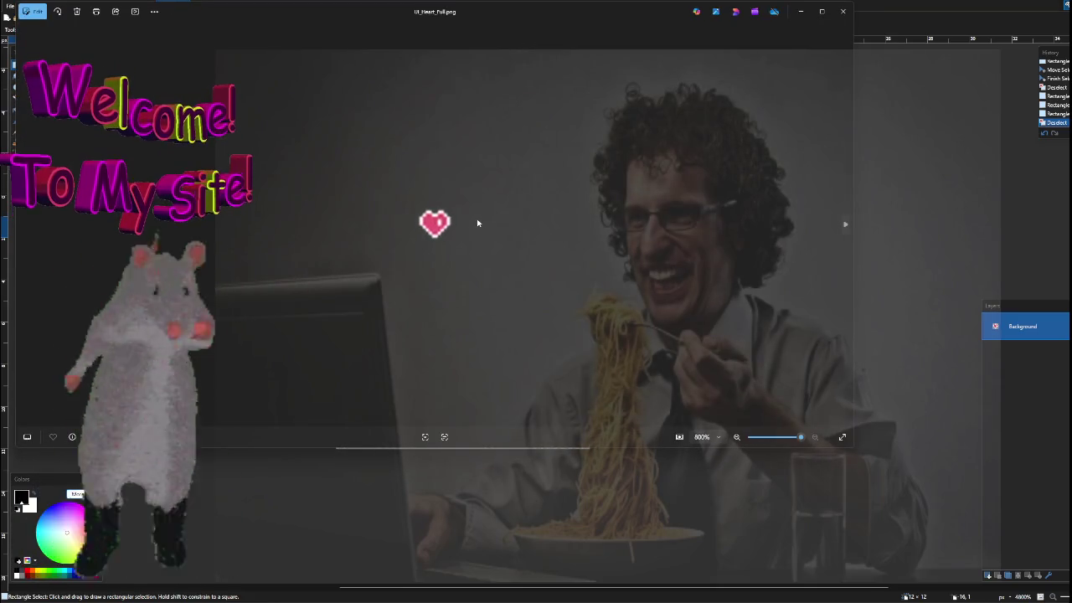
{"action": "left_click", "coordinate": [843, 11]}
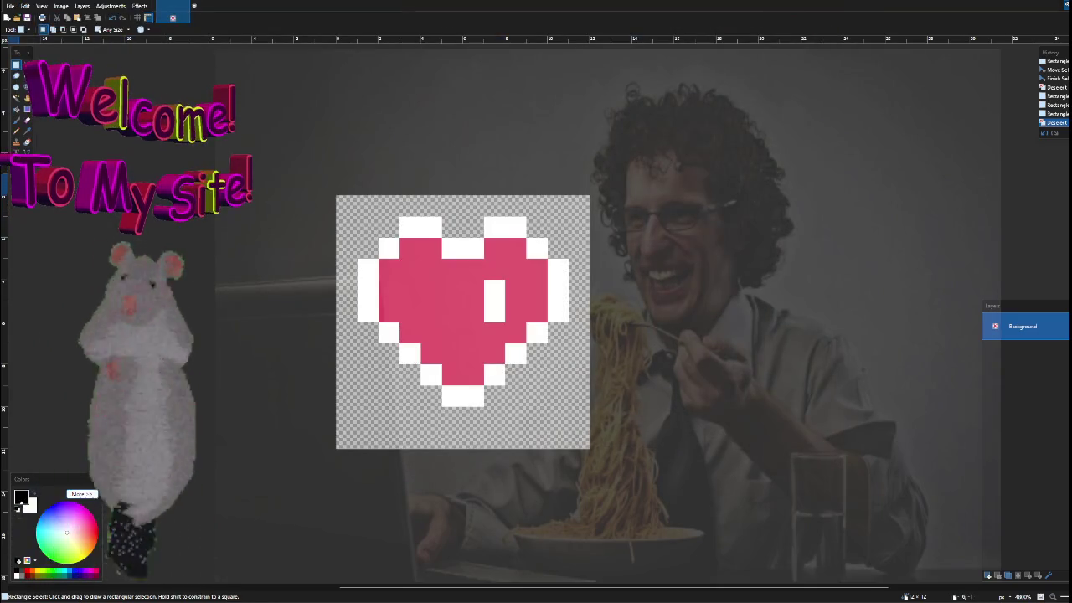
{"action": "key", "text": "ctrl+w"}
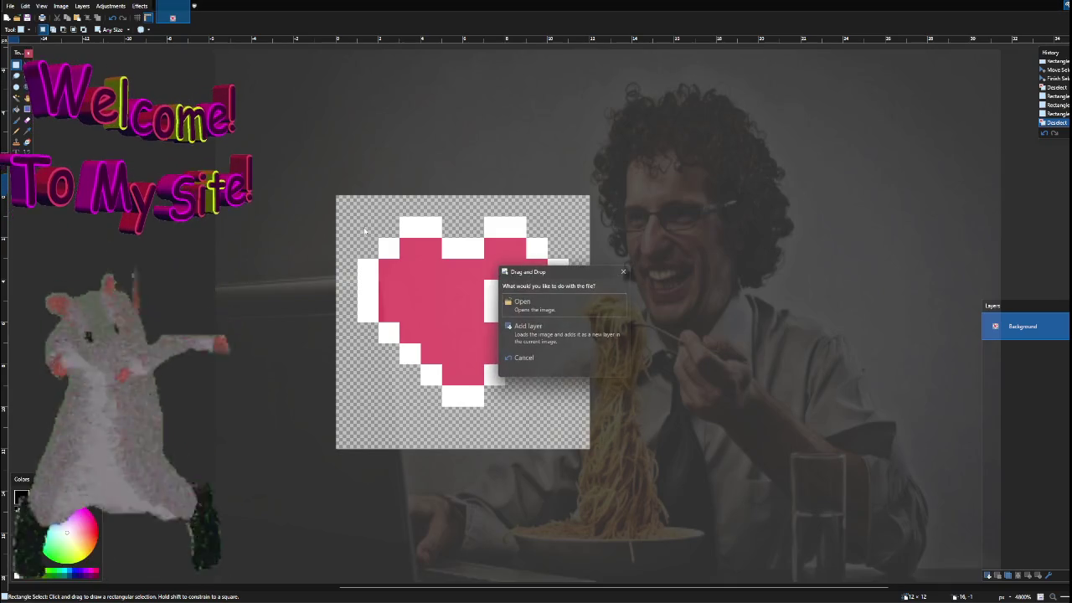
Open the dropped heart file as a second image and compare the two heart images.
{"action": "left_click", "coordinate": [564, 334]}
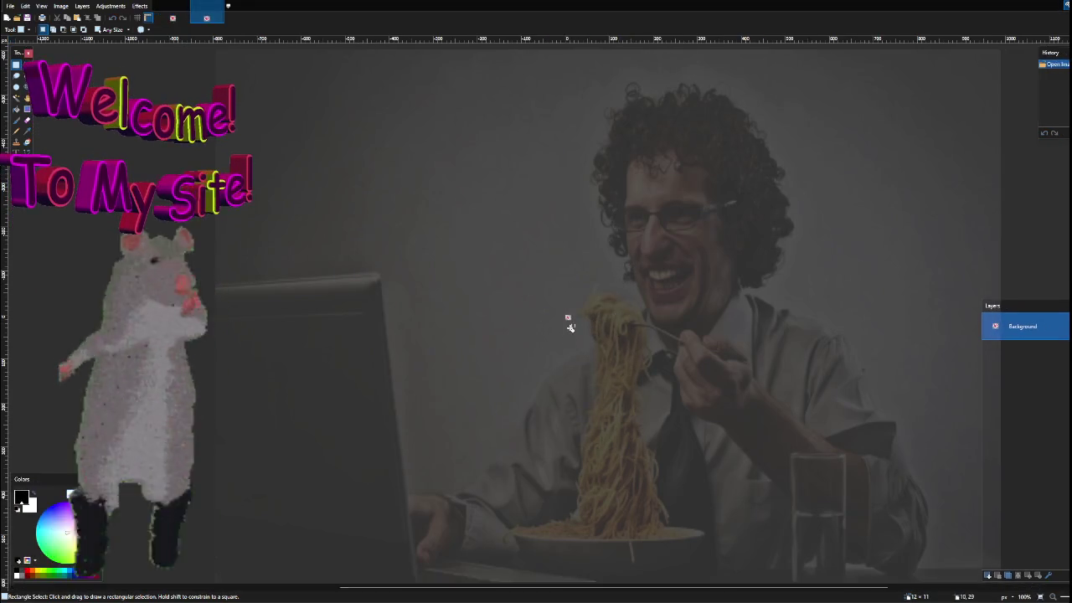
{"action": "scroll", "coordinate": [566, 318], "scroll_direction": "up", "scroll_amount": 10}
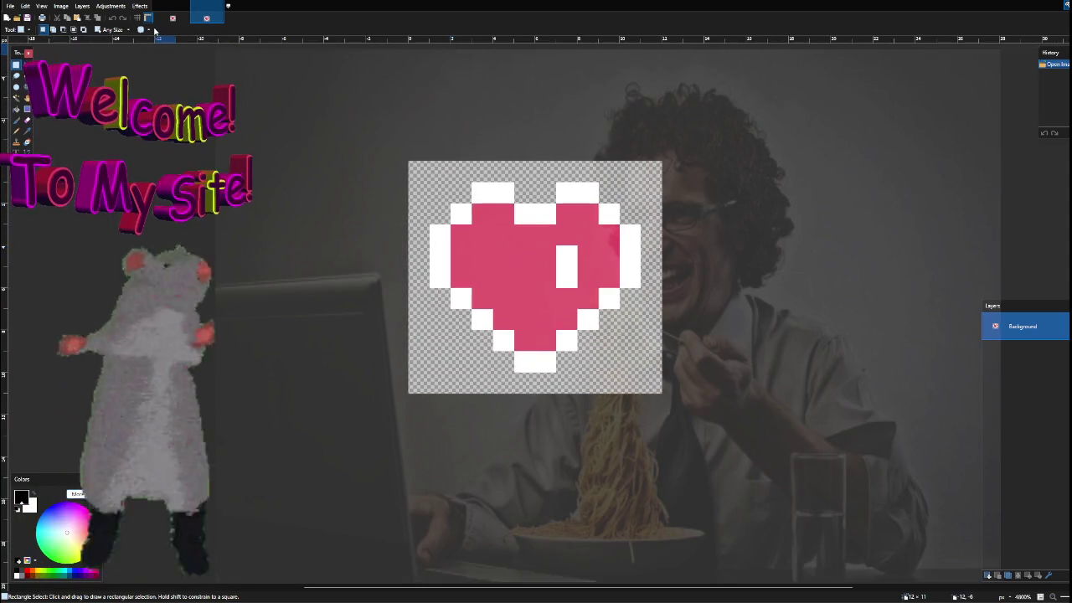
{"action": "left_click", "coordinate": [171, 17]}
{"action": "left_click", "coordinate": [206, 18]}
{"action": "left_click", "coordinate": [171, 17]}
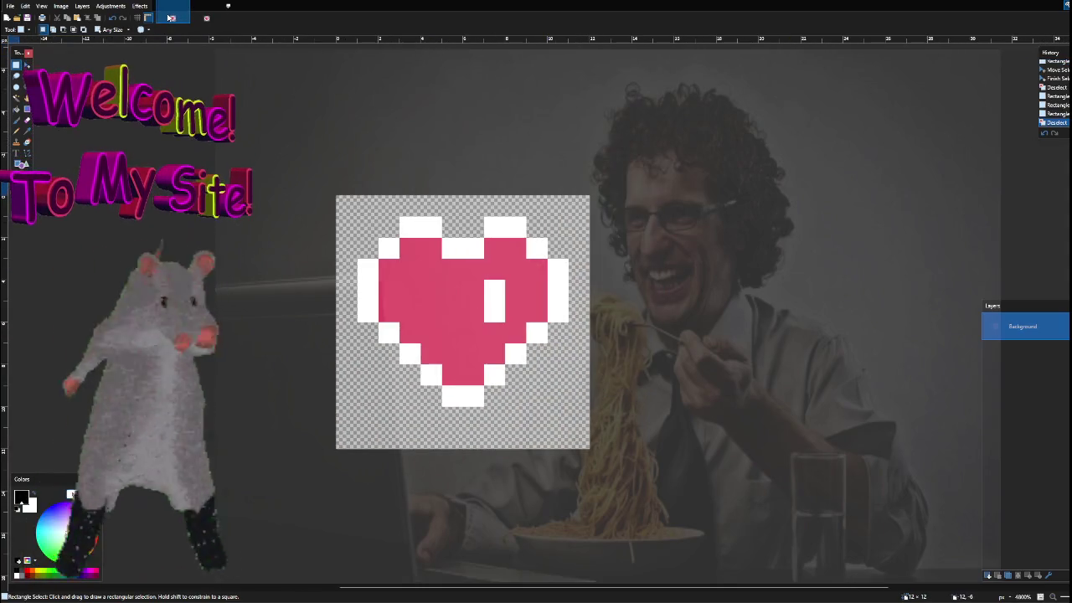
{"action": "left_click", "coordinate": [207, 17]}
{"action": "left_click", "coordinate": [183, 16]}
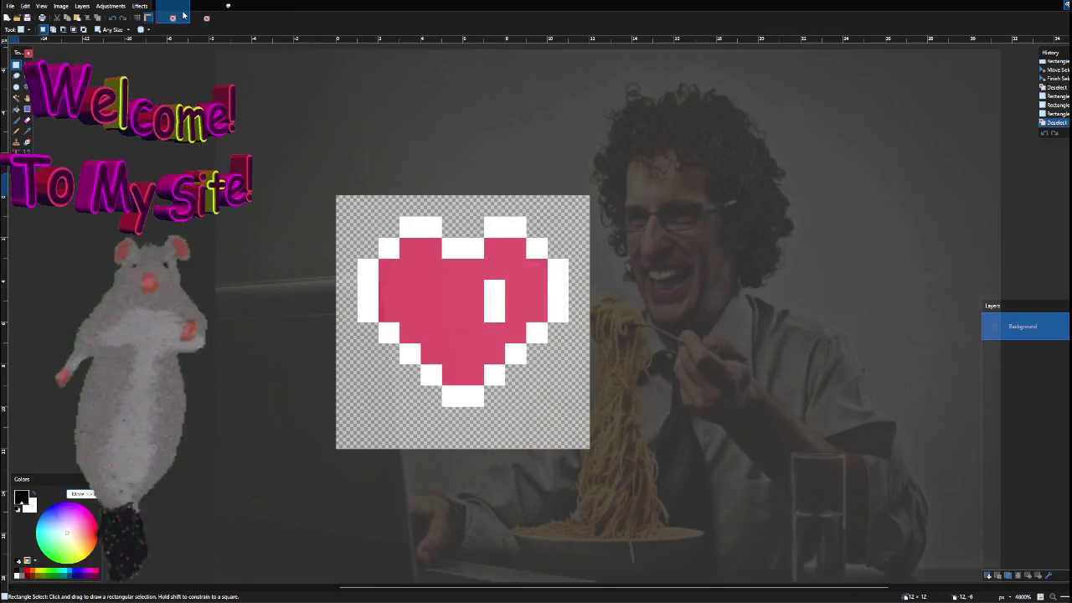
Move the top 12×11 heart pixels down one pixel and compare against the other image.
{"action": "mouse_move", "coordinate": [345, 198]}
{"action": "left_mouse_down"}
{"action": "mouse_move", "coordinate": [615, 440]}
{"action": "mouse_move", "coordinate": [597, 427]}
{"action": "left_mouse_up"}
{"action": "left_click", "coordinate": [28, 64]}
{"action": "left_click_drag", "start_coordinate": [448, 251], "coordinate": [461, 273]}
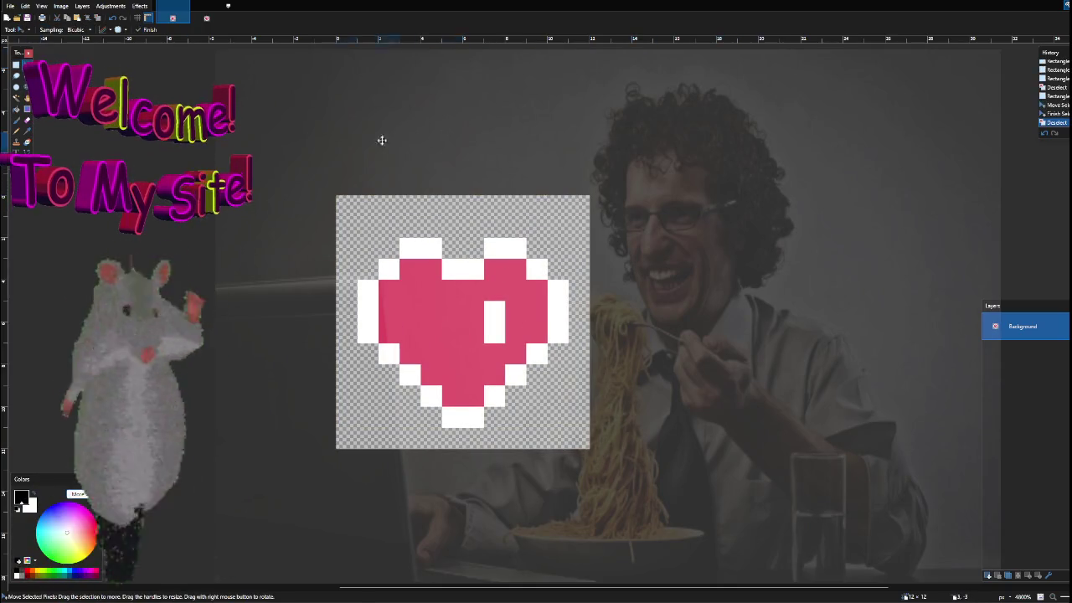
{"action": "left_click", "coordinate": [207, 17]}
{"action": "left_click", "coordinate": [172, 18]}
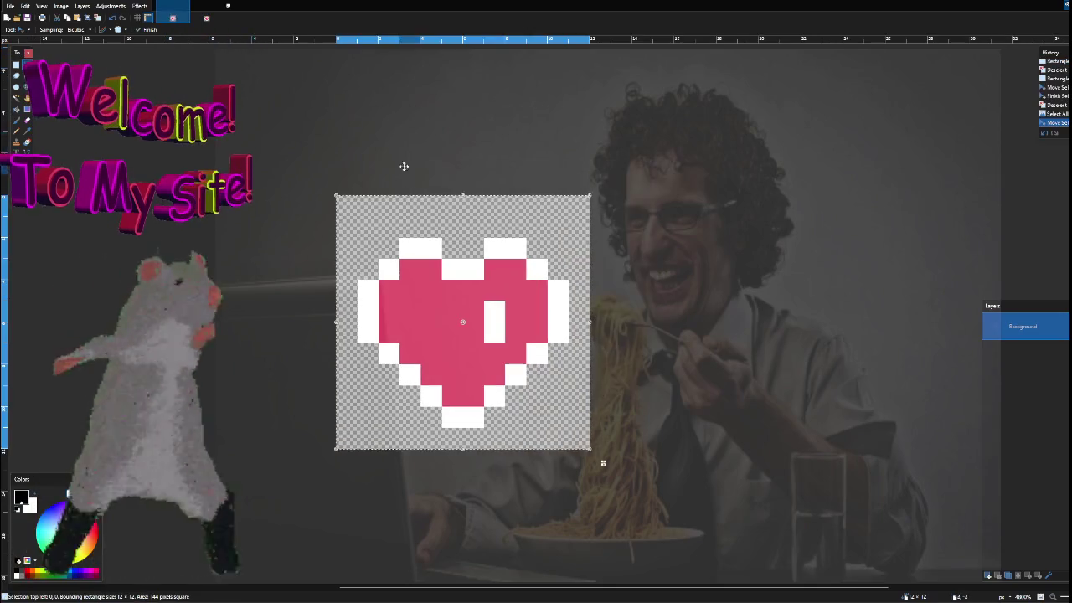
{"action": "left_click", "coordinate": [198, 14]}
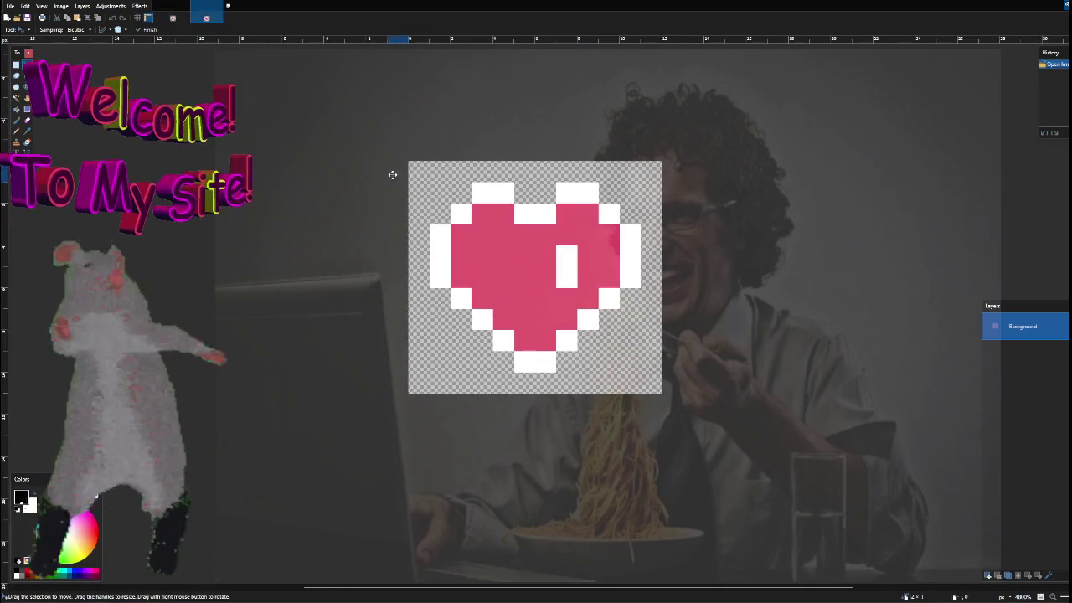
{"action": "scroll", "coordinate": [361, 115], "scroll_direction": "down", "scroll_amount": 1}
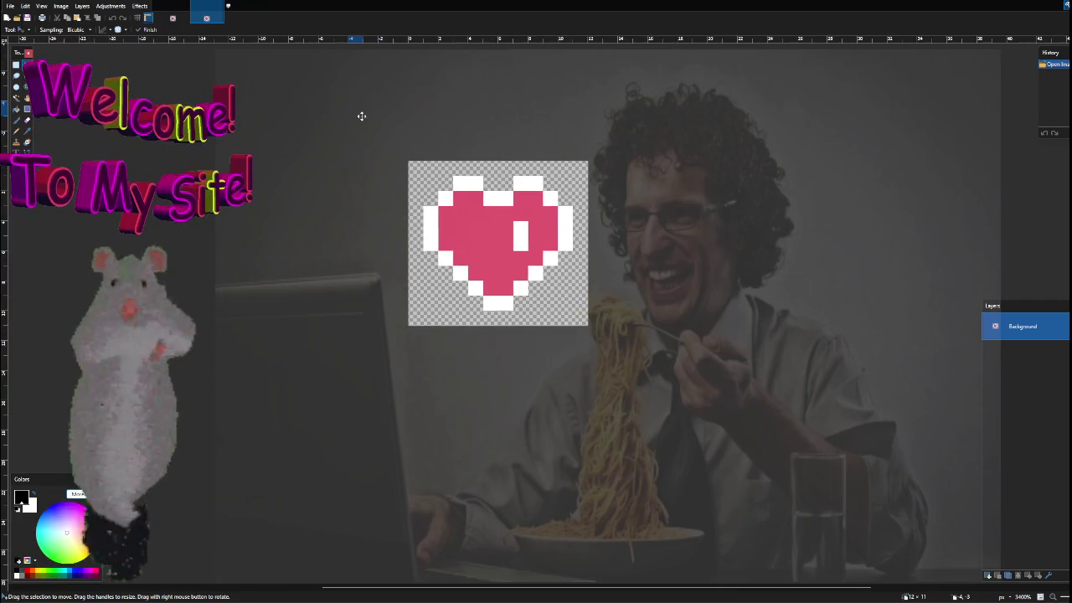
{"action": "left_click", "coordinate": [173, 18]}
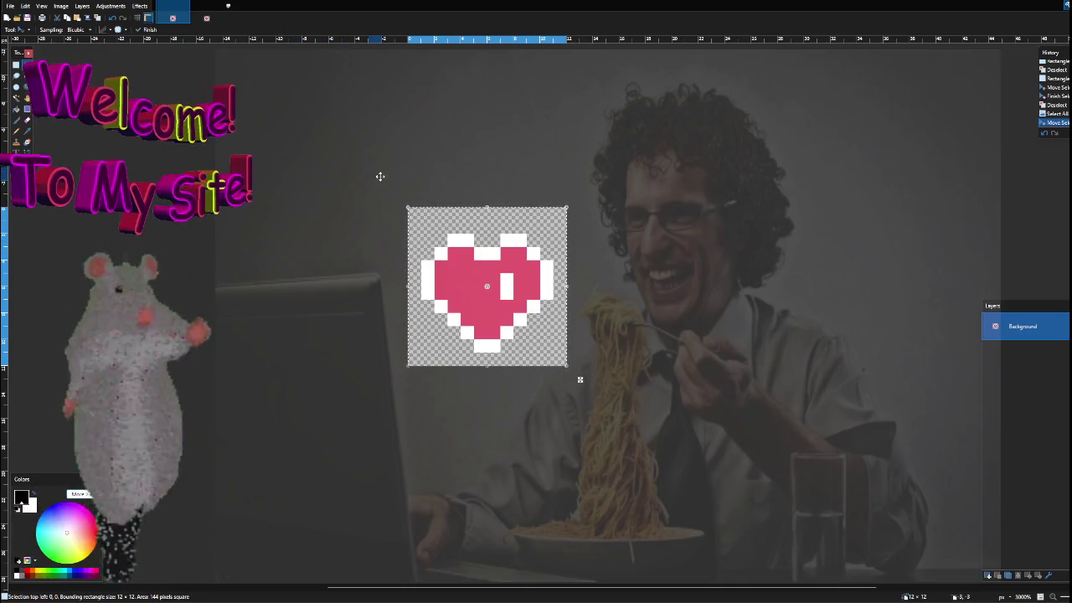
In the duplicate, test shifting the heart right and undo, then inspect its edge pixels.
{"action": "key", "text": "ctrl+Tab"}
{"action": "scroll", "coordinate": [410, 186], "scroll_direction": "up", "scroll_amount": 2}
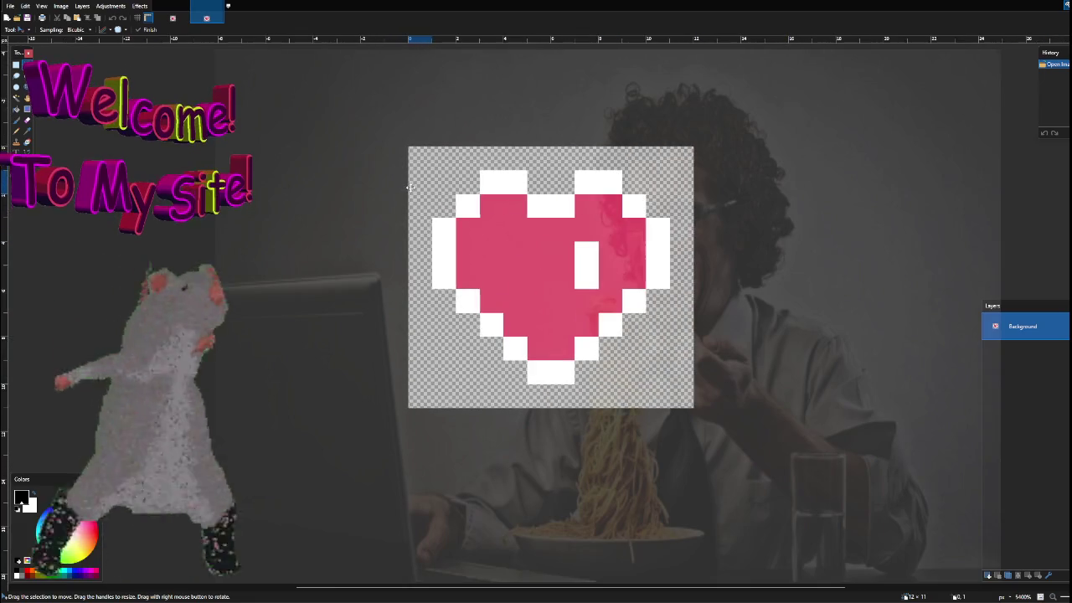
{"action": "scroll", "coordinate": [409, 186], "scroll_direction": "right", "scroll_amount": 3}
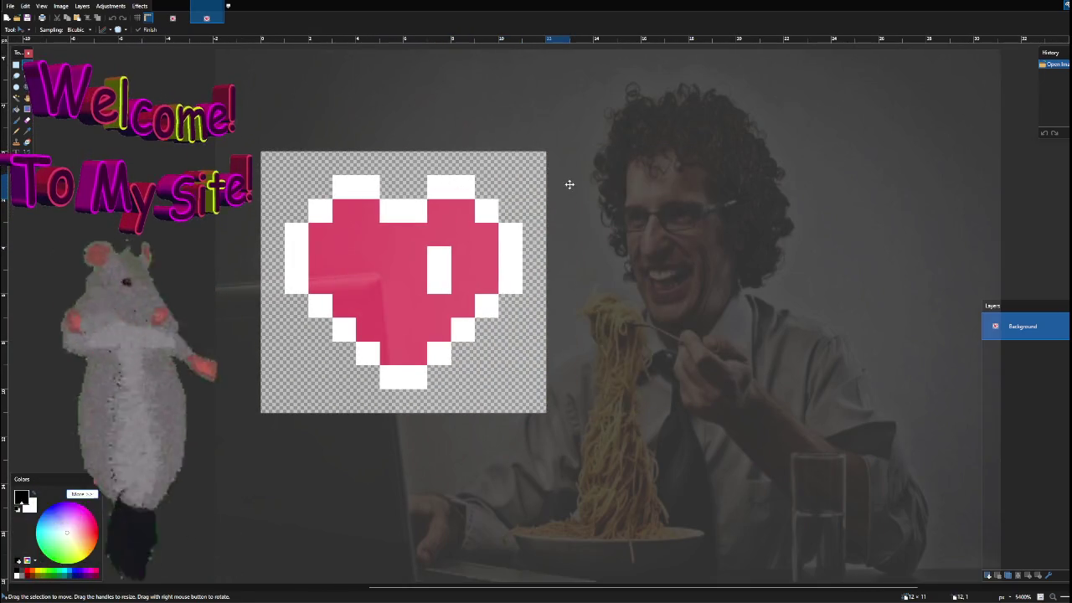
{"action": "key", "text": "ctrl+a"}
{"action": "key", "text": "Right"}
{"action": "key", "text": "Right"}
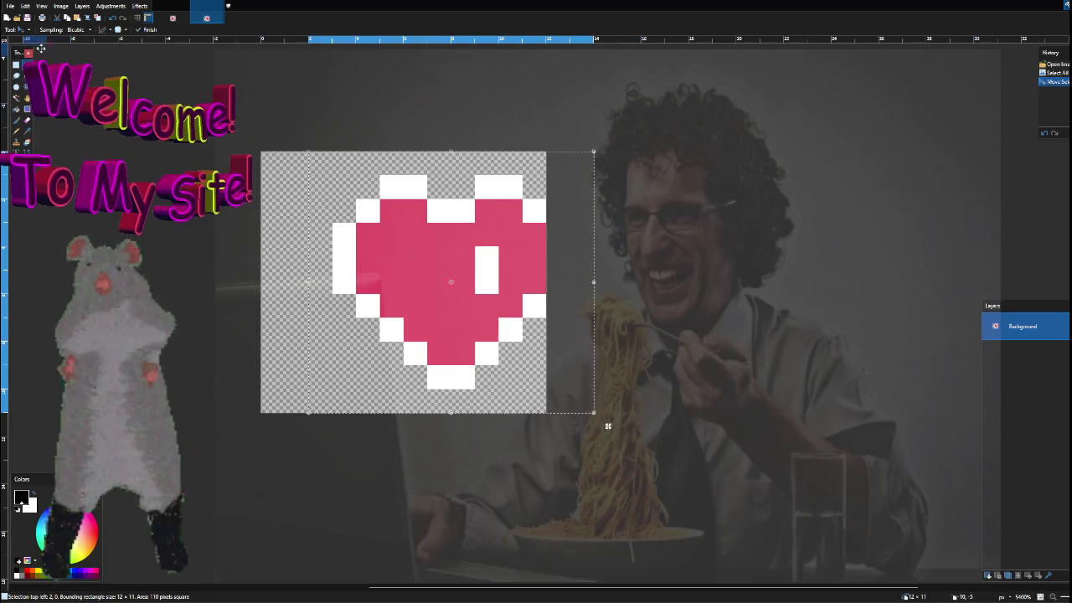
{"action": "key", "text": "ctrl+z"}
{"action": "key", "text": "ctrl+d"}
{"action": "key", "text": "s"}
{"action": "left_click_drag", "start_coordinate": [452, 153], "coordinate": [474, 198]}
{"action": "key", "text": "ctrl+d"}
{"action": "left_click_drag", "start_coordinate": [404, 367], "coordinate": [427, 410]}
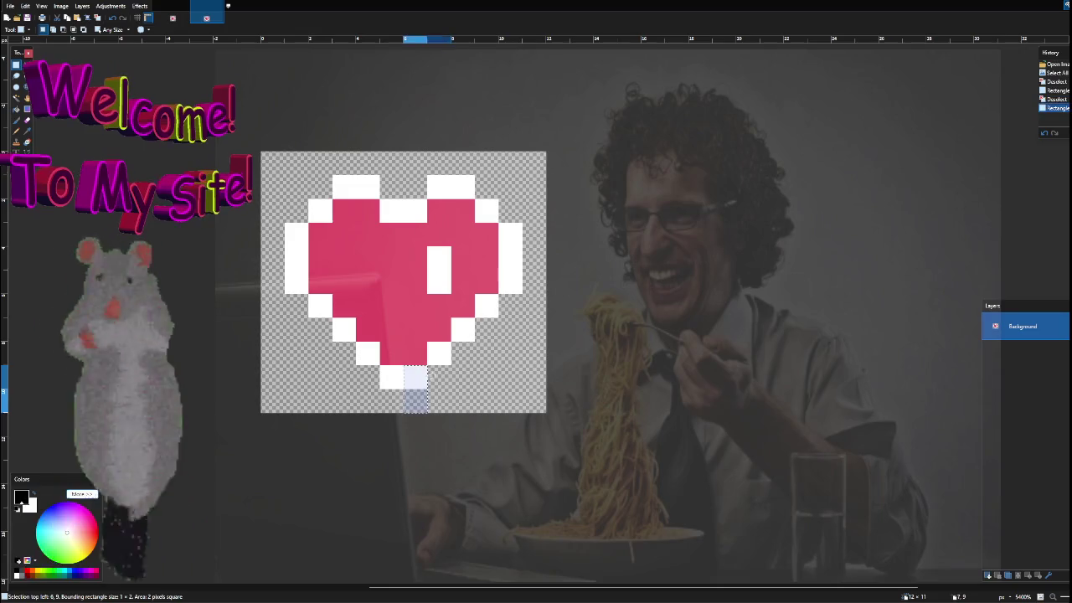
{"action": "key", "text": "ctrl+d"}
{"action": "left_click_drag", "start_coordinate": [500, 247], "coordinate": [546, 270]}
{"action": "key", "text": "ctrl+d"}
{"action": "left_click_drag", "start_coordinate": [263, 248], "coordinate": [308, 269]}
{"action": "key", "text": "ctrl+d"}
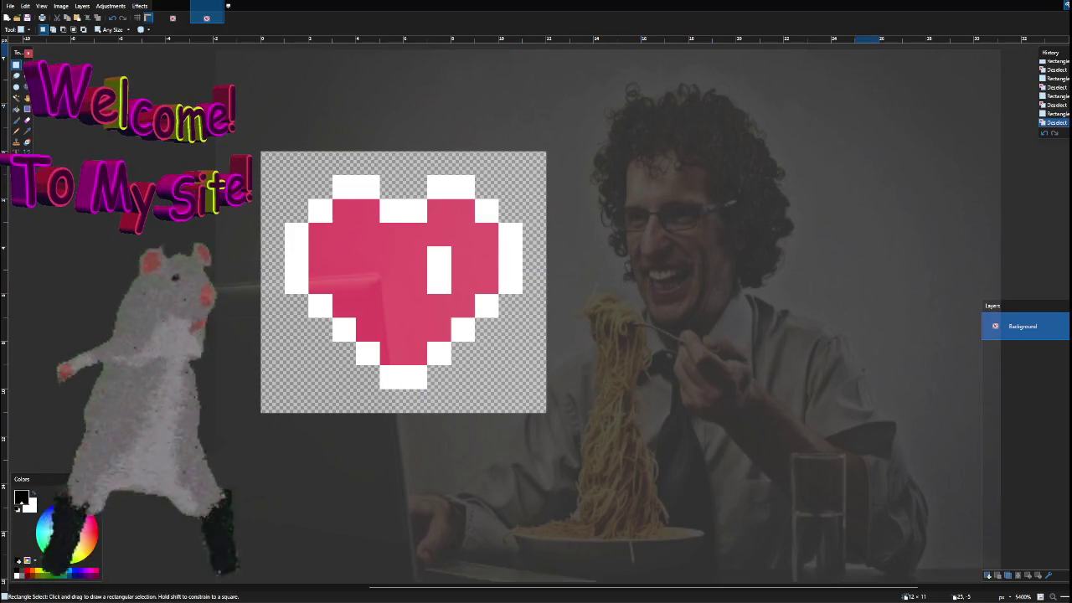
Save UI_Heart_Full.png on closing and close the duplicate without saving.
{"action": "left_click", "coordinate": [209, 10]}
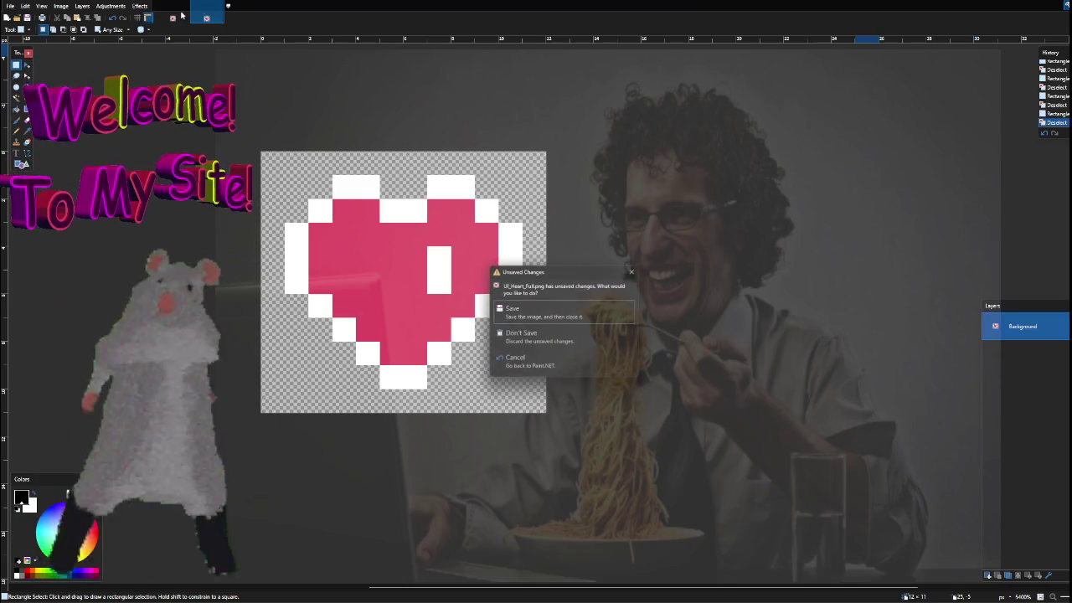
{"action": "left_click", "coordinate": [537, 317]}
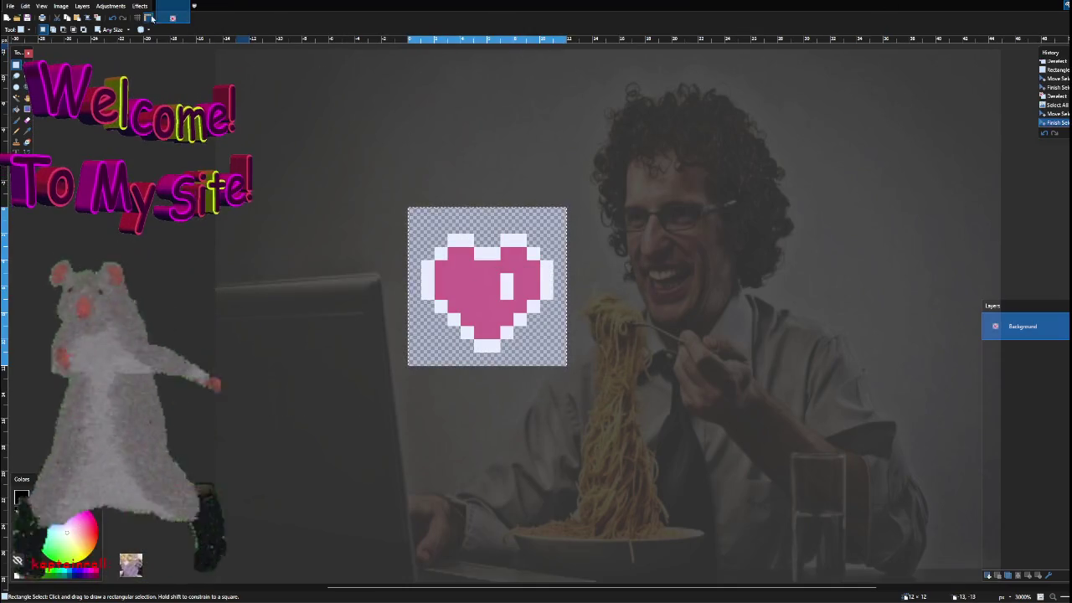
{"action": "left_click", "coordinate": [151, 17]}
{"action": "left_click", "coordinate": [536, 332]}
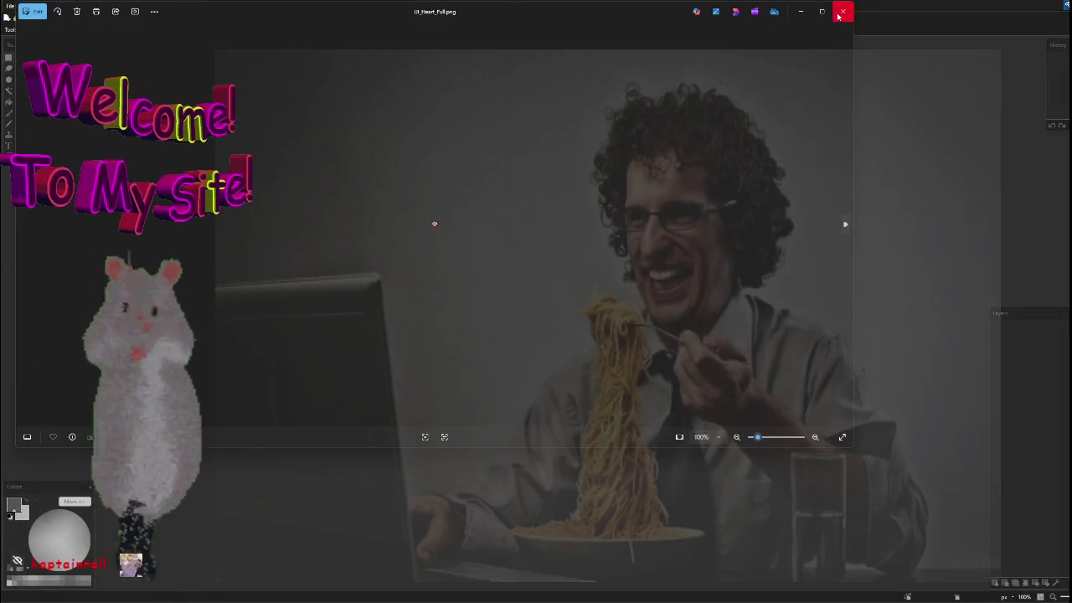
Close the Photos preview, return to Aseprite, and zoom in and out on the heart sprite.
{"action": "left_click", "coordinate": [841, 12]}
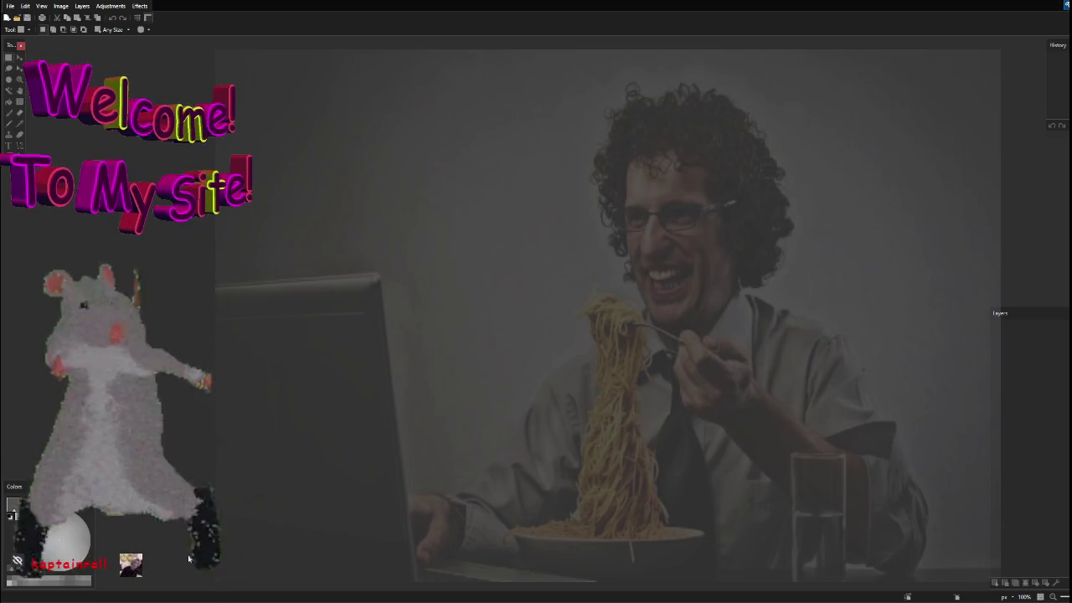
{"action": "key", "text": "alt+Tab"}
{"action": "scroll", "coordinate": [539, 290], "scroll_direction": "down", "scroll_amount": 3}
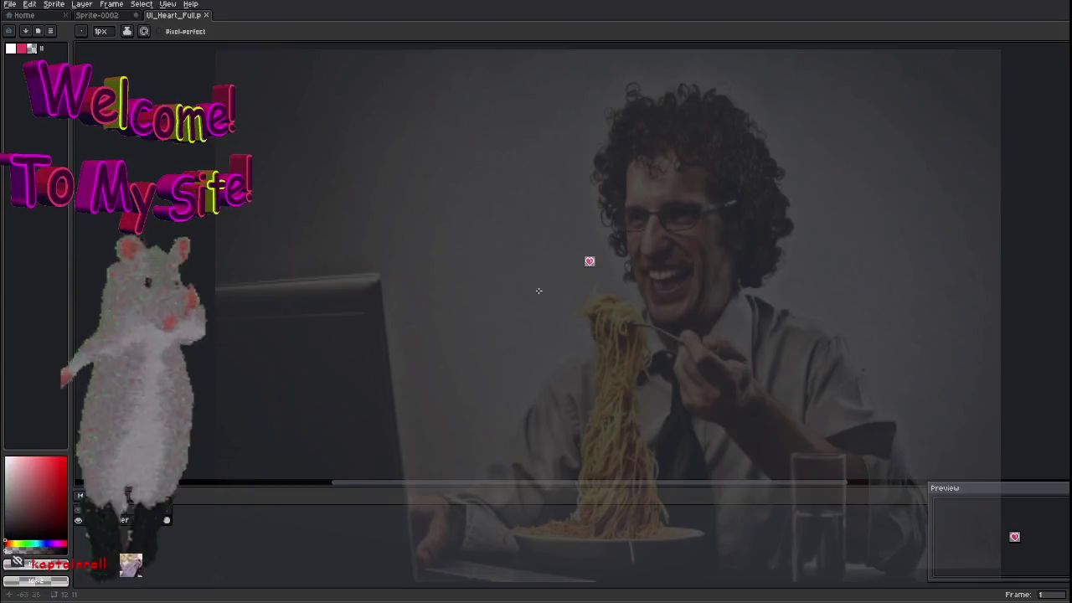
{"action": "scroll", "coordinate": [633, 251], "scroll_direction": "up", "scroll_amount": 5}
{"action": "scroll", "coordinate": [617, 263], "scroll_direction": "down", "scroll_amount": 2}
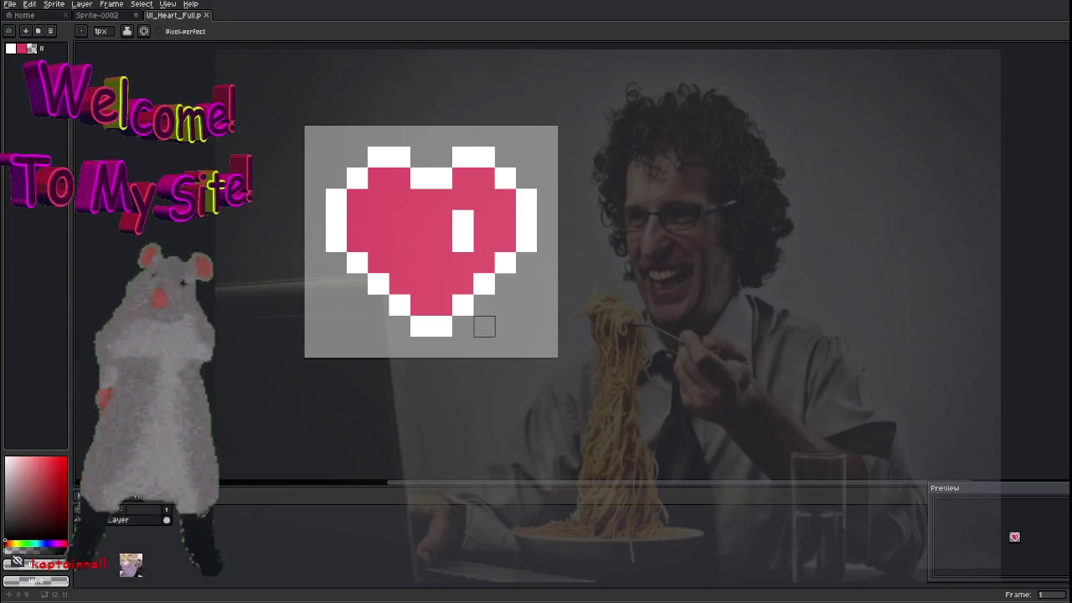
{"action": "scroll", "coordinate": [751, 168], "scroll_direction": "down", "scroll_amount": 3}
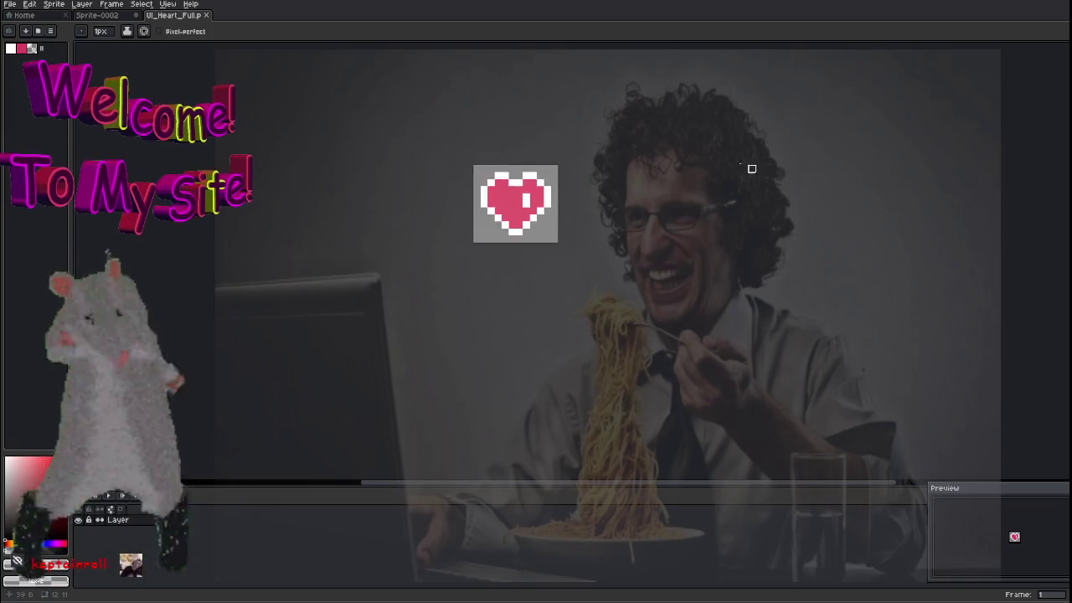
{"action": "scroll", "coordinate": [574, 300], "scroll_direction": "down", "scroll_amount": 2}
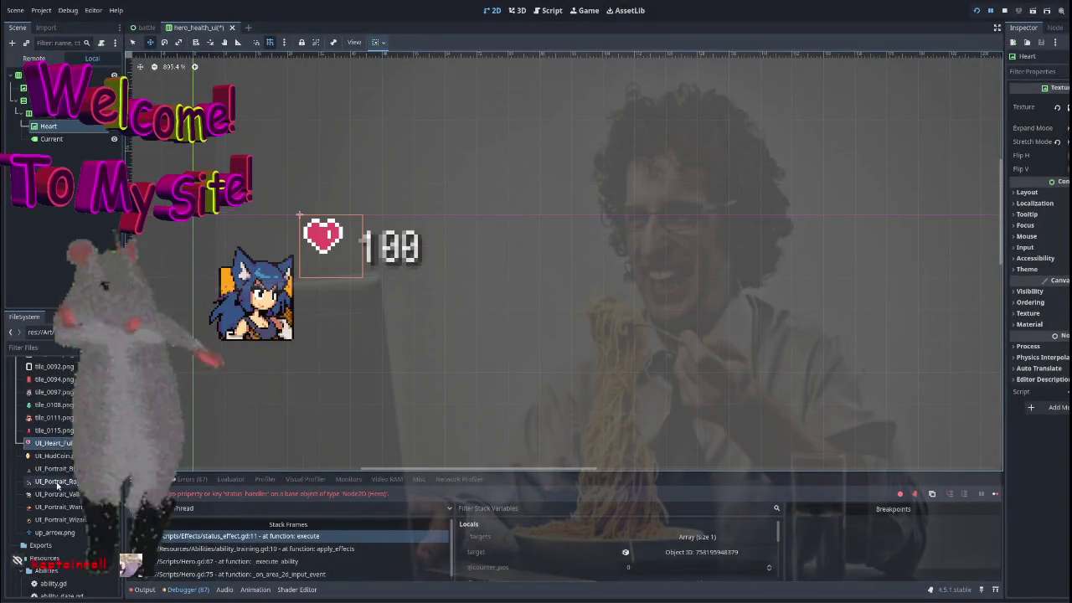
Clear the Heart node's texture and Quick Load UI_Heart_Full.png in its place.
{"action": "key", "text": "Delete"}
{"action": "key", "text": "Return"}
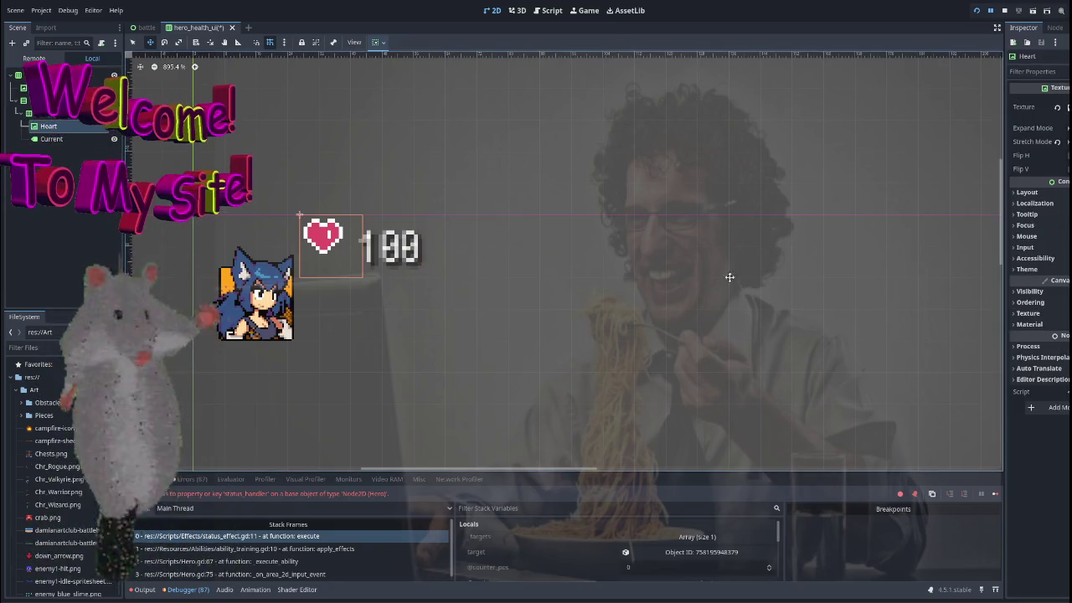
{"action": "scroll", "coordinate": [67, 461], "scroll_direction": "down", "scroll_amount": 2}
{"action": "scroll", "coordinate": [143, 415], "scroll_direction": "down", "scroll_amount": 1}
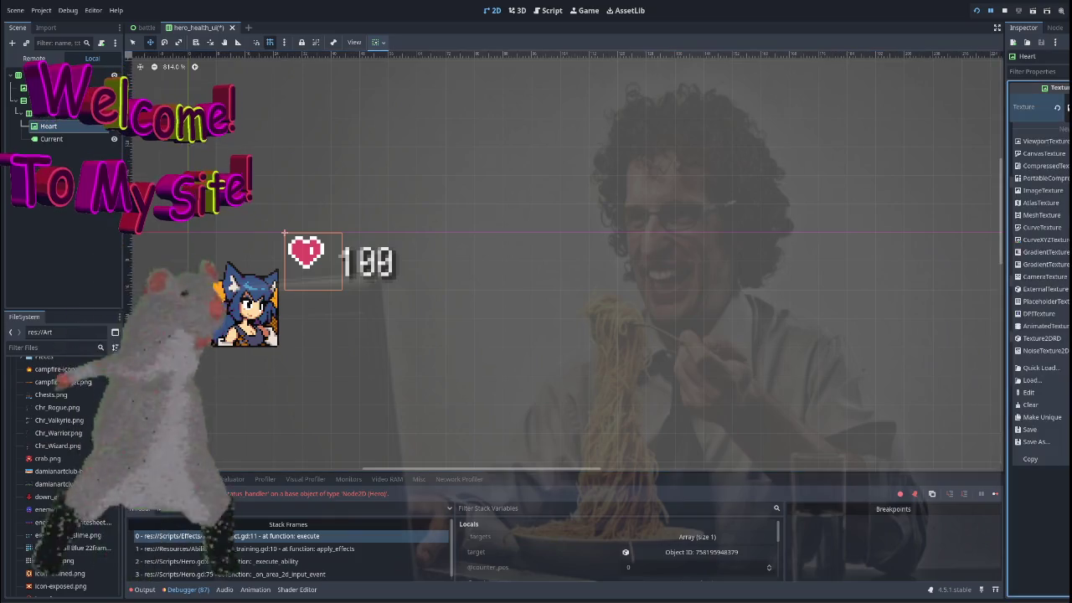
{"action": "left_click", "coordinate": [1056, 107]}
{"action": "left_click", "coordinate": [1038, 100]}
{"action": "left_click", "coordinate": [916, 170]}
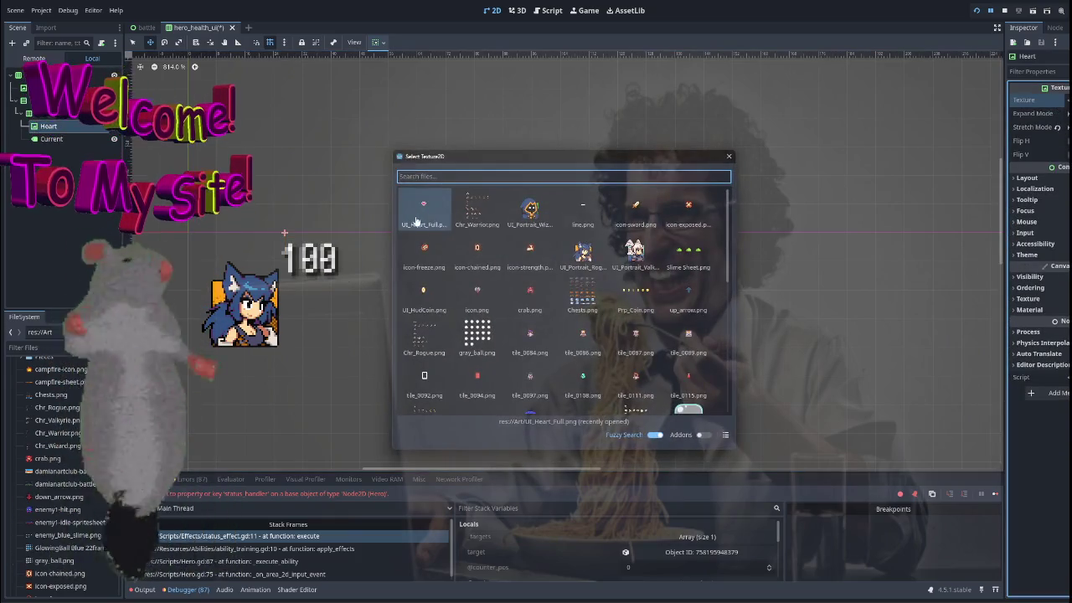
{"action": "double_click", "coordinate": [416, 203]}
{"action": "scroll", "coordinate": [478, 293], "scroll_direction": "up", "scroll_amount": 3}
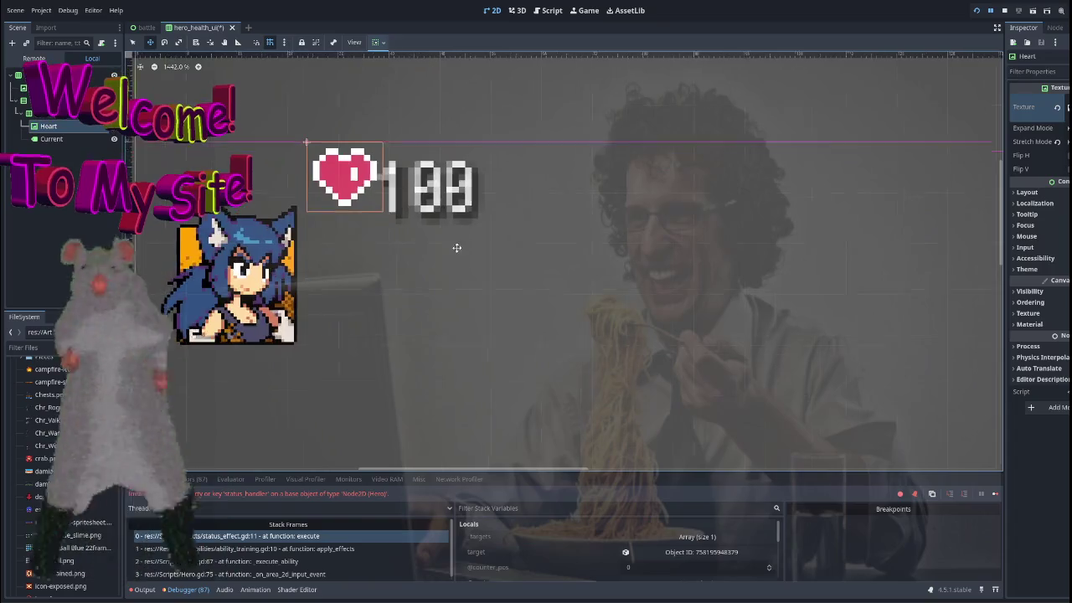
{"action": "scroll", "coordinate": [451, 279], "scroll_direction": "down", "scroll_amount": 3}
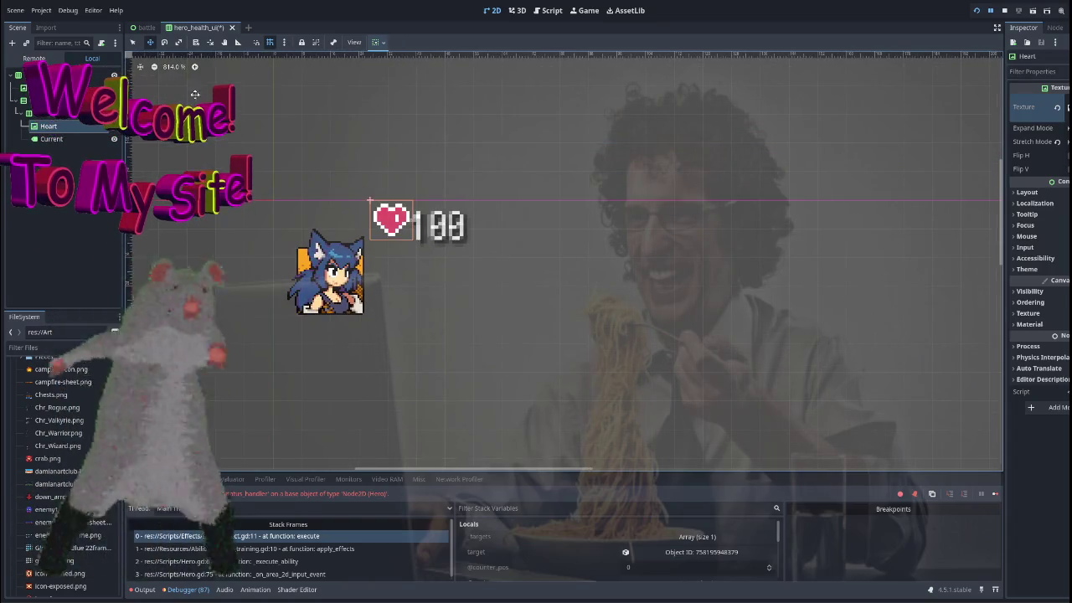
{"action": "left_click", "coordinate": [46, 87]}
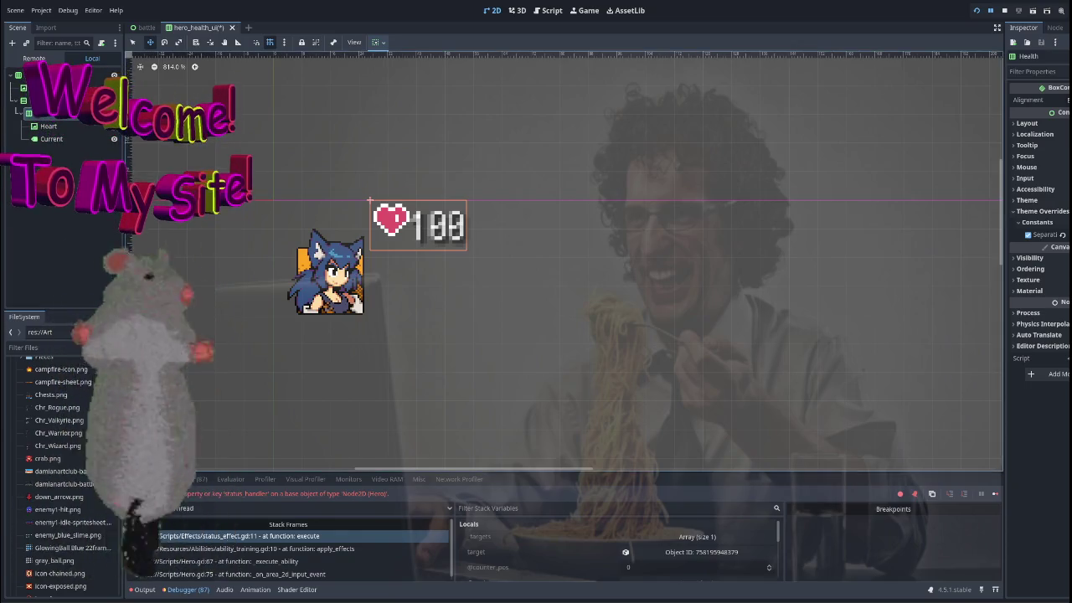
Drag the Health HBoxContainer's Separation up for a wider heart-to-100 gap.
{"action": "left_click", "coordinate": [46, 101]}
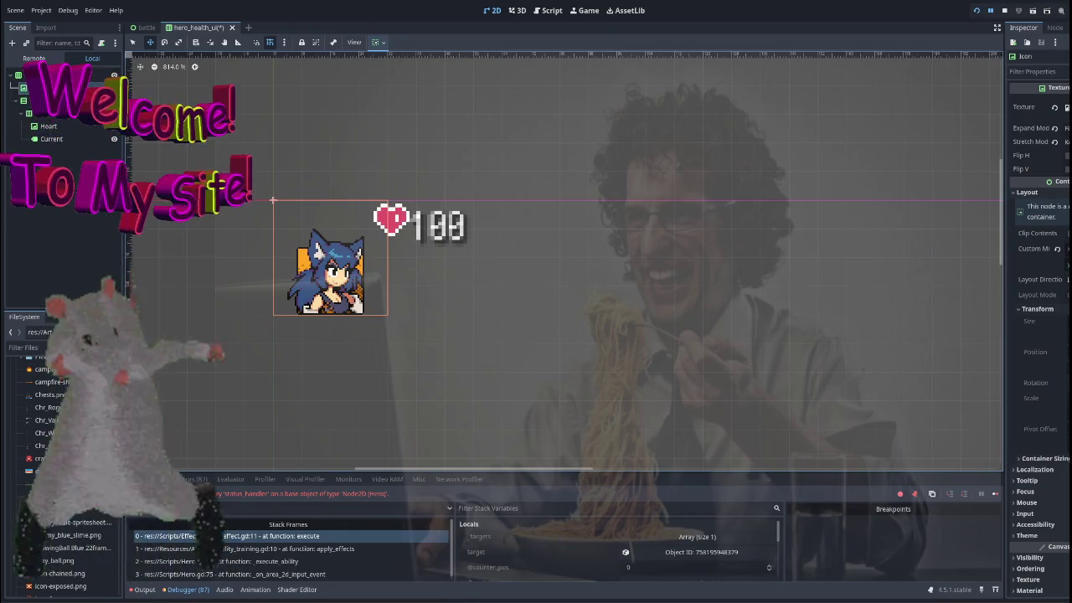
{"action": "left_click", "coordinate": [50, 113]}
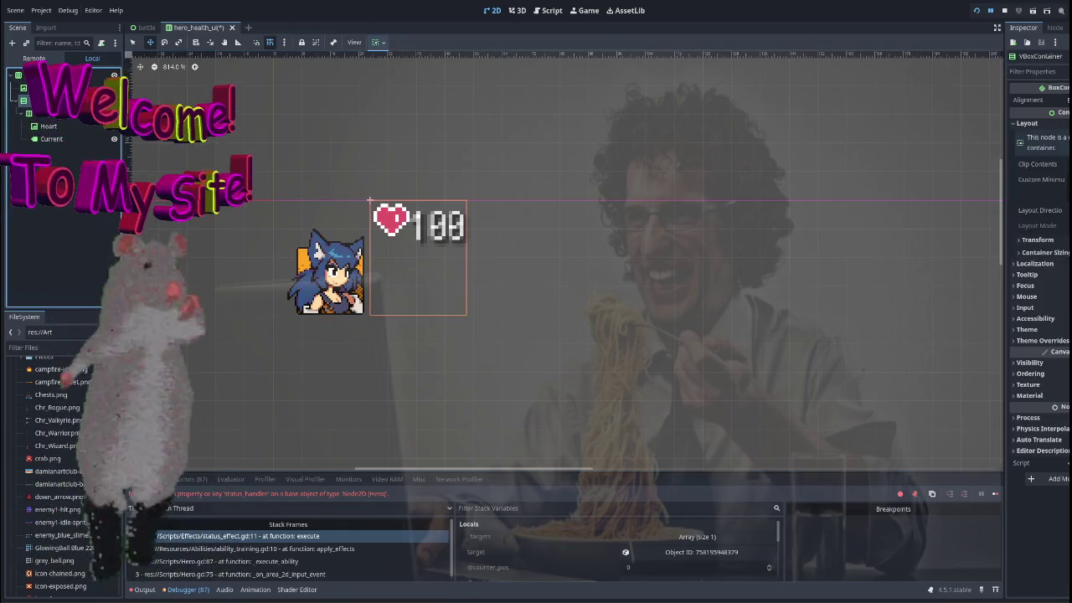
{"action": "left_click", "coordinate": [58, 125]}
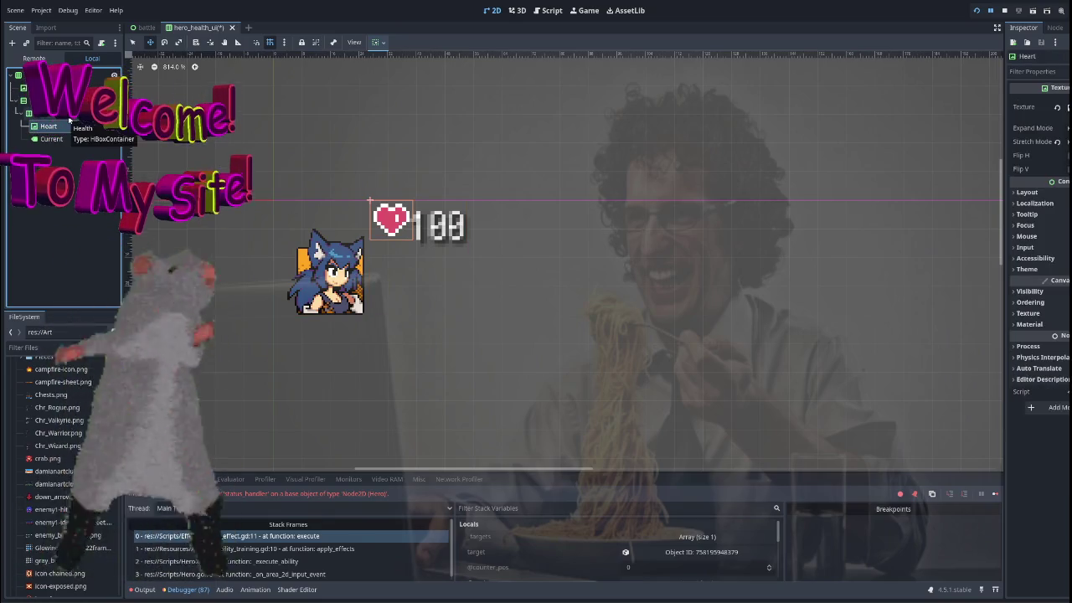
{"action": "left_click", "coordinate": [50, 113]}
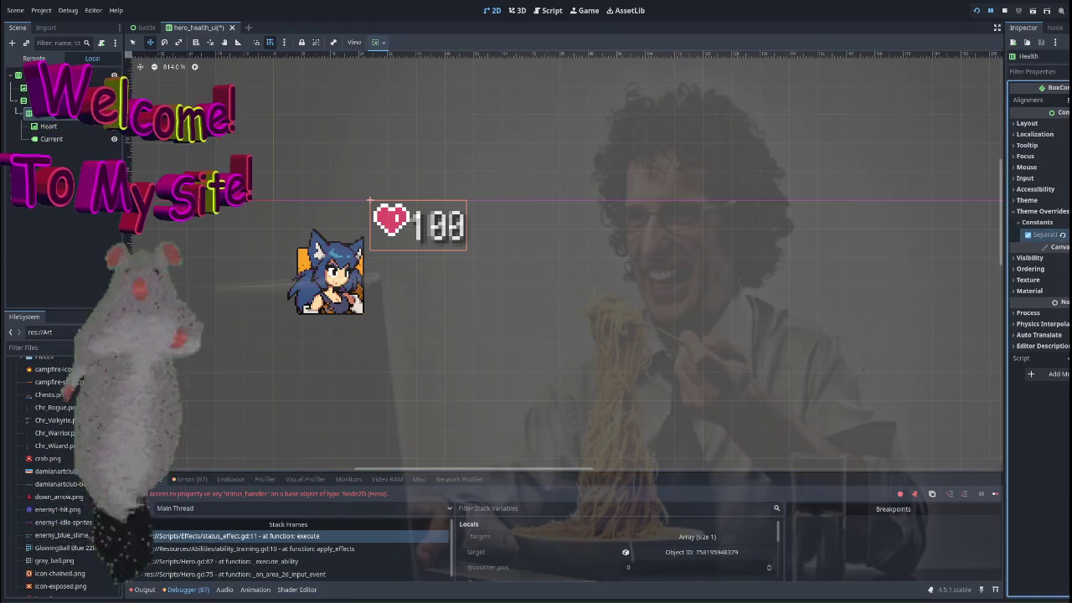
{"action": "left_click_drag", "start_coordinate": [1046, 234], "coordinate": [1063, 234]}
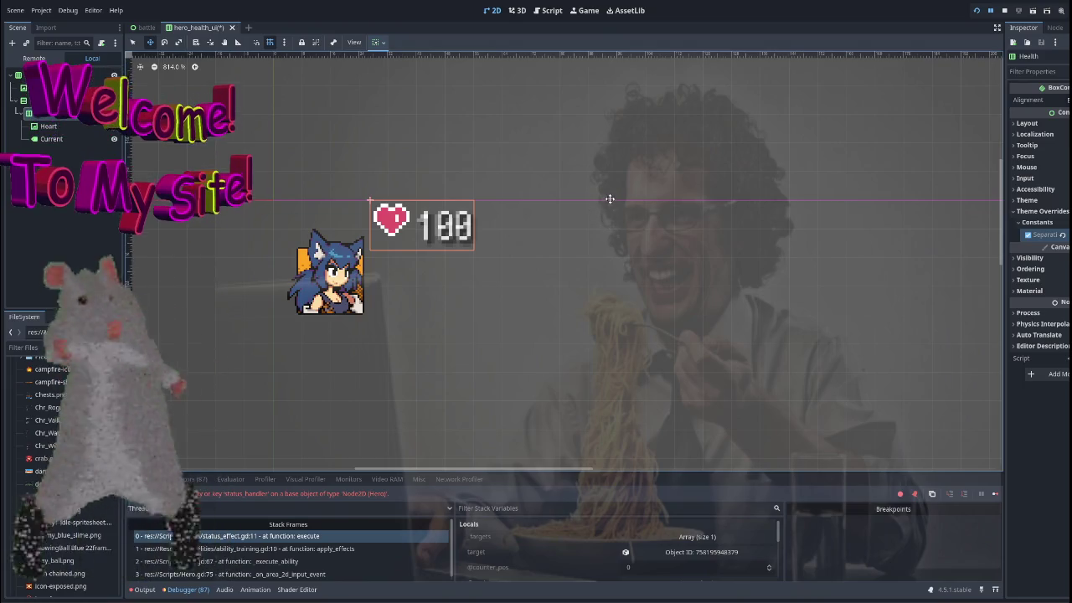
{"action": "left_click", "coordinate": [363, 184]}
{"action": "scroll", "coordinate": [504, 200], "scroll_direction": "down", "scroll_amount": 6}
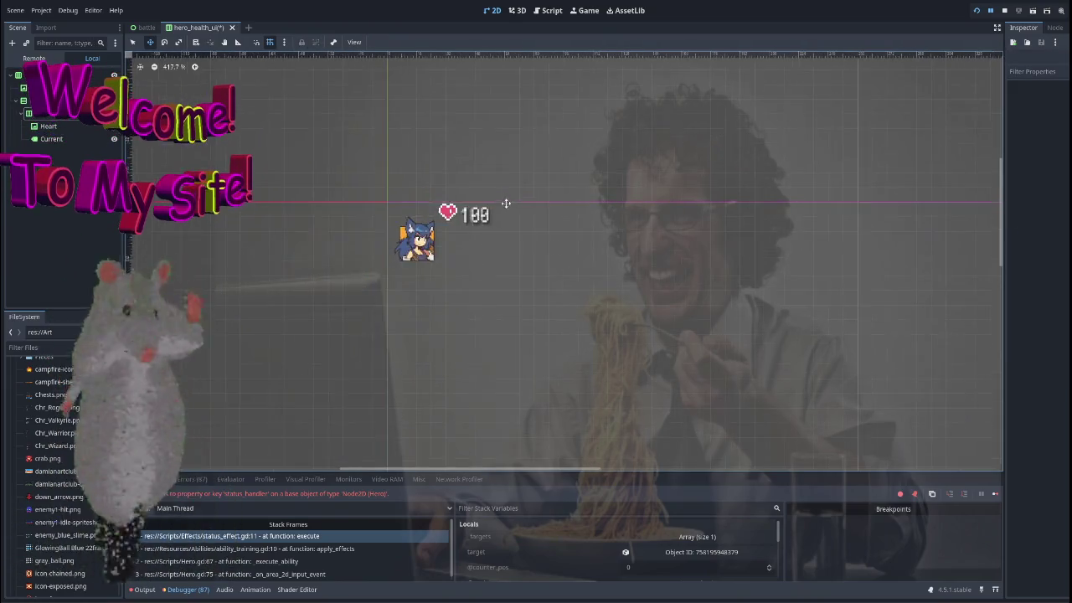
Widen HeroHealthUI by dragging its Transform Size, undoing the accidental height change.
{"action": "scroll", "coordinate": [557, 232], "scroll_direction": "up", "scroll_amount": 2}
{"action": "scroll", "coordinate": [471, 235], "scroll_direction": "up", "scroll_amount": 1}
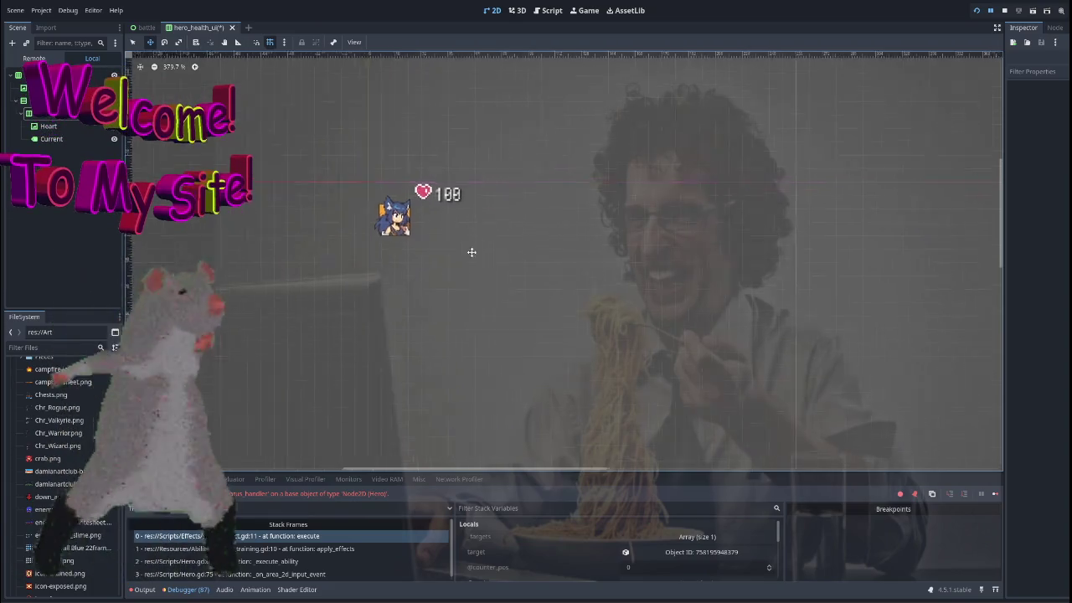
{"action": "scroll", "coordinate": [420, 286], "scroll_direction": "down", "scroll_amount": 6}
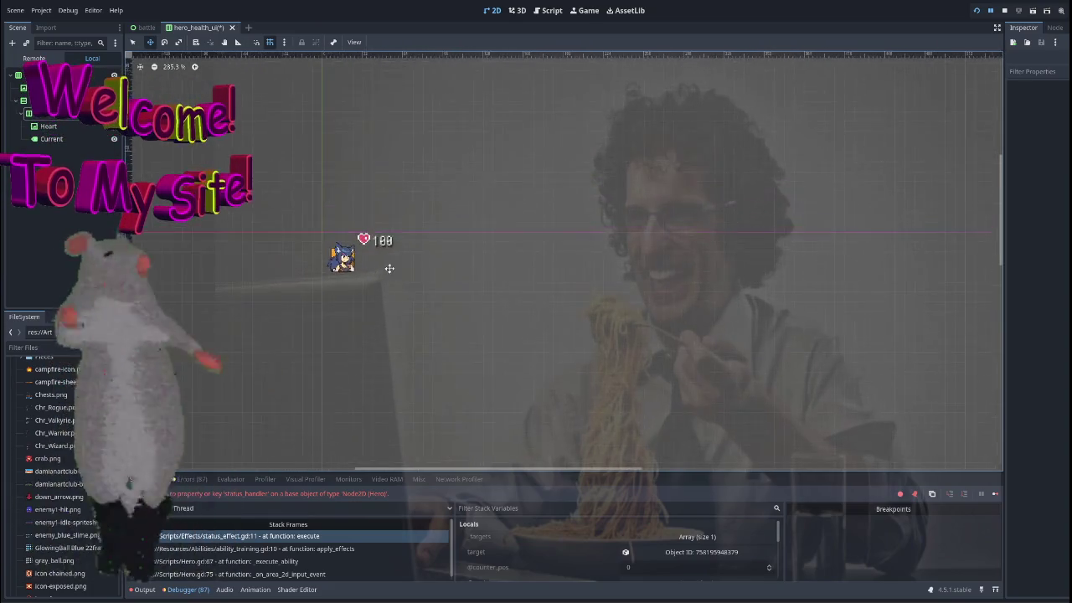
{"action": "scroll", "coordinate": [414, 264], "scroll_direction": "down", "scroll_amount": 4}
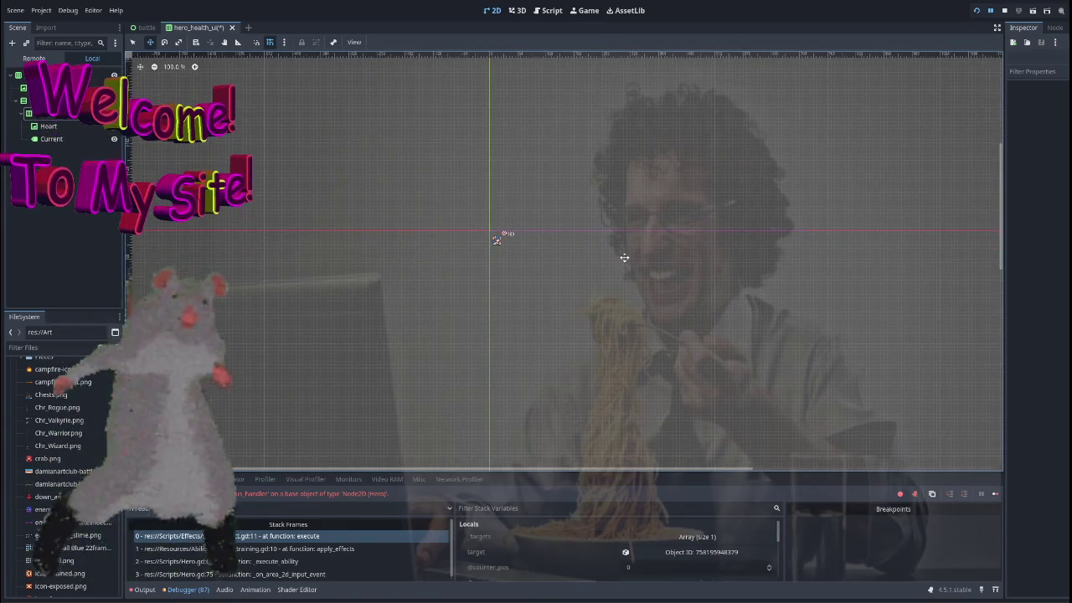
{"action": "left_click", "coordinate": [497, 238]}
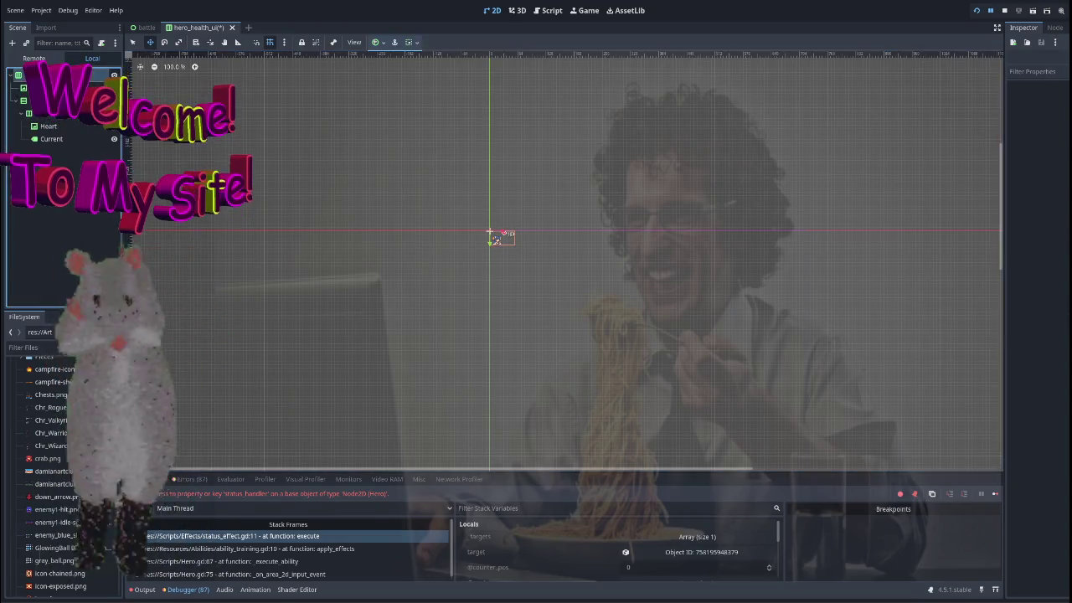
{"action": "scroll", "coordinate": [671, 243], "scroll_direction": "up", "scroll_amount": 2}
{"action": "scroll", "coordinate": [366, 182], "scroll_direction": "up", "scroll_amount": 3}
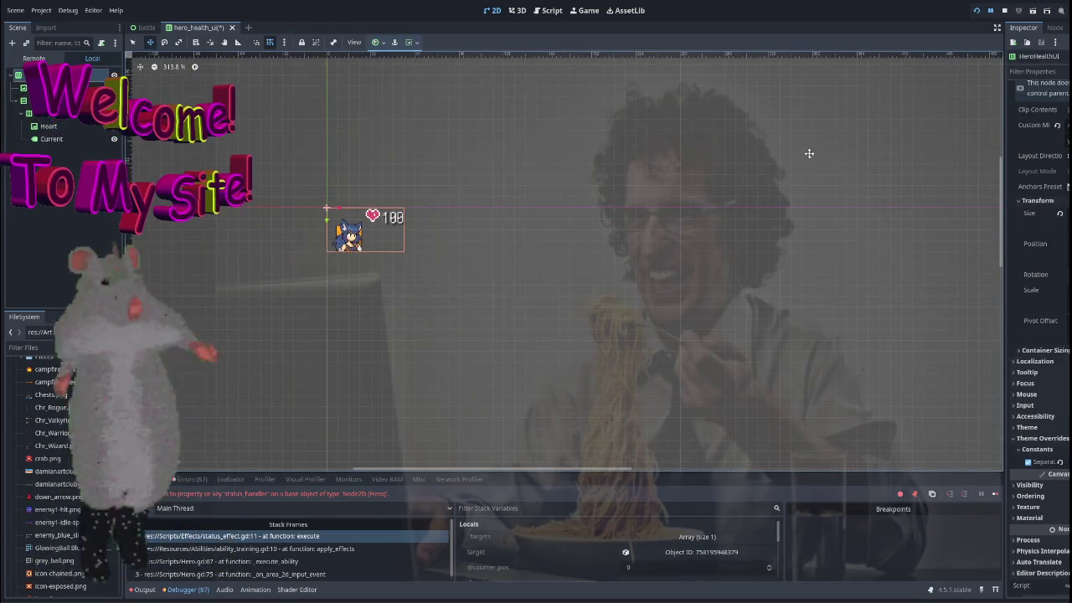
{"action": "scroll", "coordinate": [553, 167], "scroll_direction": "left", "scroll_amount": 3}
{"action": "scroll", "coordinate": [616, 214], "scroll_direction": "up", "scroll_amount": 5}
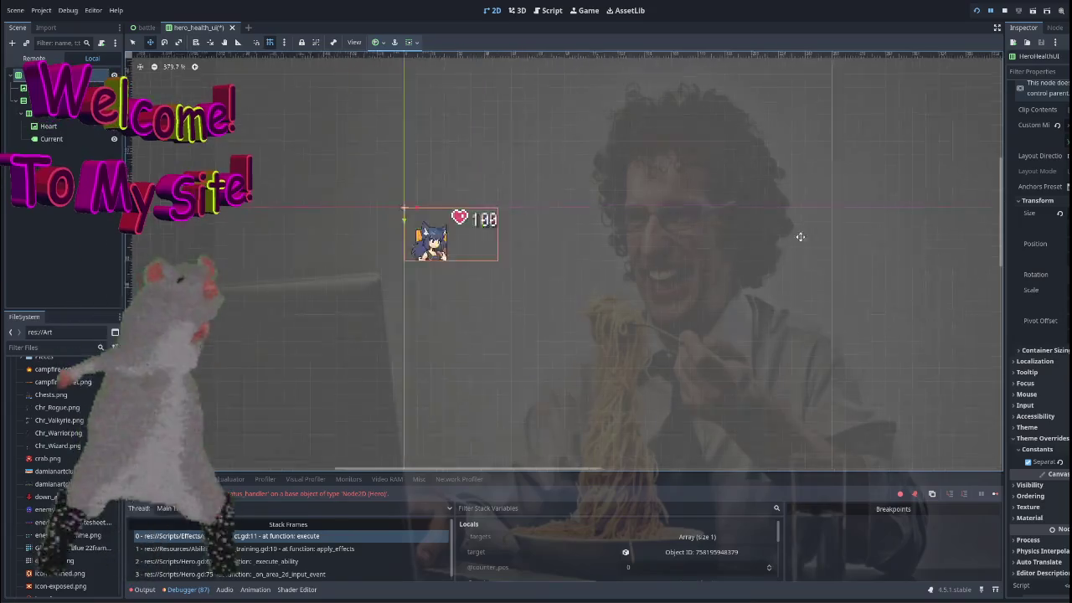
{"action": "scroll", "coordinate": [616, 214], "scroll_direction": "left", "scroll_amount": 2}
{"action": "left_click_drag", "start_coordinate": [1063, 213], "coordinate": [1070, 213]}
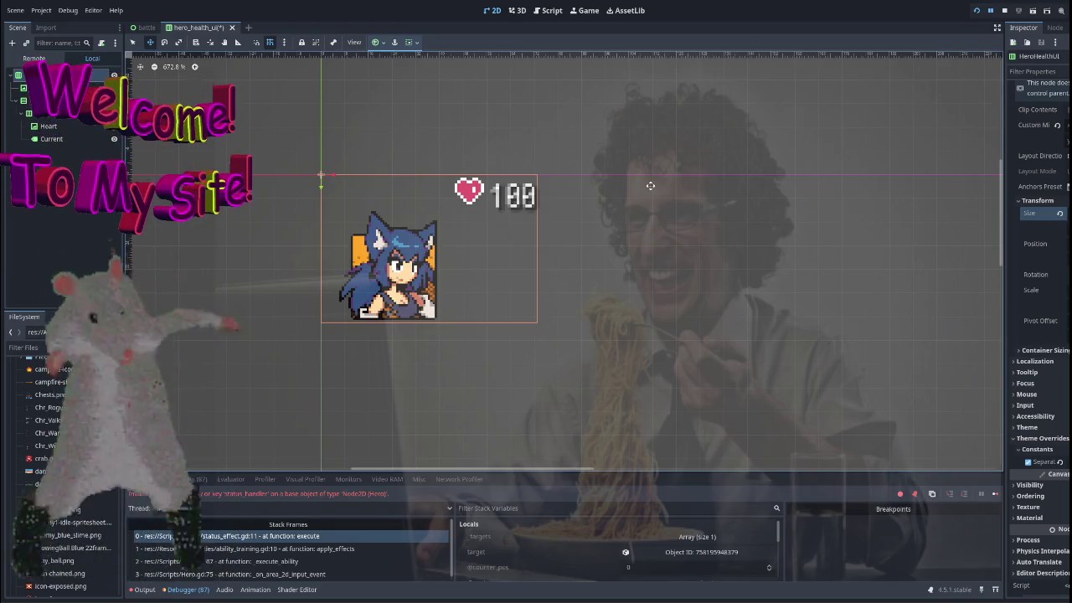
{"action": "key", "text": "ctrl+z"}
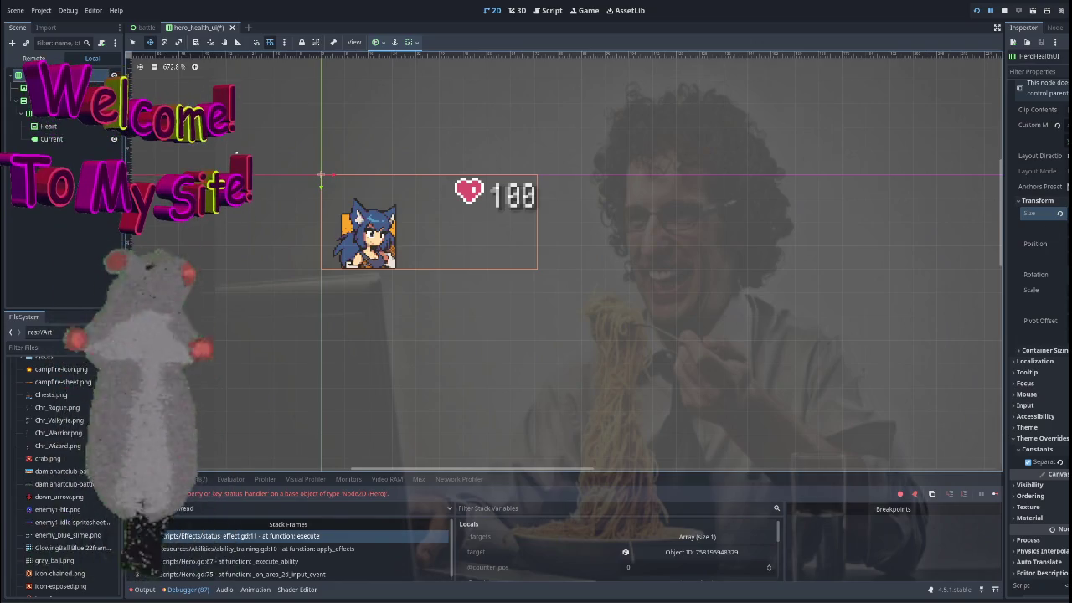
{"action": "left_click", "coordinate": [469, 191]}
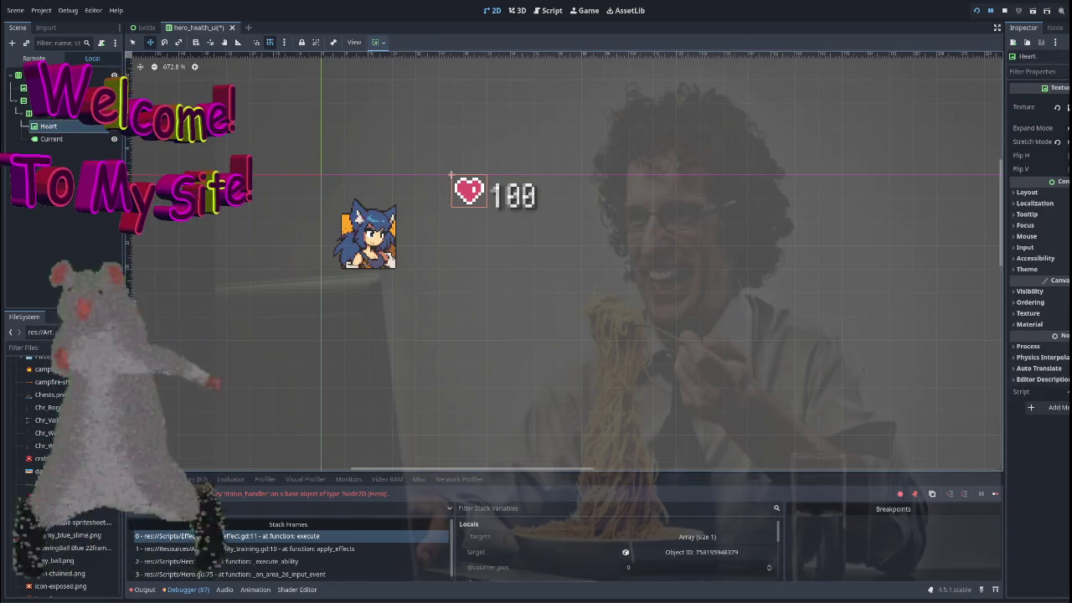
Set the Heart's Expand Mode to Fit Height and keep its current stretch mode.
{"action": "left_click", "coordinate": [1067, 128]}
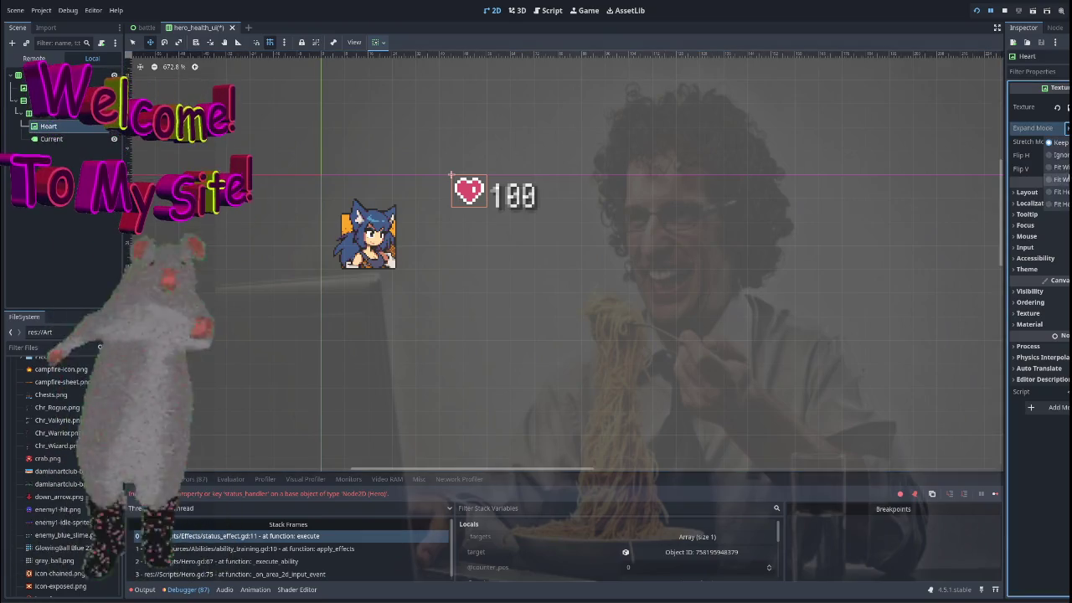
{"action": "left_click", "coordinate": [1059, 155]}
{"action": "left_click", "coordinate": [1067, 127]}
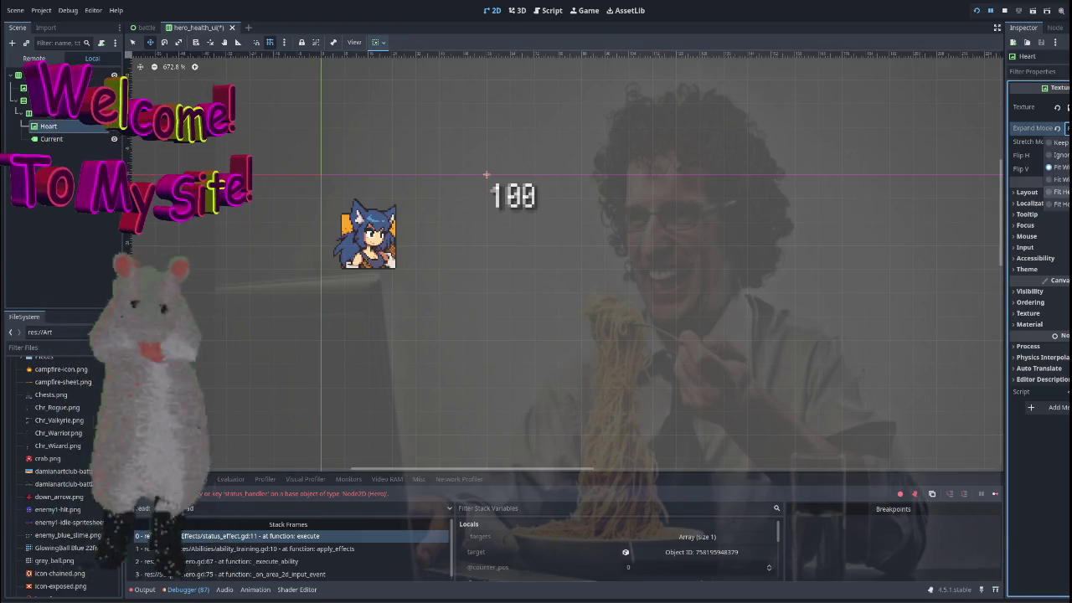
{"action": "left_click", "coordinate": [1059, 192]}
{"action": "left_click", "coordinate": [1067, 127]}
{"action": "left_click", "coordinate": [1060, 142]}
{"action": "left_click", "coordinate": [1066, 141]}
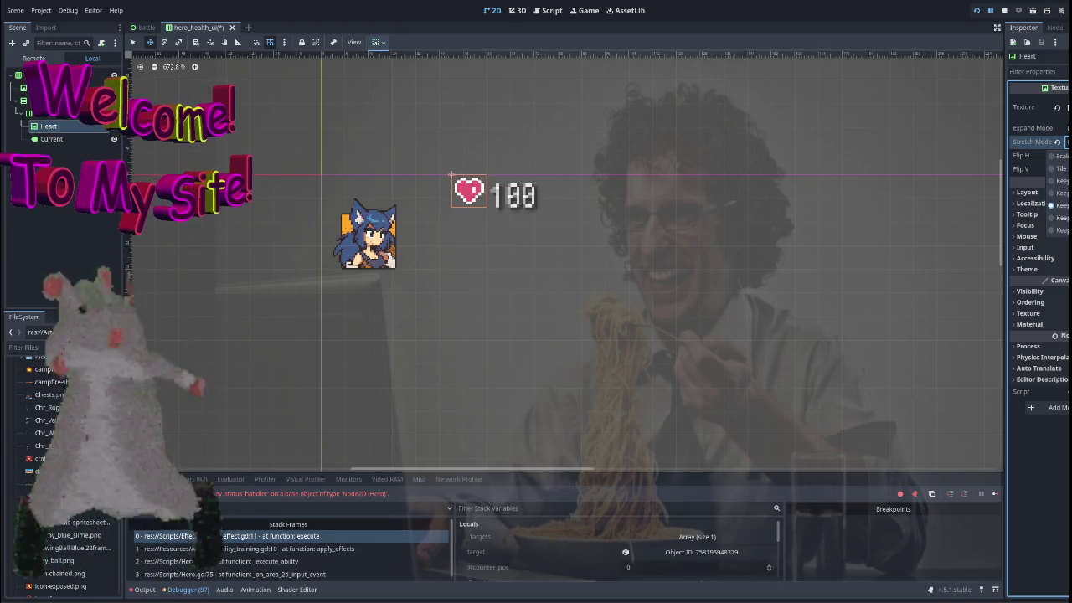
{"action": "left_click", "coordinate": [1059, 164]}
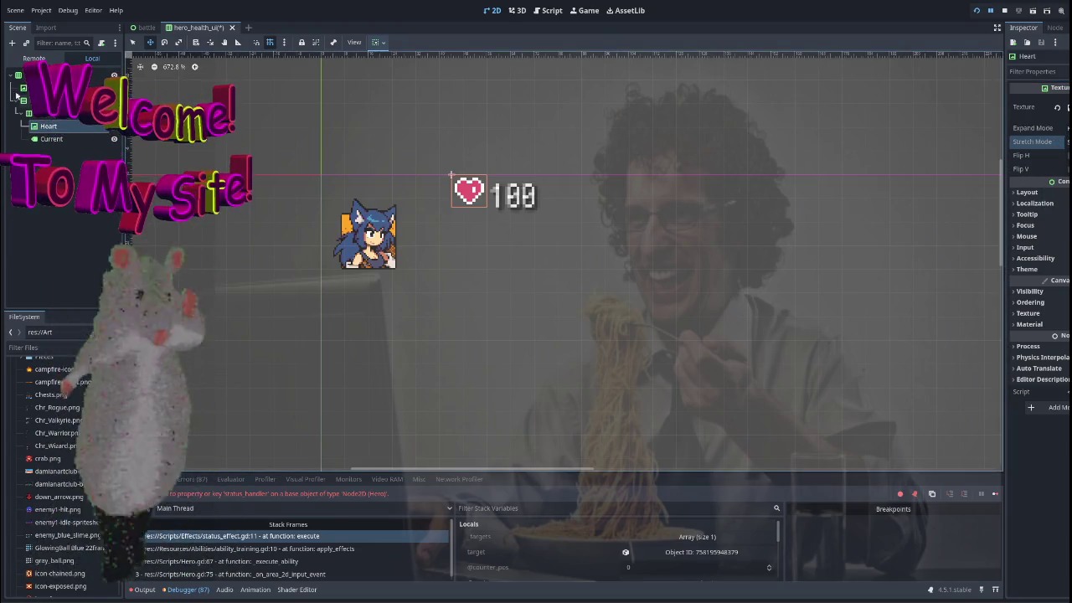
Enlarge the HeroHealthUI root's Size to grow the portrait, then undo the resize.
{"action": "left_click", "coordinate": [693, 204]}
{"action": "scroll", "coordinate": [887, 264], "scroll_direction": "down", "scroll_amount": 2}
{"action": "left_click_drag", "start_coordinate": [1067, 226], "coordinate": [1071, 226]}
{"action": "key", "text": "ctrl+z"}
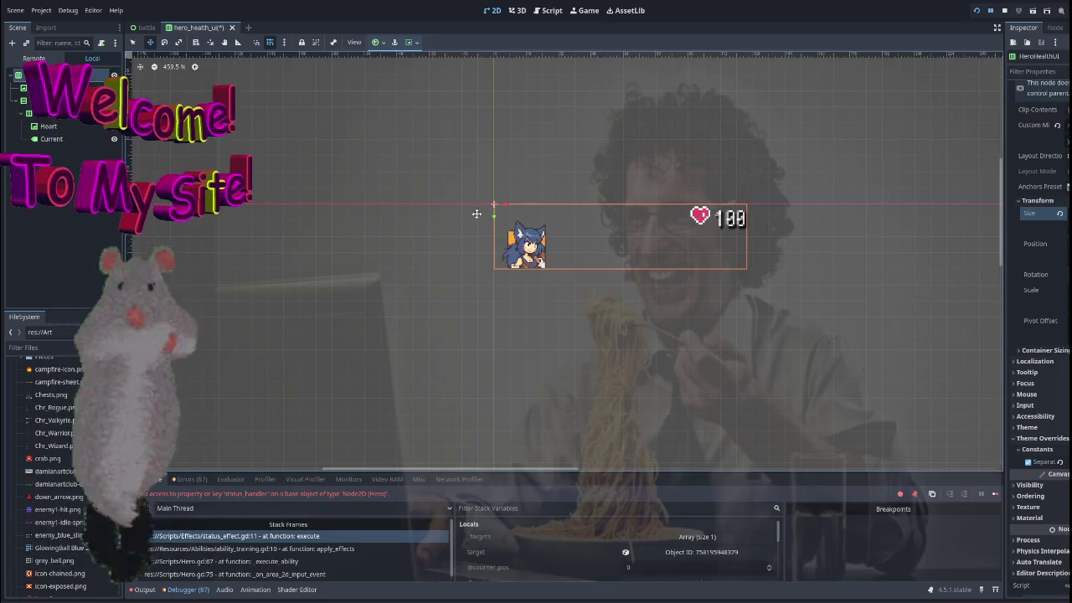
Revert HeroHealthUI's Size to default so the heart and 100 sit beside the portrait.
{"action": "scroll", "coordinate": [478, 211], "scroll_direction": "up", "scroll_amount": 3}
{"action": "left_click_drag", "start_coordinate": [506, 198], "coordinate": [368, 202]}
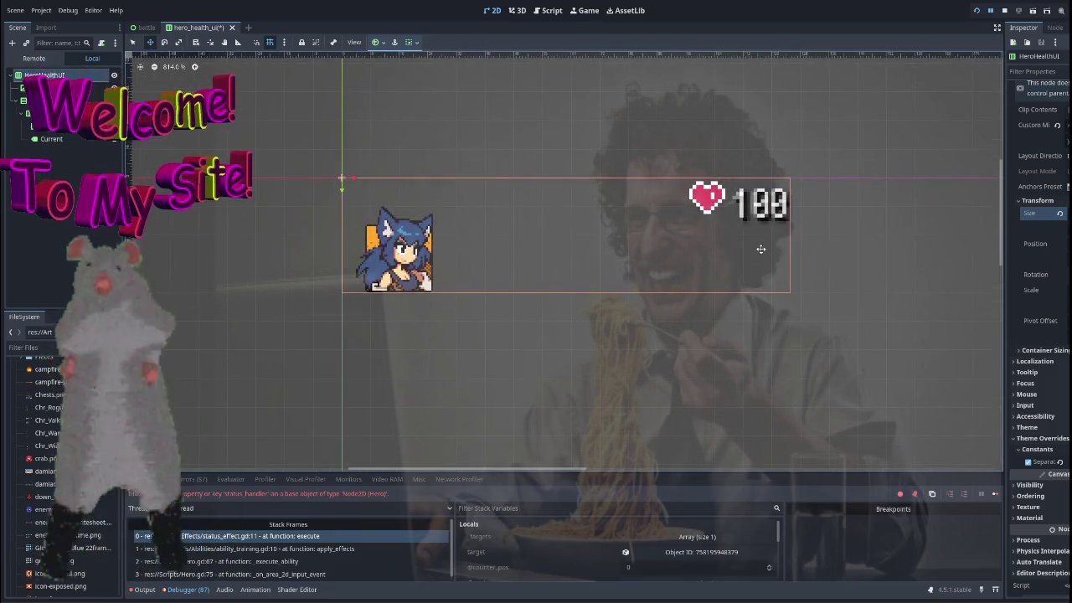
{"action": "left_click", "coordinate": [1060, 213]}
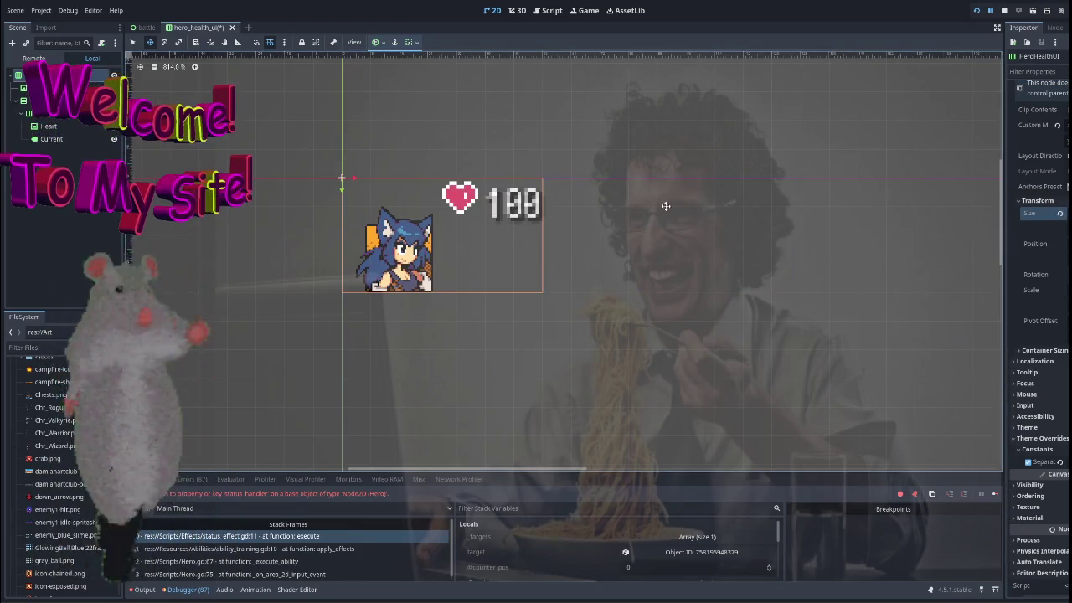
{"action": "left_click_drag", "start_coordinate": [662, 206], "coordinate": [658, 218]}
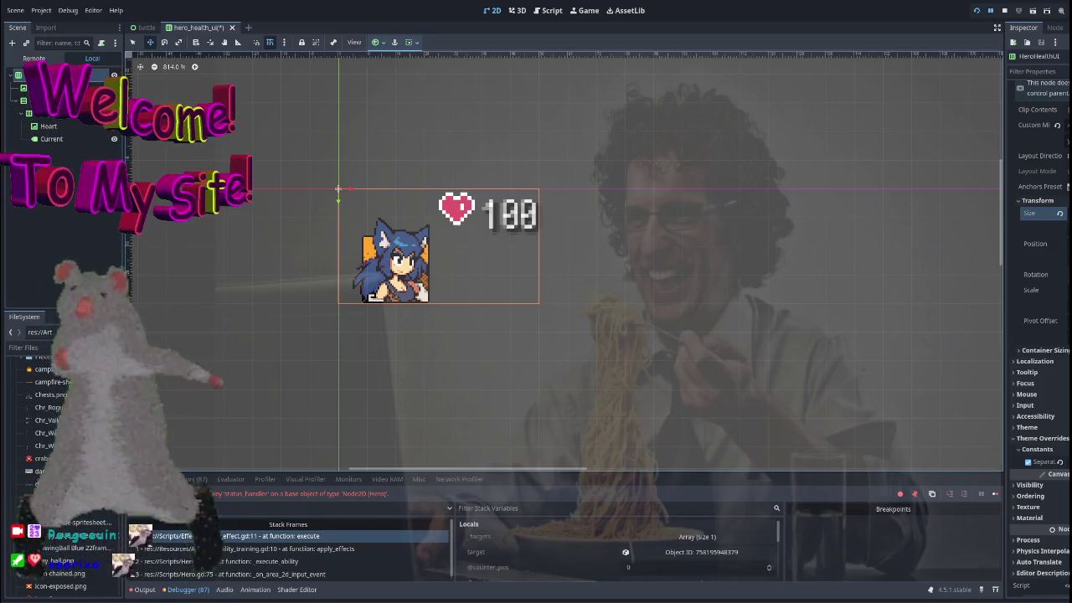
{"action": "left_click", "coordinate": [52, 138]}
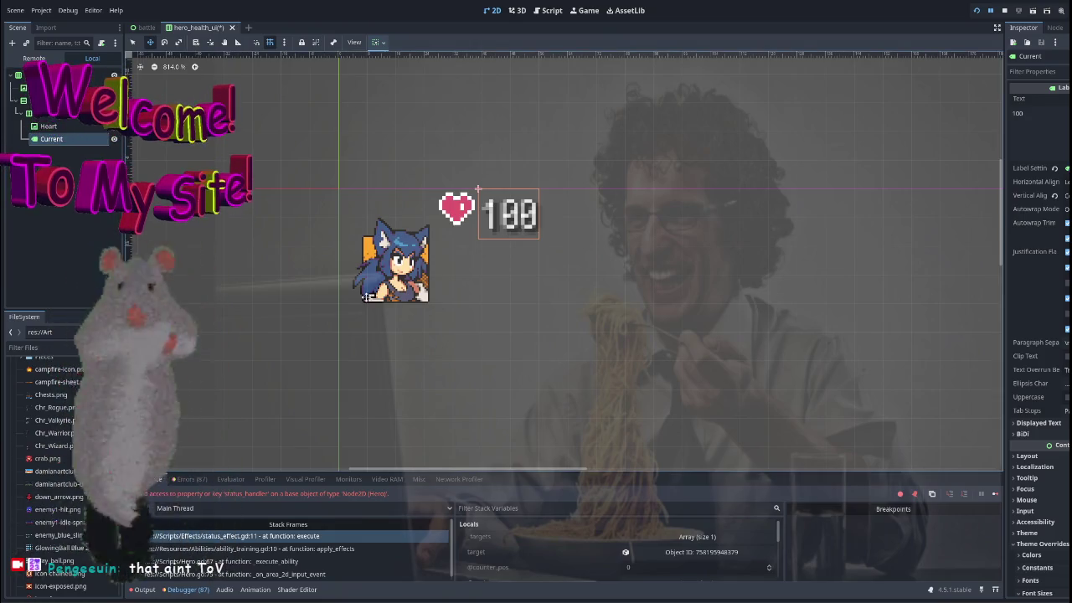
Add a ProgressBar ('progress') to the Health row, then undo it.
{"action": "scroll", "coordinate": [296, 296], "scroll_direction": "up", "scroll_amount": 2}
{"action": "left_click", "coordinate": [48, 126]}
{"action": "left_click", "coordinate": [41, 113]}
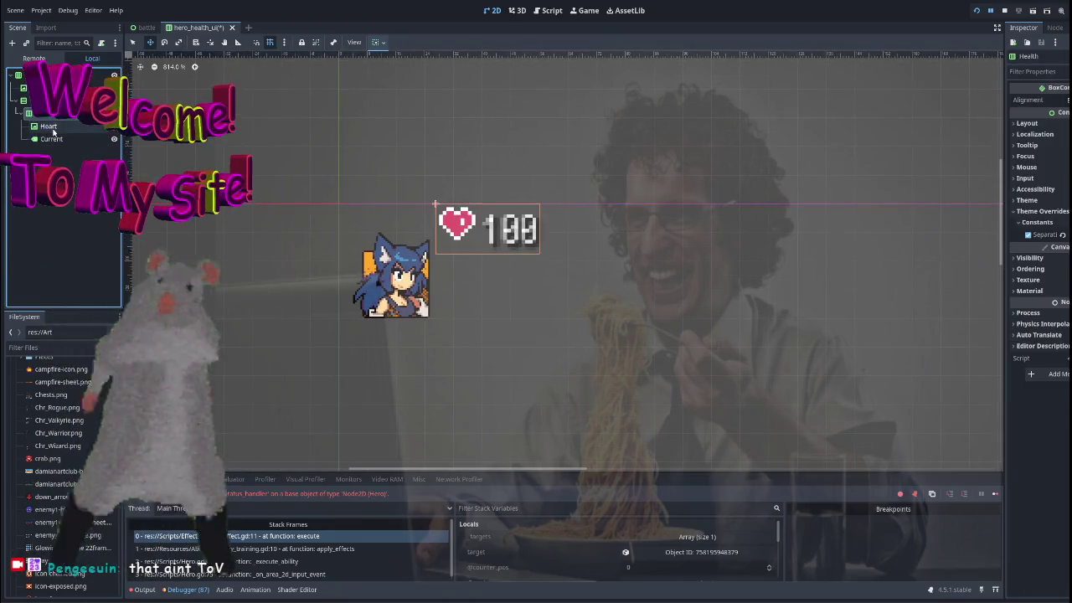
{"action": "key", "text": "ctrl+a"}
{"action": "type", "text": "progress"}
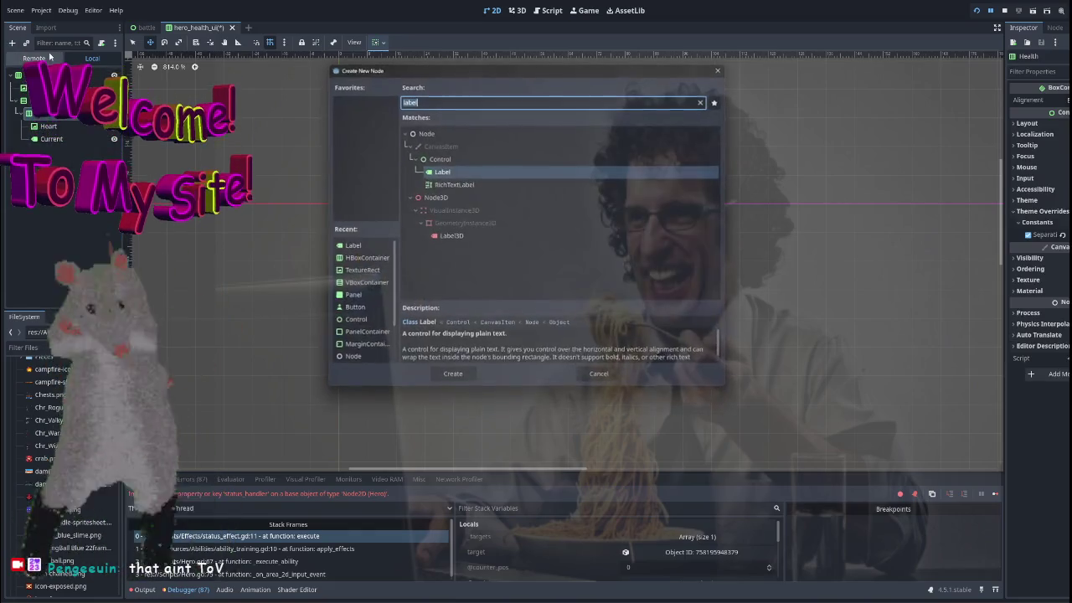
{"action": "key", "text": "Return"}
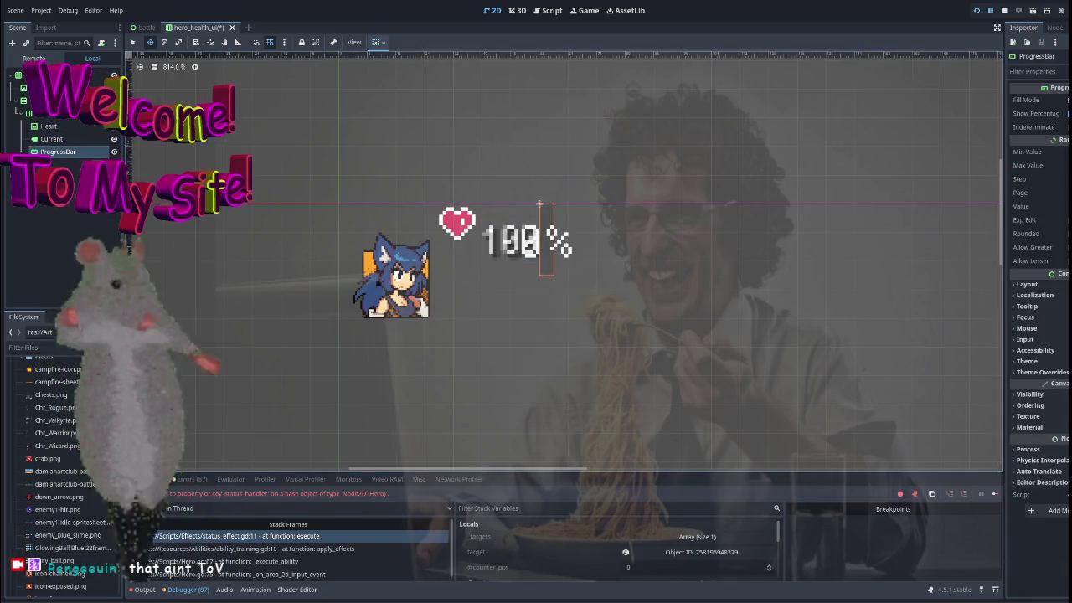
{"action": "key", "text": "ctrl+z"}
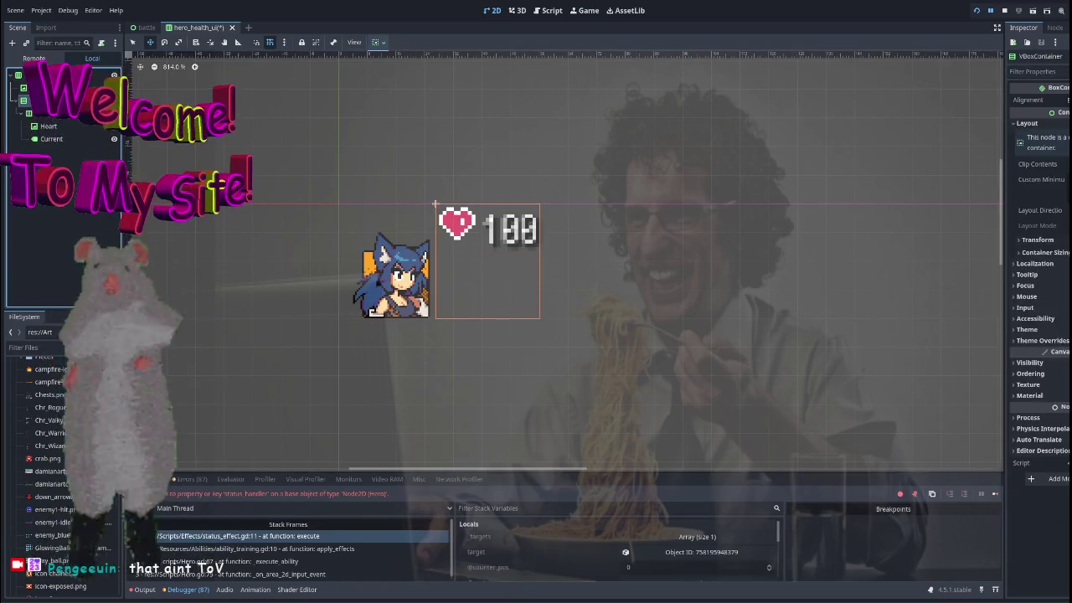
Create the ProgressBar inside the VBoxContainer, then reselect the container.
{"action": "left_click", "coordinate": [16, 42]}
{"action": "key", "text": "Return"}
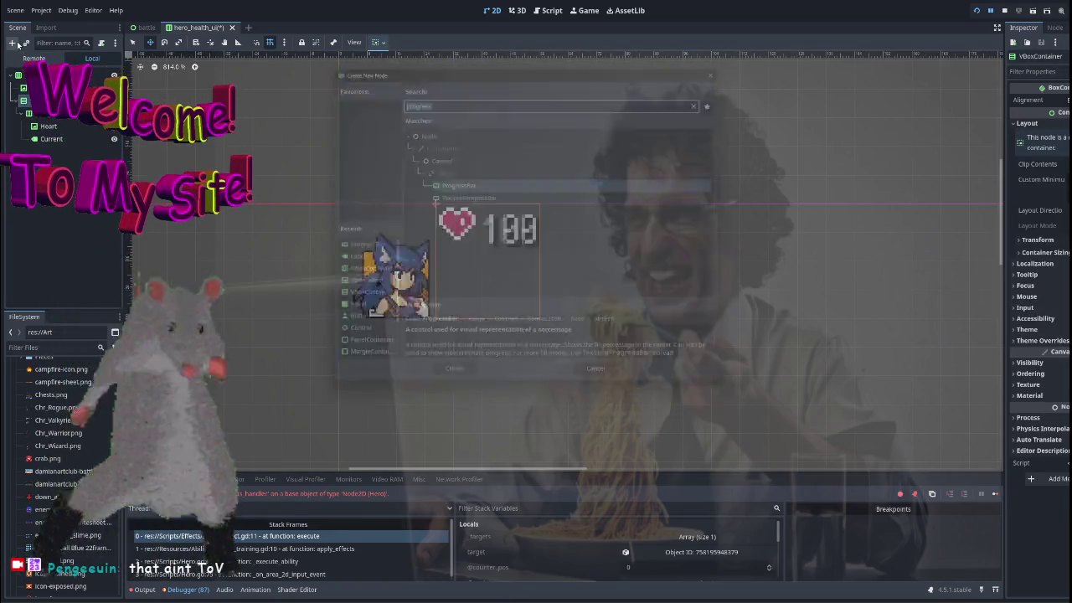
{"action": "scroll", "coordinate": [622, 196], "scroll_direction": "down", "scroll_amount": 2}
{"action": "left_click_drag", "start_coordinate": [668, 281], "coordinate": [583, 251]}
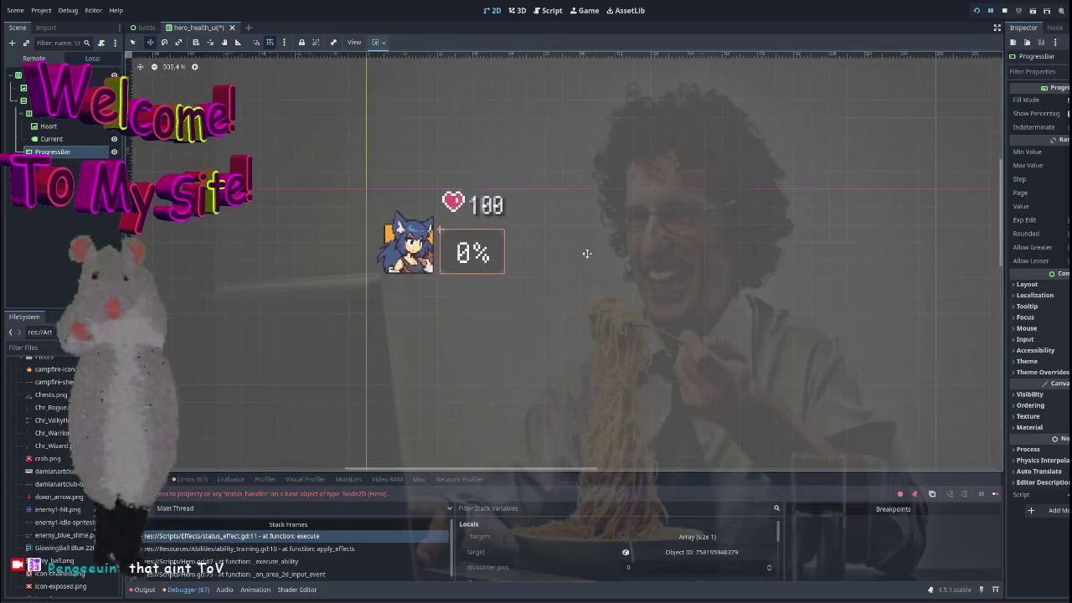
{"action": "scroll", "coordinate": [528, 299], "scroll_direction": "up", "scroll_amount": 2}
{"action": "left_click", "coordinate": [393, 159]}
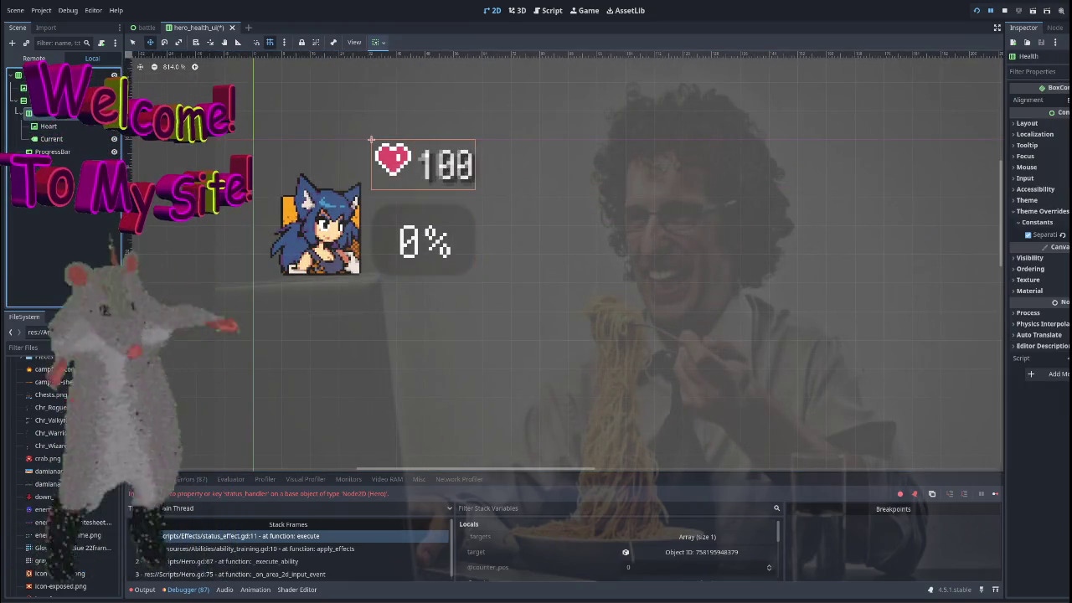
{"action": "left_click", "coordinate": [422, 200]}
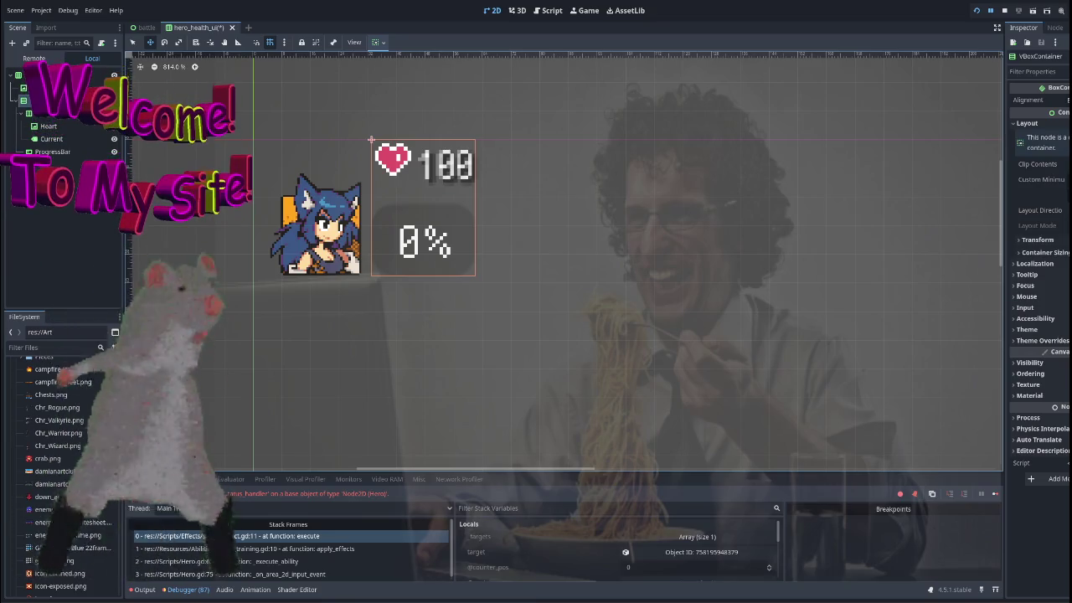
Enable the VBoxContainer's Theme Overrides > Constants > Separation override.
{"action": "left_click", "coordinate": [1046, 240]}
{"action": "left_click", "coordinate": [1052, 241]}
{"action": "left_click", "coordinate": [1051, 252]}
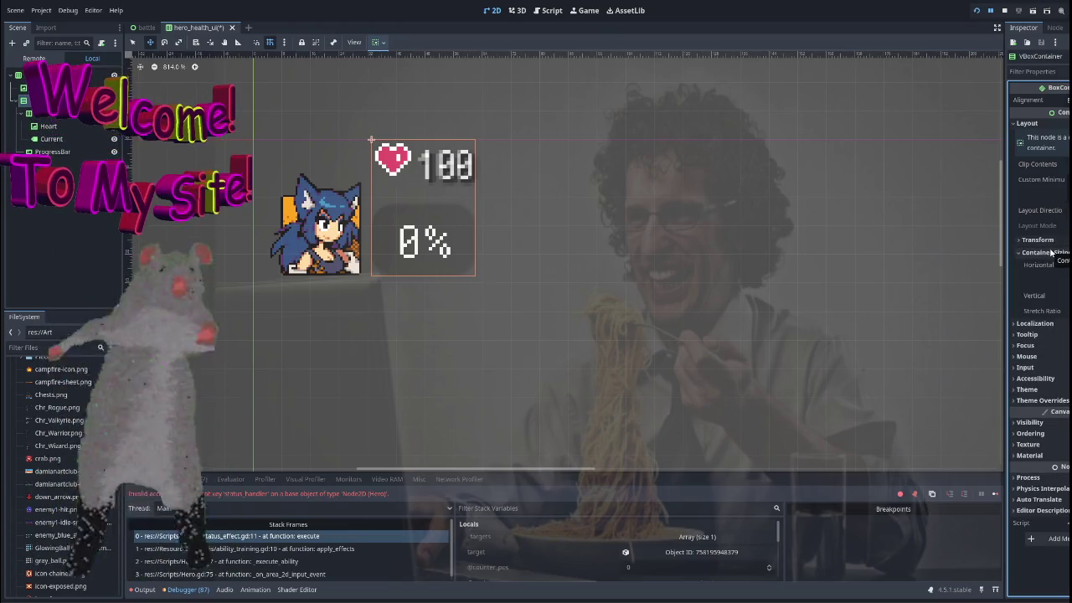
{"action": "left_click", "coordinate": [1051, 252]}
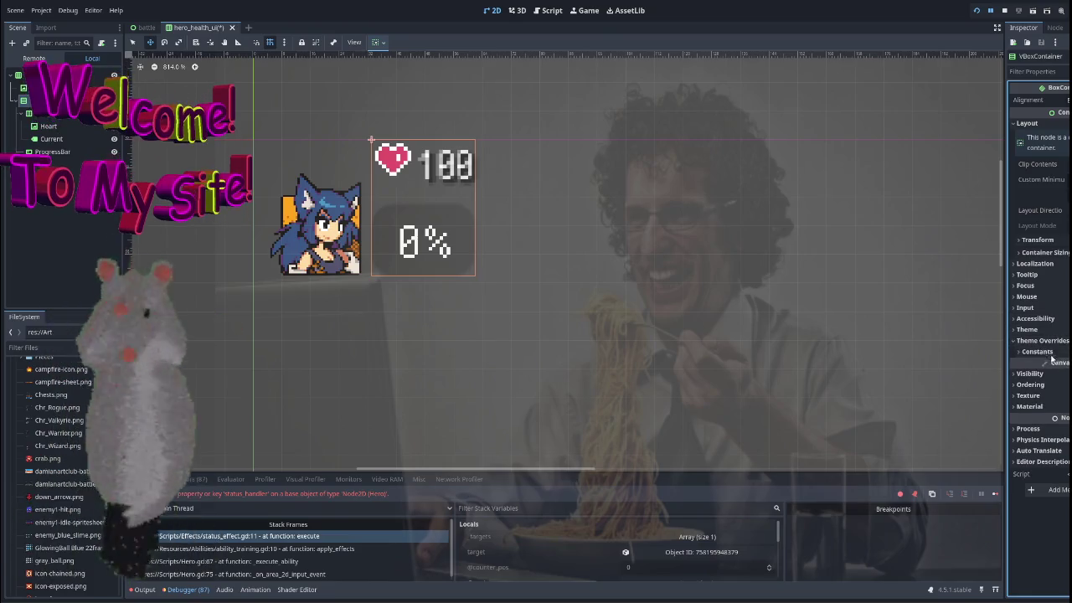
{"action": "left_click", "coordinate": [1043, 340]}
{"action": "left_click", "coordinate": [1027, 365]}
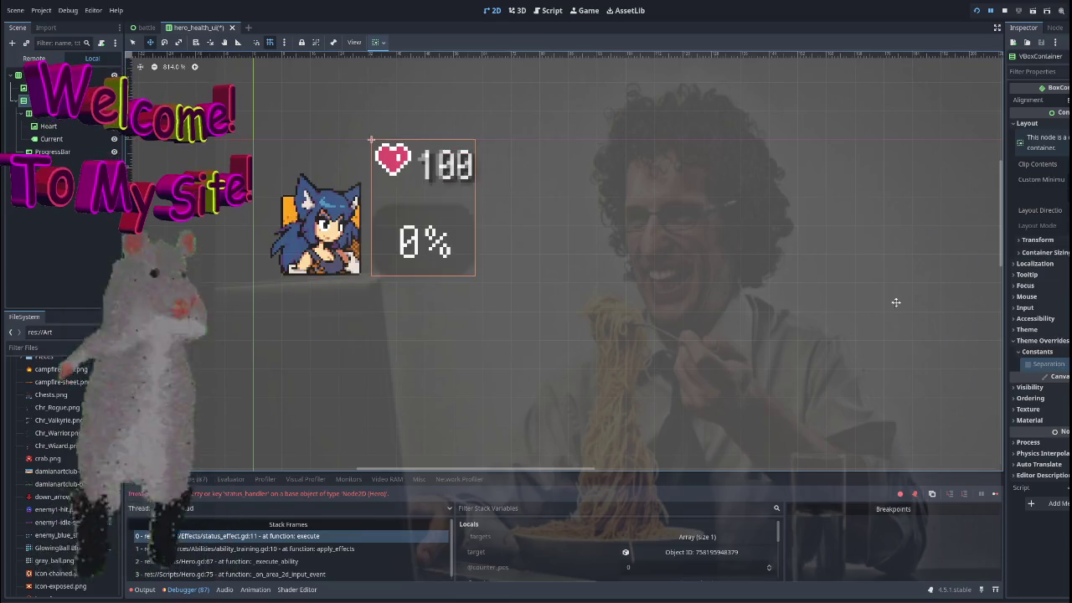
{"action": "left_click", "coordinate": [60, 142]}
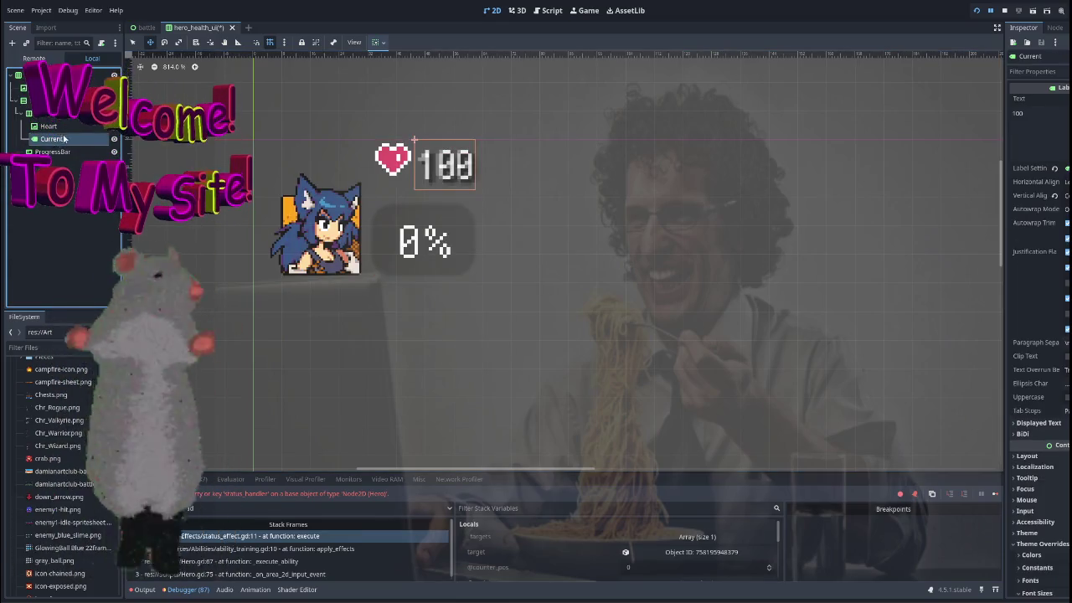
{"action": "scroll", "coordinate": [610, 237], "scroll_direction": "down", "scroll_amount": 3}
{"action": "left_click", "coordinate": [33, 207]}
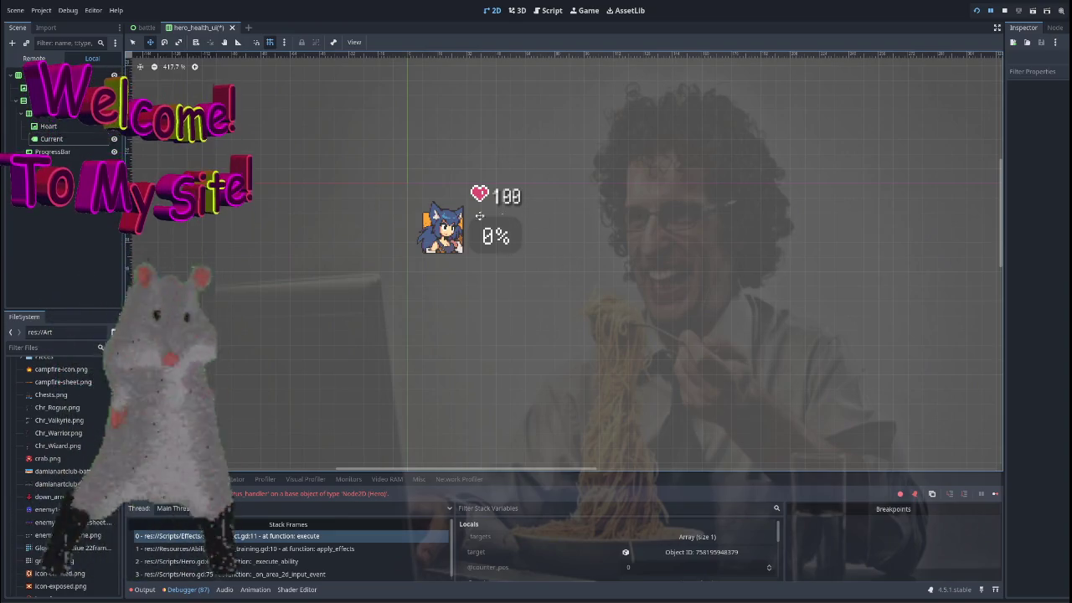
Untick Show Percentage on the ProgressBar so the 0% text disappears.
{"action": "scroll", "coordinate": [618, 258], "scroll_direction": "down", "scroll_amount": 5}
{"action": "scroll", "coordinate": [525, 258], "scroll_direction": "up", "scroll_amount": 5}
{"action": "left_click_drag", "start_coordinate": [525, 258], "coordinate": [366, 380]}
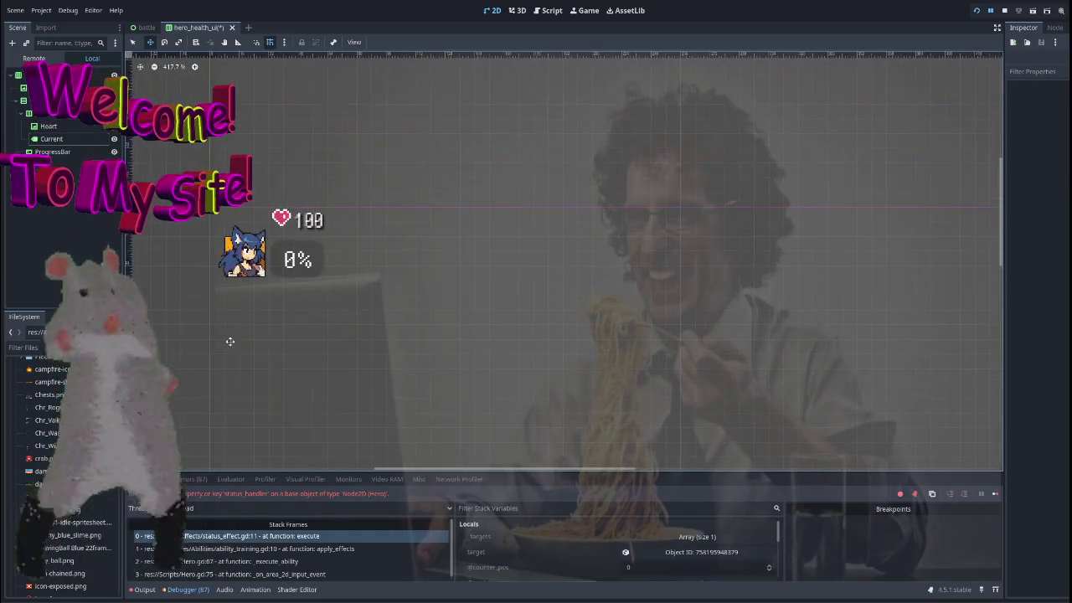
{"action": "left_click", "coordinate": [52, 151]}
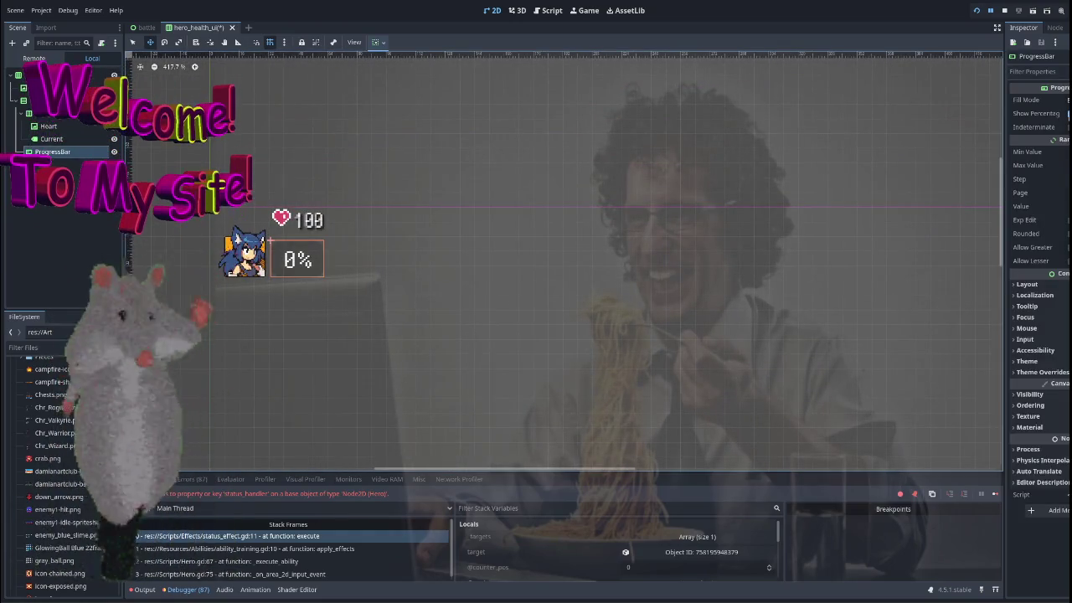
{"action": "left_click", "coordinate": [1067, 113]}
Give the ProgressBar's Theme Overrides > Styles > Fill a new StyleBoxFlat.
{"action": "scroll", "coordinate": [507, 278], "scroll_direction": "up", "scroll_amount": 4}
{"action": "left_click_drag", "start_coordinate": [506, 278], "coordinate": [673, 290]}
{"action": "scroll", "coordinate": [673, 290], "scroll_direction": "up", "scroll_amount": 1}
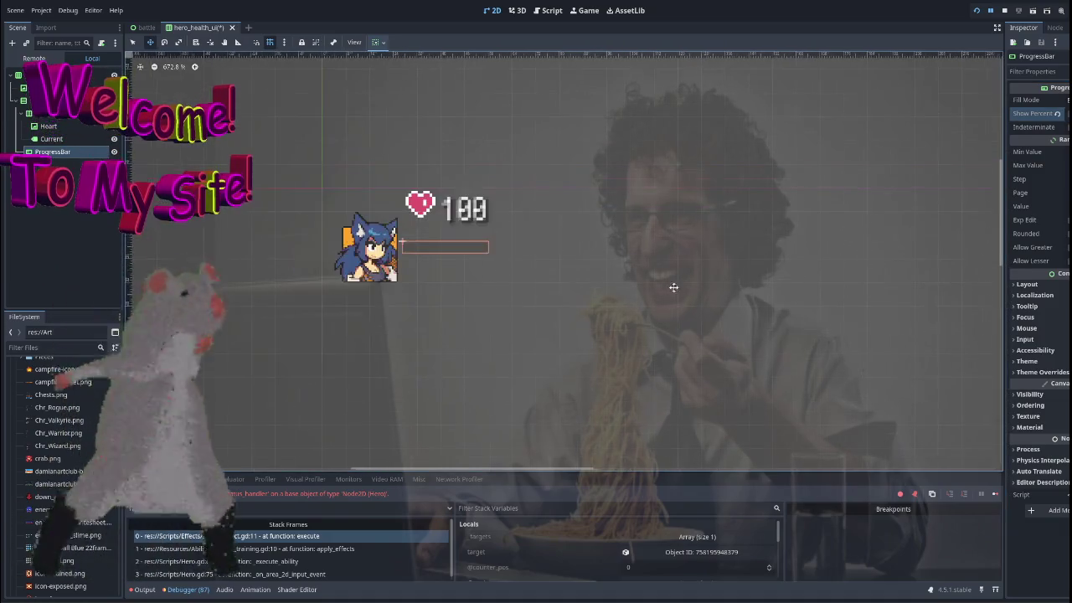
{"action": "left_click", "coordinate": [1042, 372]}
{"action": "left_click", "coordinate": [1030, 433]}
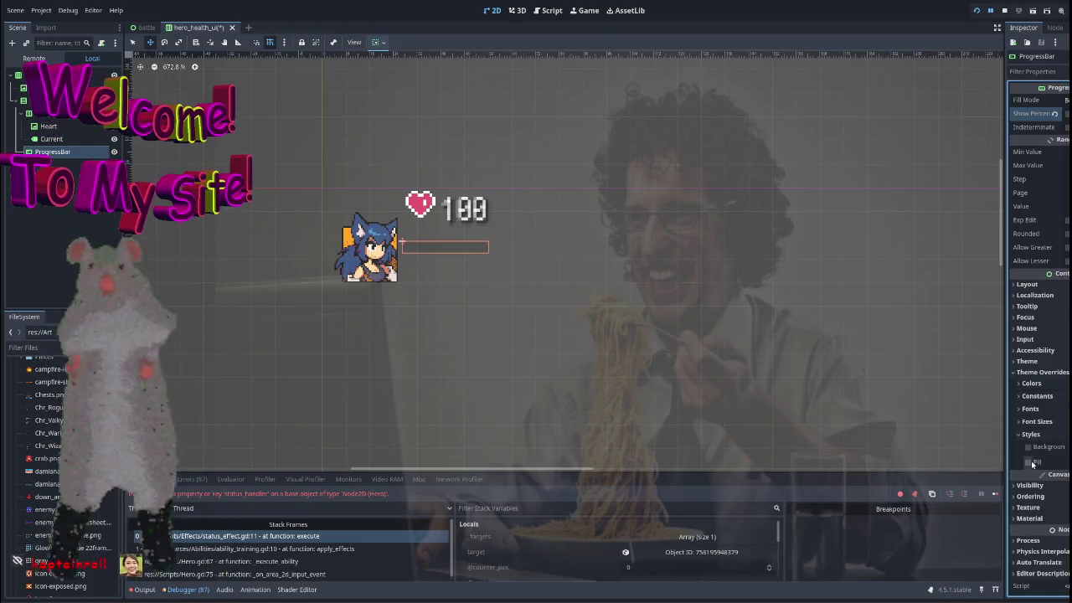
{"action": "left_click", "coordinate": [1027, 446]}
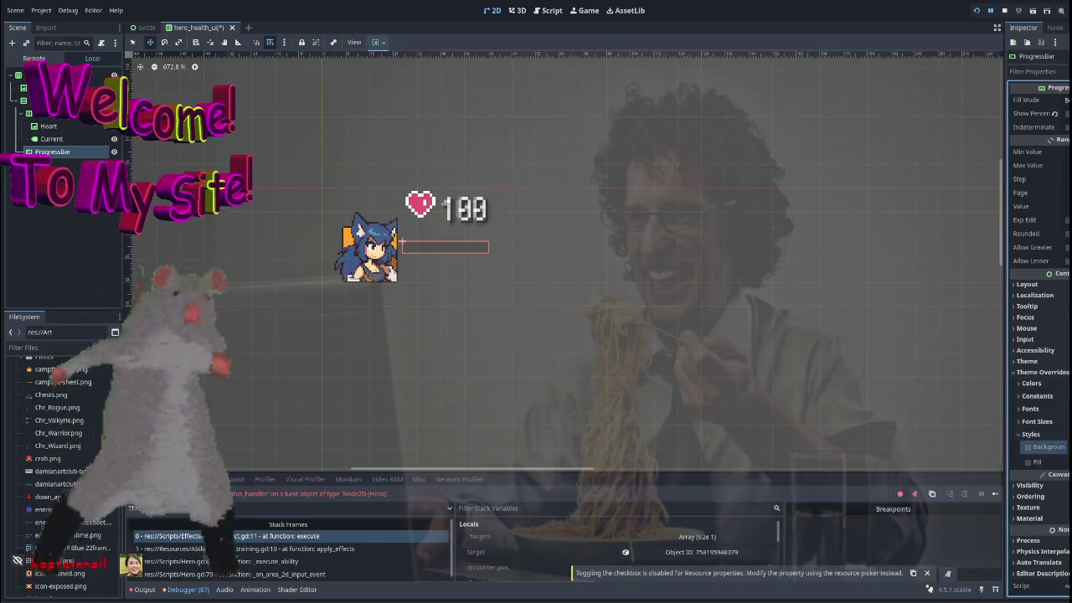
{"action": "left_click", "coordinate": [1047, 461]}
{"action": "scroll", "coordinate": [1039, 377], "scroll_direction": "down", "scroll_amount": 3}
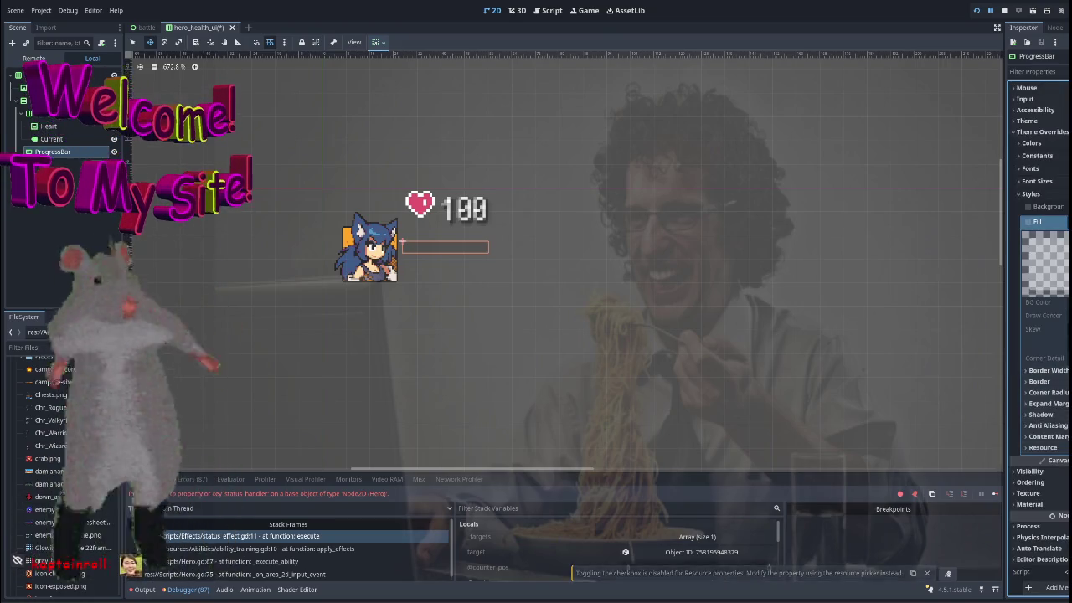
{"action": "left_click", "coordinate": [1032, 226]}
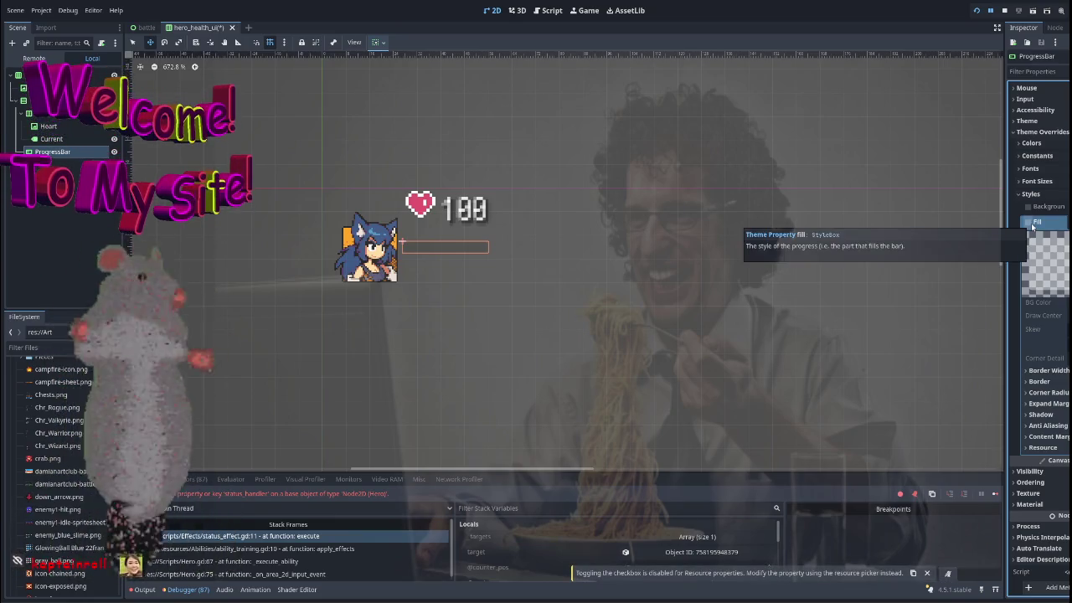
{"action": "left_click", "coordinate": [1032, 226]}
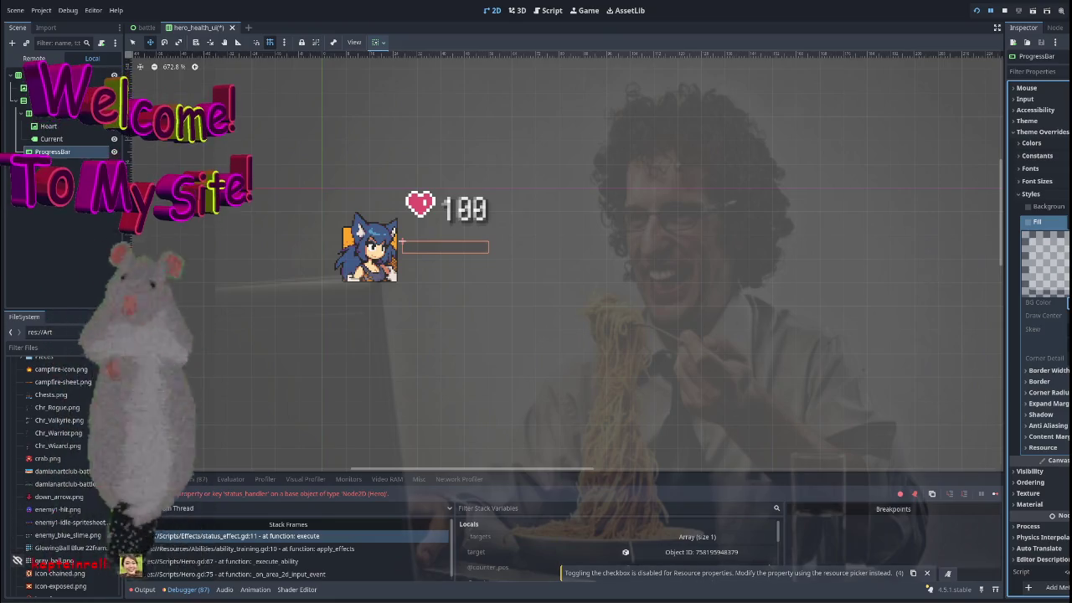
{"action": "scroll", "coordinate": [1038, 293], "scroll_direction": "up", "scroll_amount": 5}
{"action": "left_click", "coordinate": [1059, 448]}
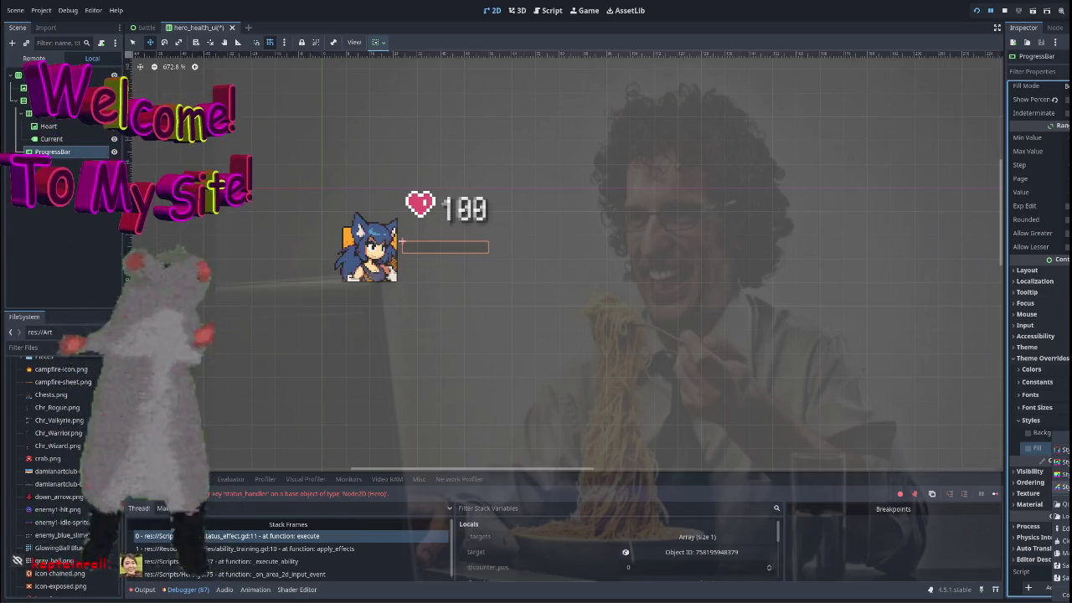
{"action": "left_click", "coordinate": [1060, 487]}
Set the Fill StyleBoxFlat's background colour to a muted yellow by lowering blue.
{"action": "scroll", "coordinate": [1039, 419], "scroll_direction": "down", "scroll_amount": 3}
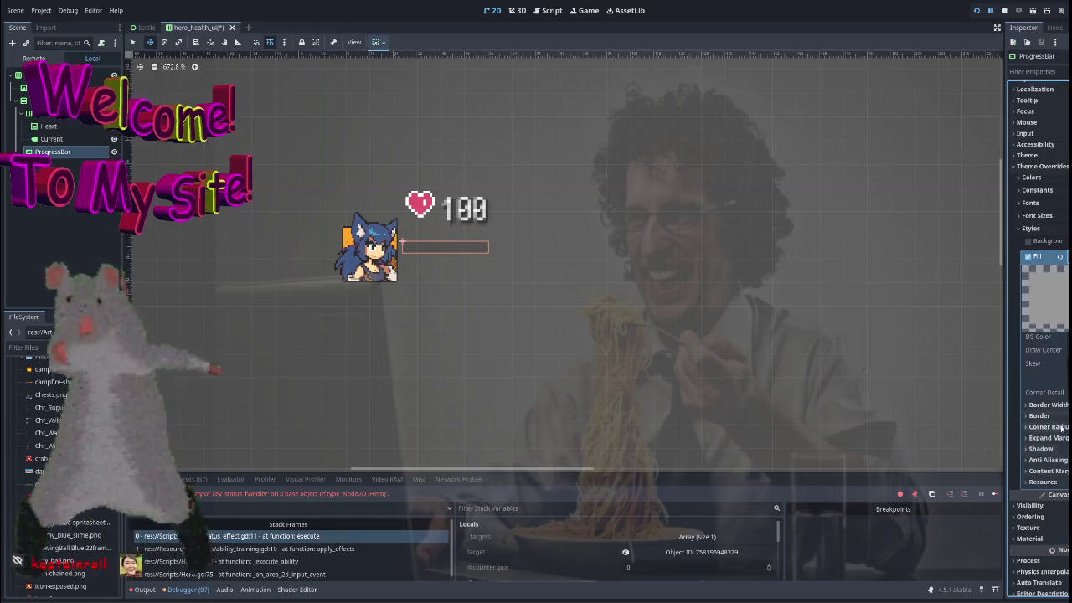
{"action": "left_click", "coordinate": [1063, 335]}
{"action": "mouse_move", "coordinate": [1043, 259]}
{"action": "left_mouse_down"}
{"action": "mouse_move", "coordinate": [1062, 259]}
{"action": "mouse_move", "coordinate": [1047, 258]}
{"action": "left_mouse_up"}
{"action": "left_click", "coordinate": [1018, 287]}
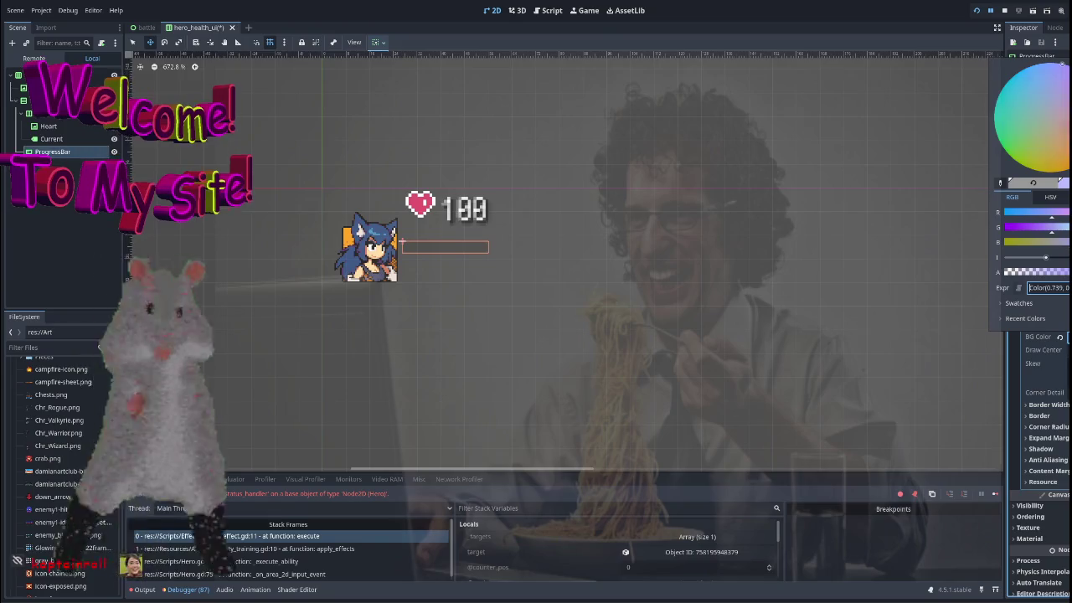
{"action": "left_click_drag", "start_coordinate": [1042, 148], "coordinate": [1046, 150]}
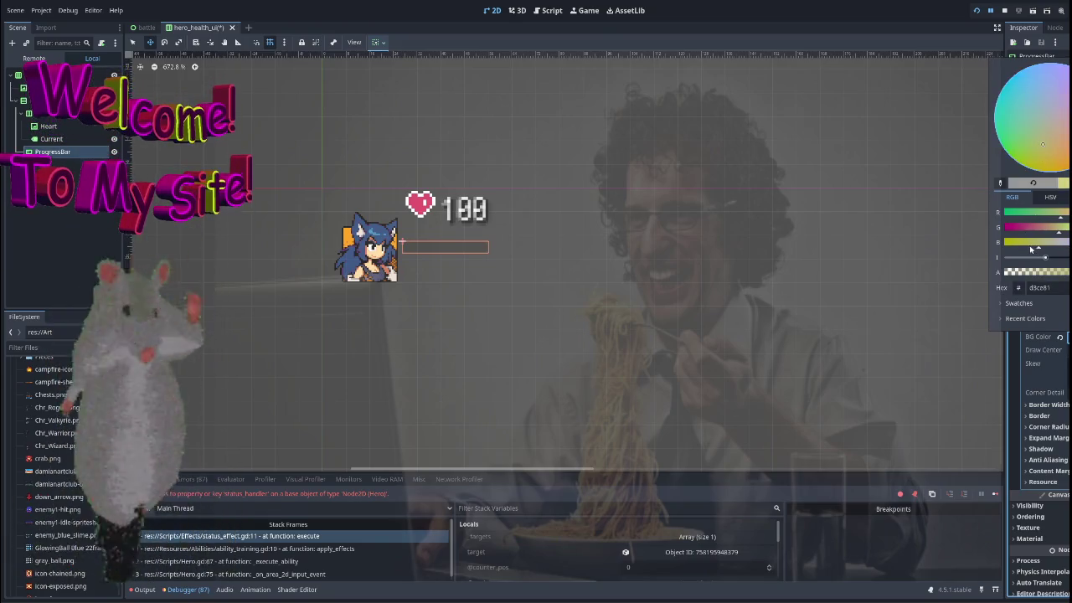
{"action": "left_click_drag", "start_coordinate": [1037, 246], "coordinate": [1025, 244]}
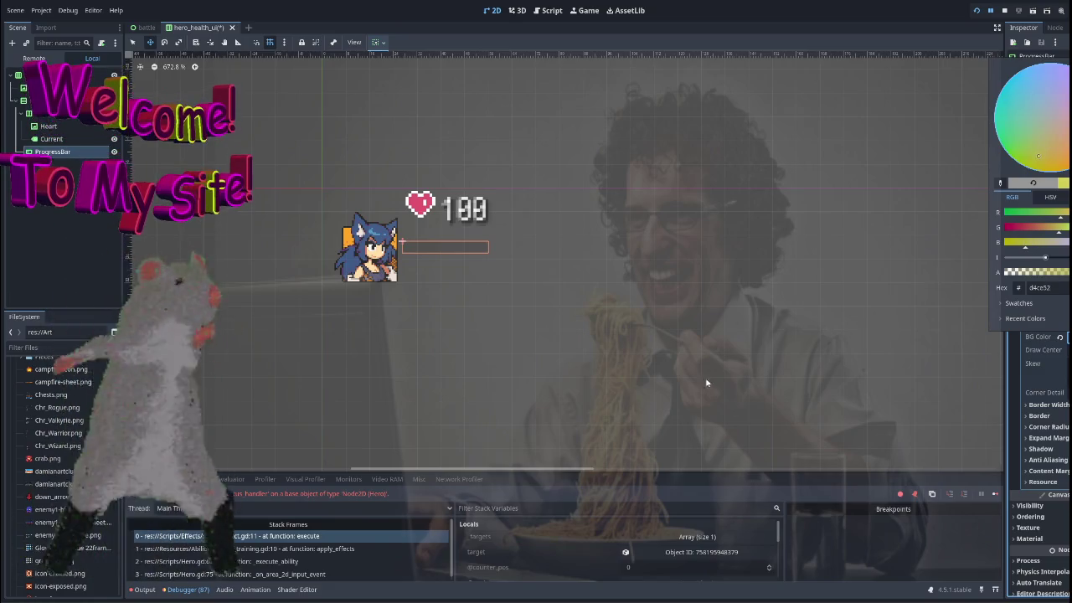
{"action": "key", "text": "Escape"}
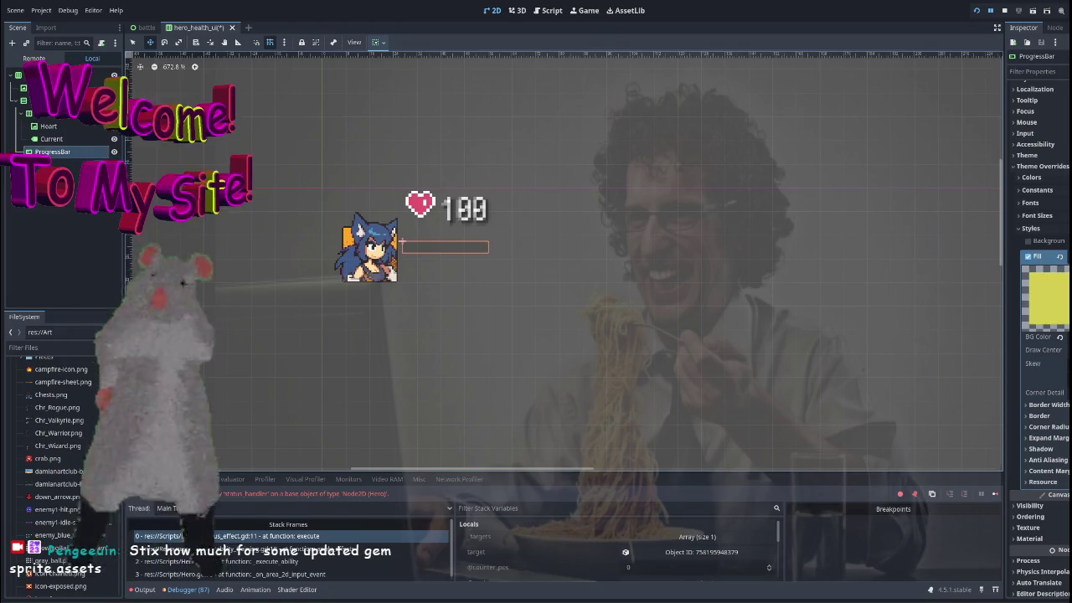
{"action": "scroll", "coordinate": [1038, 335], "scroll_direction": "up", "scroll_amount": 5}
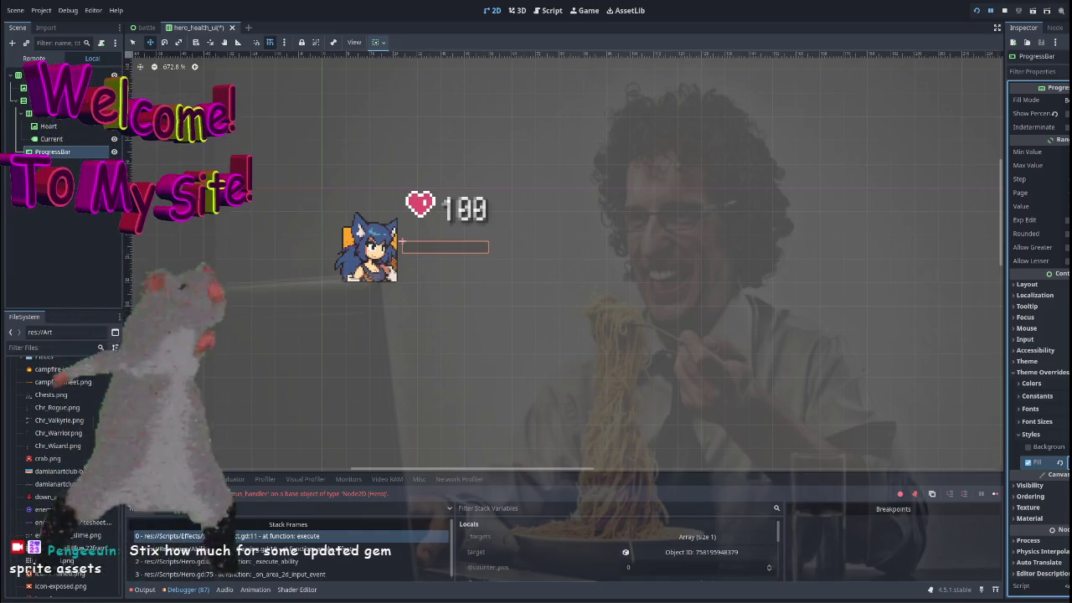
Raise the ProgressBar's Value so the bar shows partial fill.
{"action": "left_click_drag", "start_coordinate": [1065, 206], "coordinate": [1071, 206]}
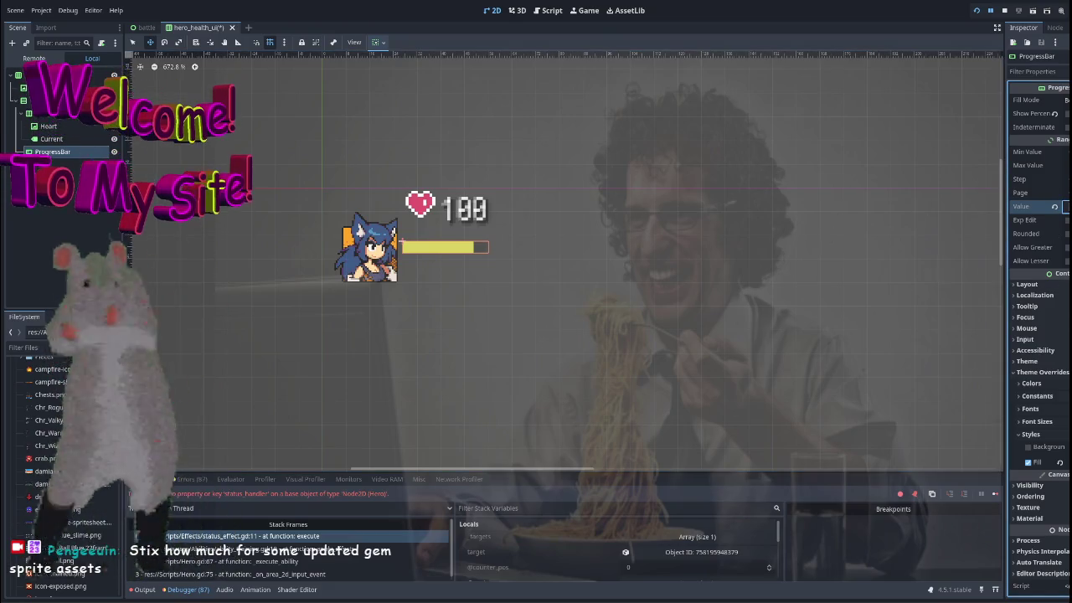
{"action": "left_click_drag", "start_coordinate": [1065, 206], "coordinate": [1063, 206]}
{"action": "scroll", "coordinate": [1038, 335], "scroll_direction": "down", "scroll_amount": 1}
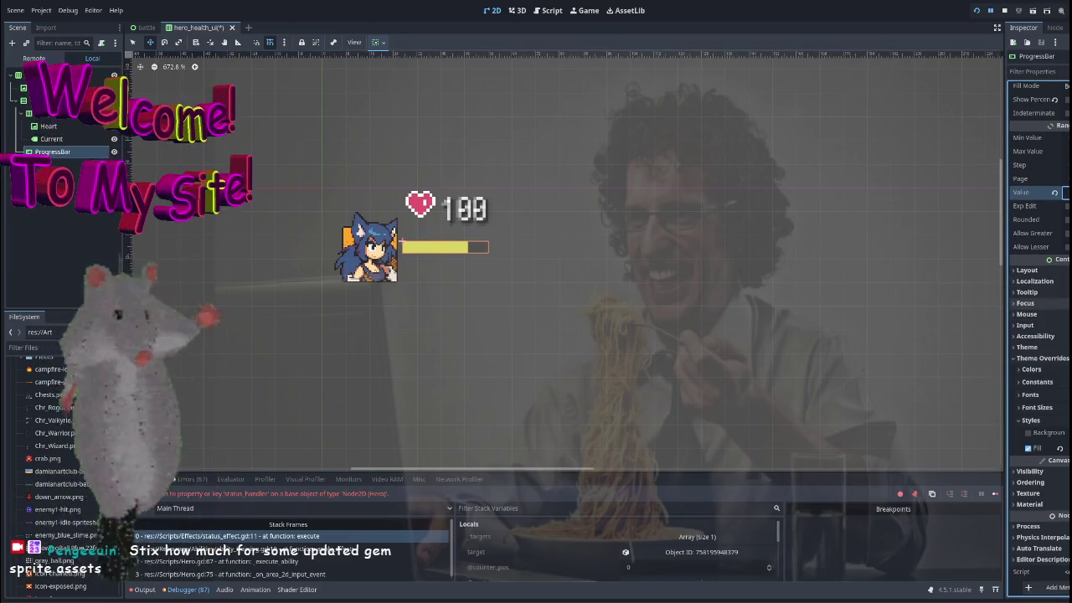
Change the Fill background colour to the brighter yellow f4e538.
{"action": "left_click", "coordinate": [1042, 448]}
{"action": "scroll", "coordinate": [1042, 377], "scroll_direction": "down", "scroll_amount": 5}
{"action": "left_click", "coordinate": [1065, 336]}
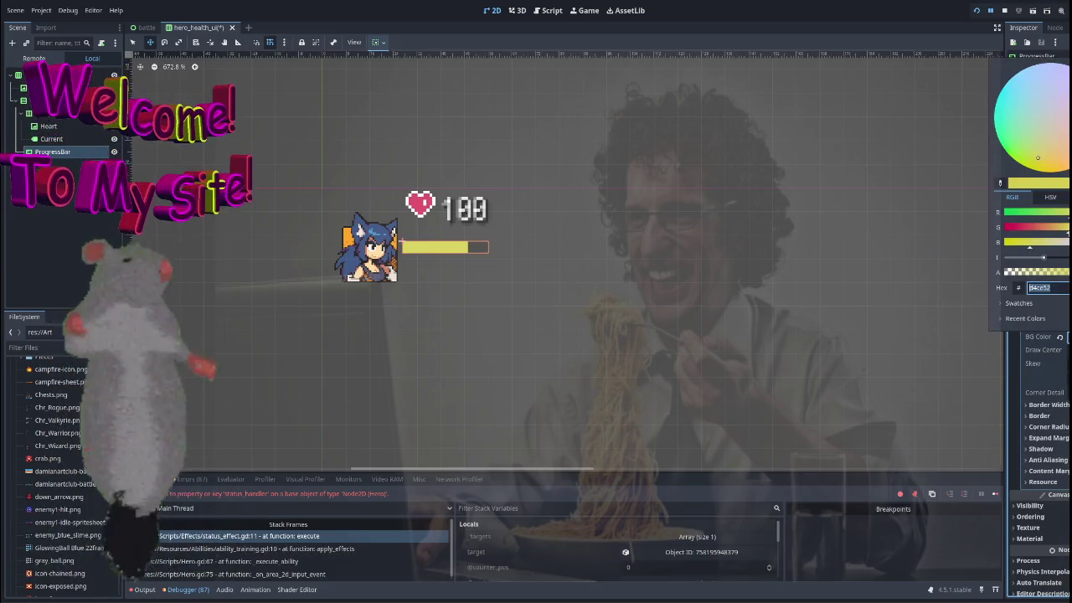
{"action": "type", "text": "eddc52"}
{"action": "key", "text": "Return"}
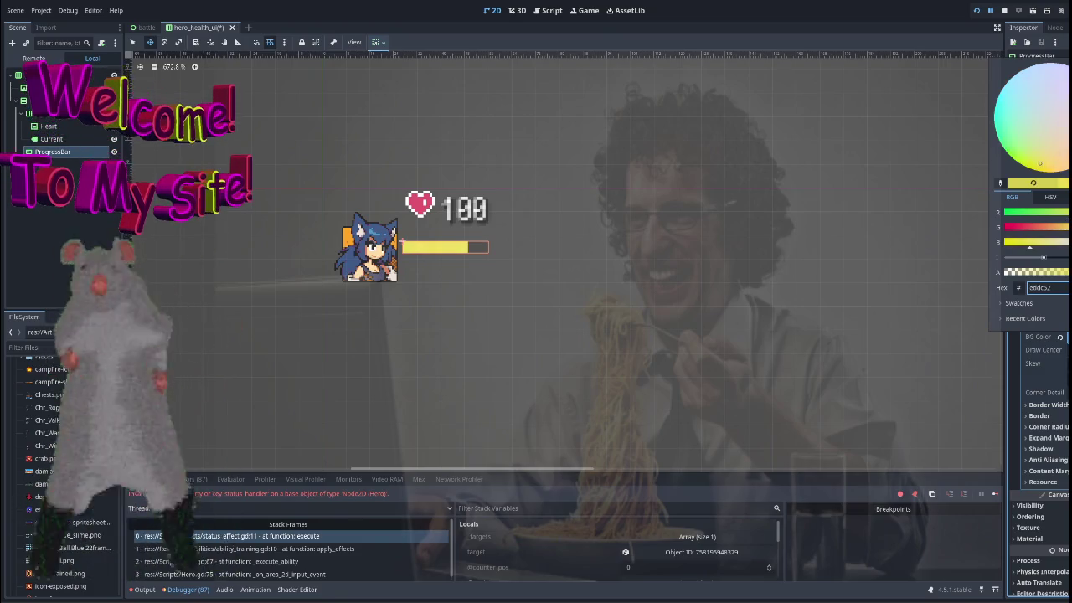
{"action": "left_click", "coordinate": [1034, 183]}
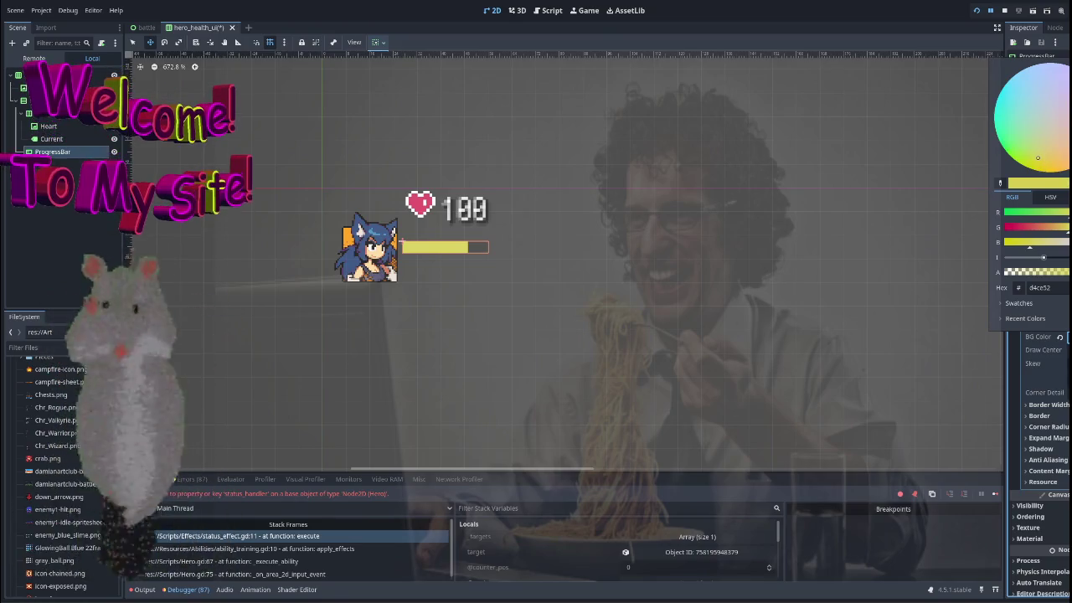
{"action": "left_click", "coordinate": [962, 243]}
{"action": "left_click", "coordinate": [1039, 243]}
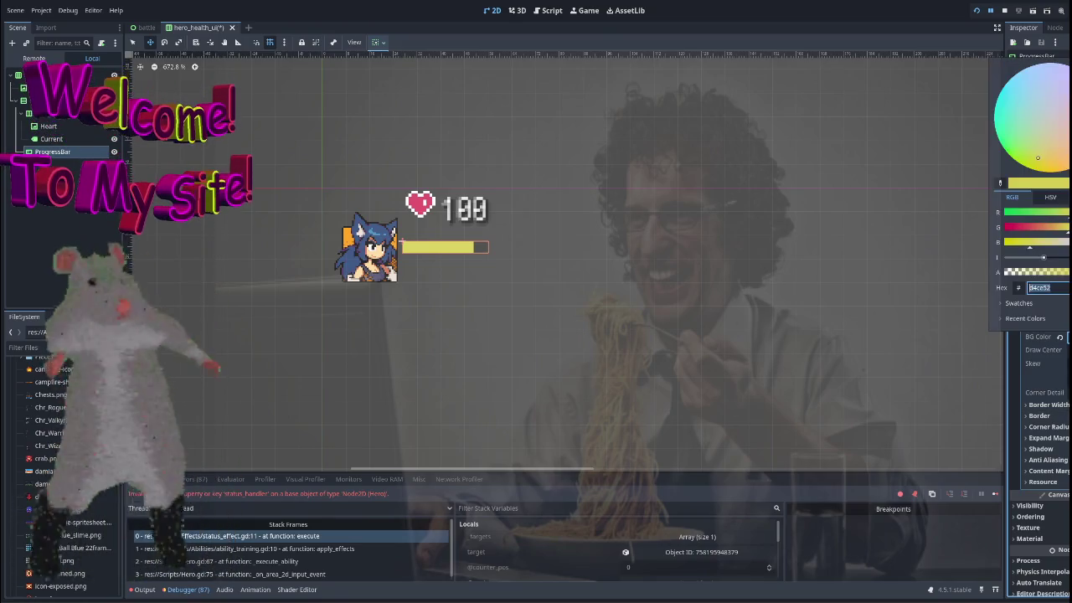
{"action": "left_click", "coordinate": [1022, 249]}
{"action": "left_click", "coordinate": [1033, 164]}
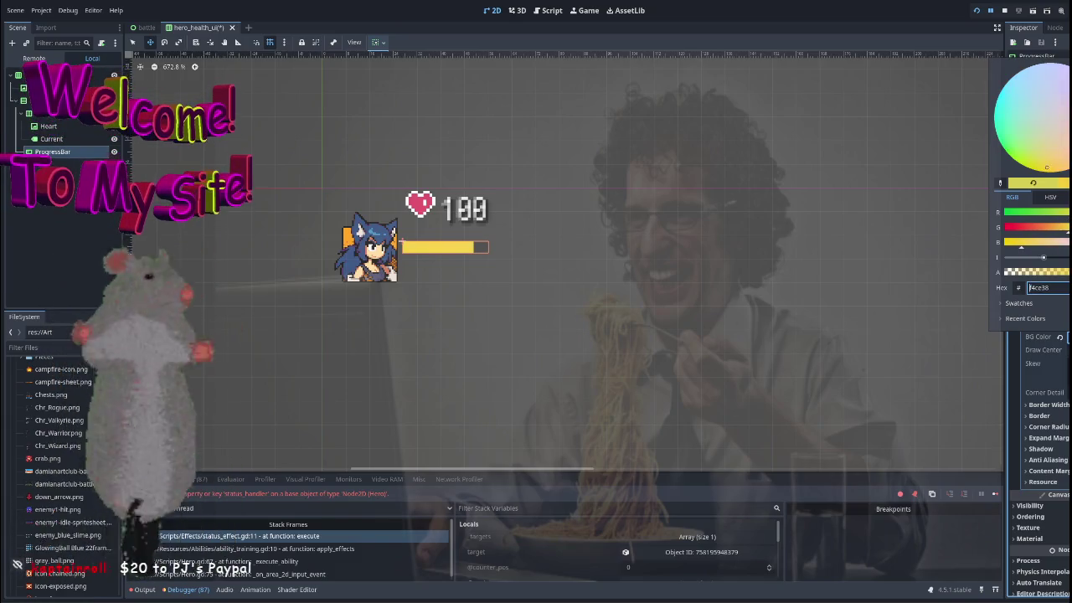
{"action": "left_click", "coordinate": [1037, 168]}
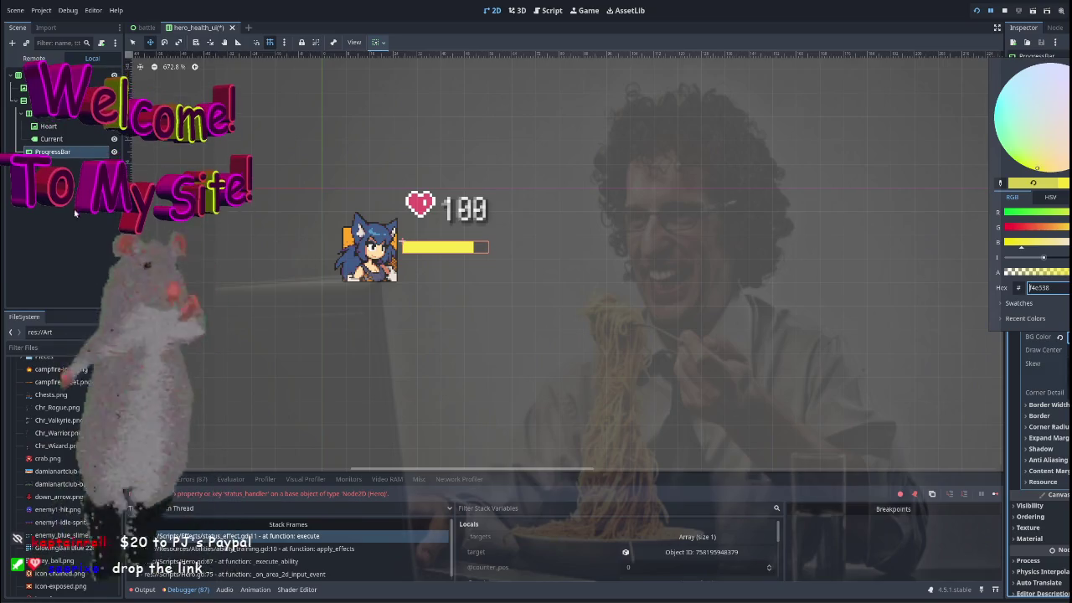
{"action": "left_click", "coordinate": [1042, 186]}
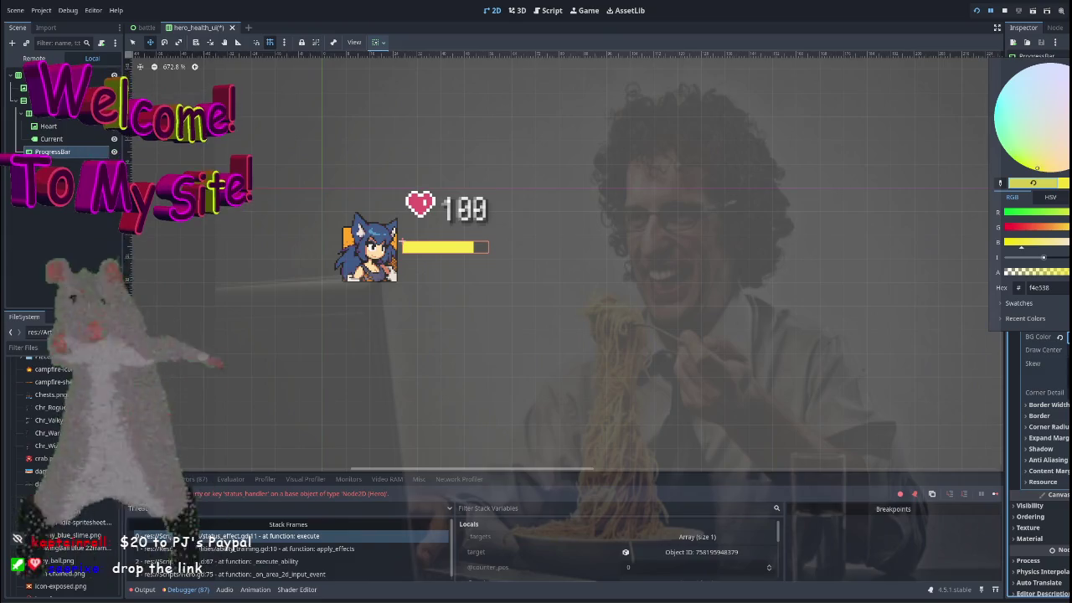
{"action": "key", "text": "Escape"}
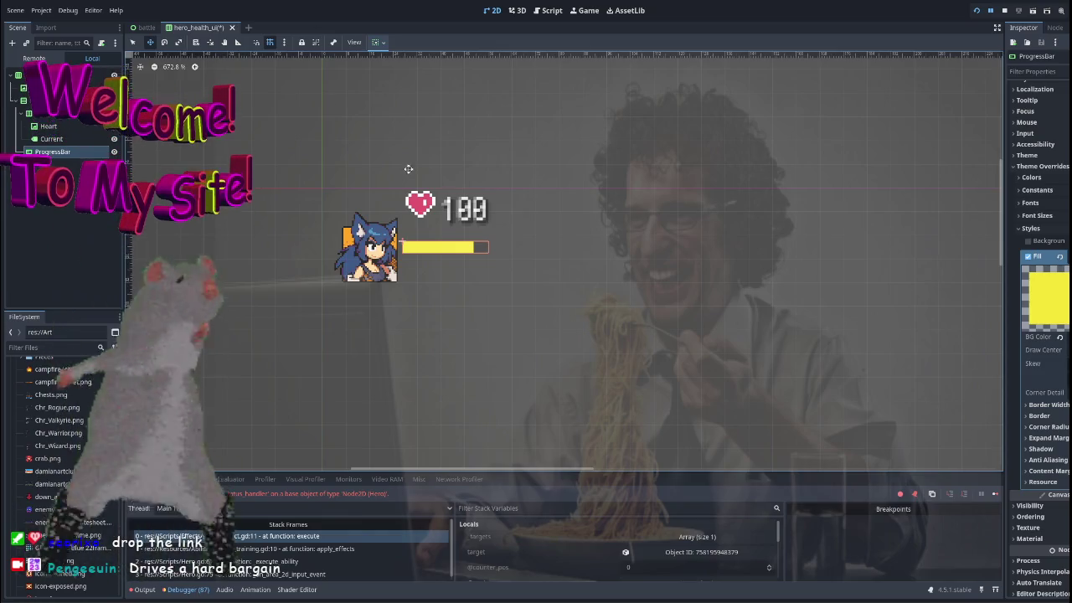
{"action": "scroll", "coordinate": [509, 220], "scroll_direction": "down", "scroll_amount": 5}
{"action": "left_click", "coordinate": [63, 138]}
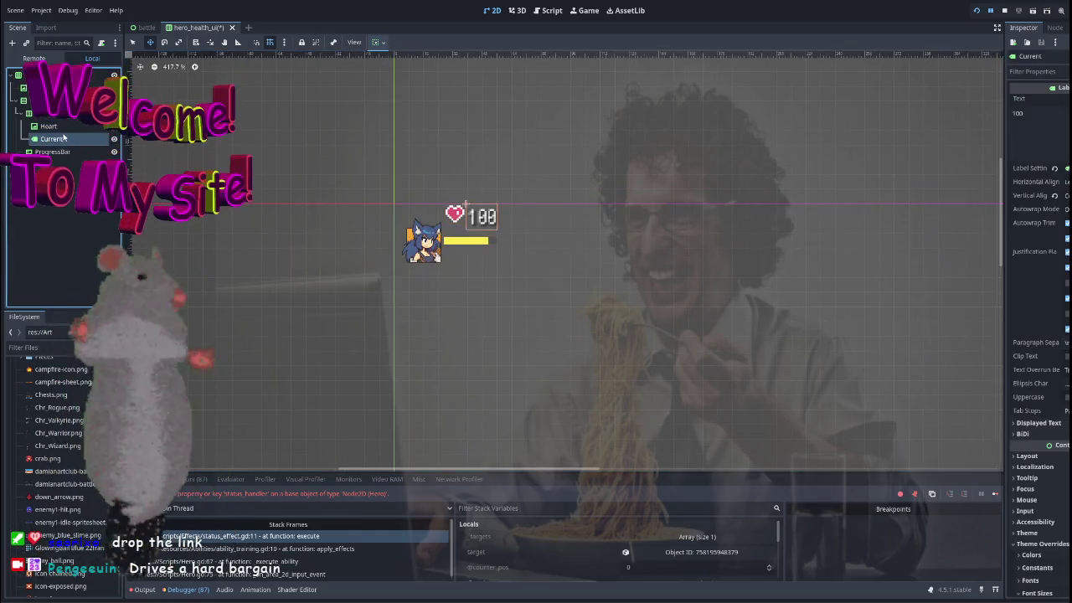
{"action": "left_click", "coordinate": [46, 113]}
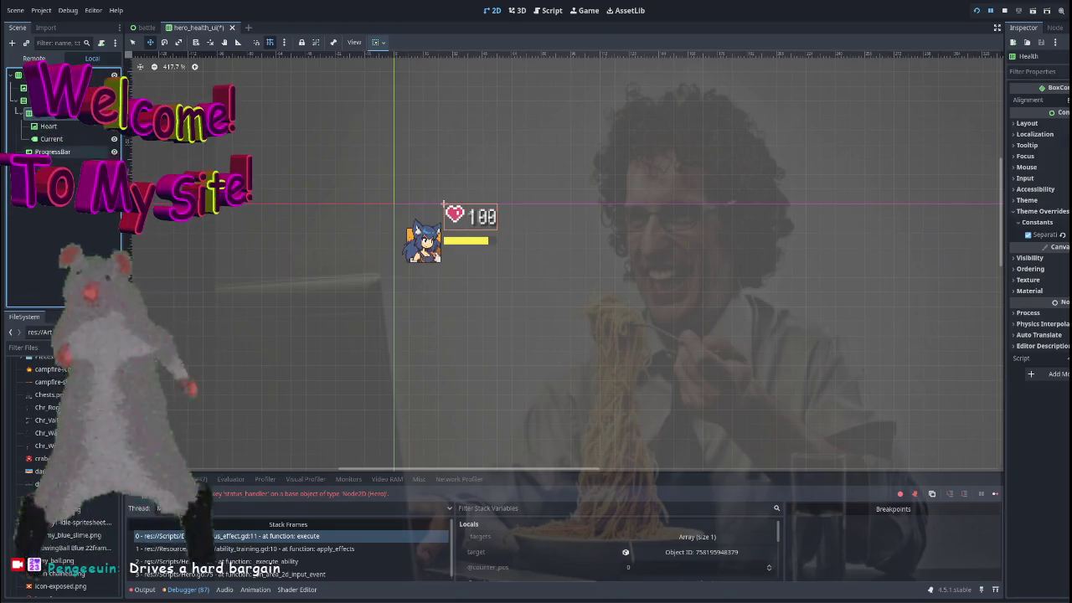
{"action": "left_click", "coordinate": [52, 152]}
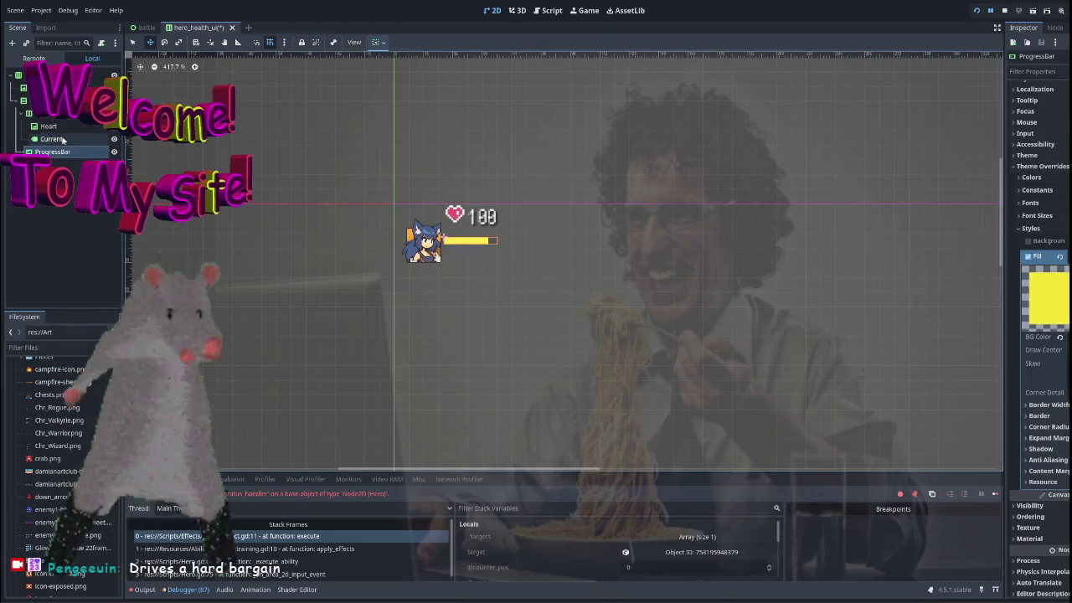
{"action": "left_click", "coordinate": [465, 239]}
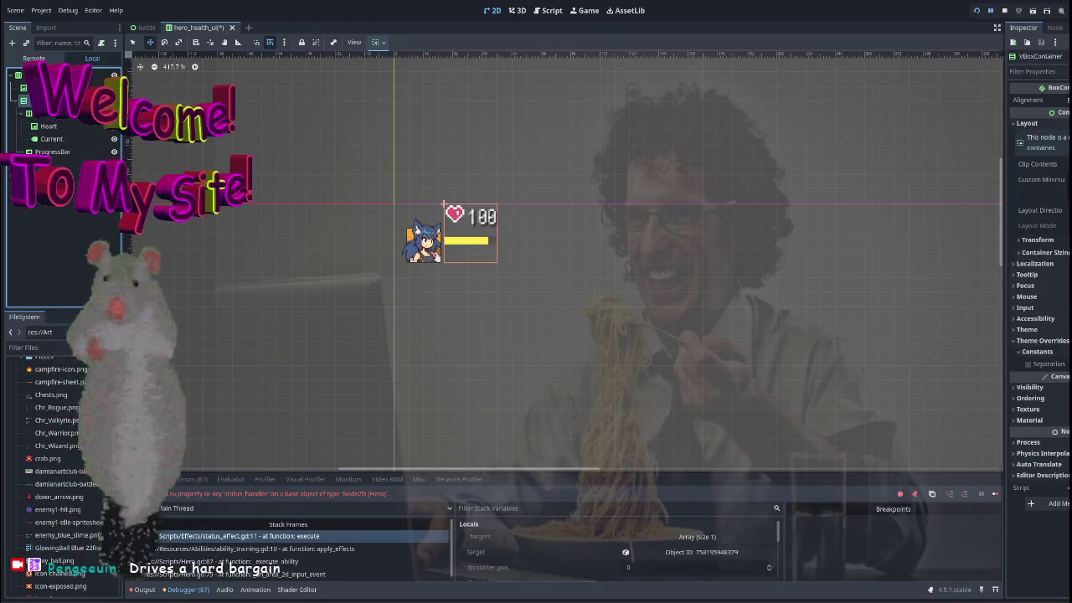
{"action": "left_click", "coordinate": [423, 241]}
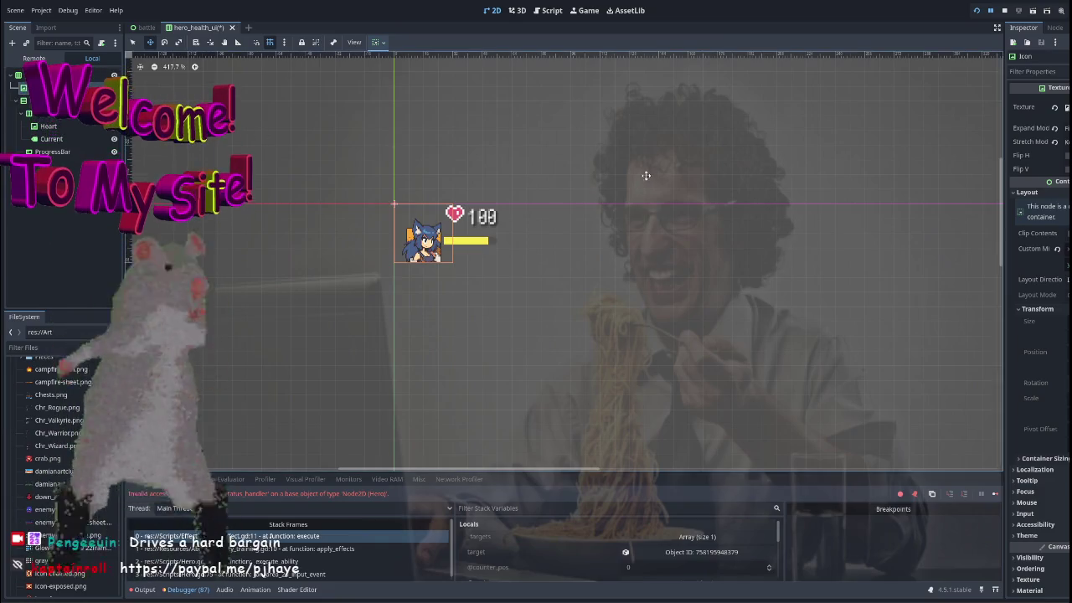
{"action": "scroll", "coordinate": [764, 191], "scroll_direction": "right", "scroll_amount": 1}
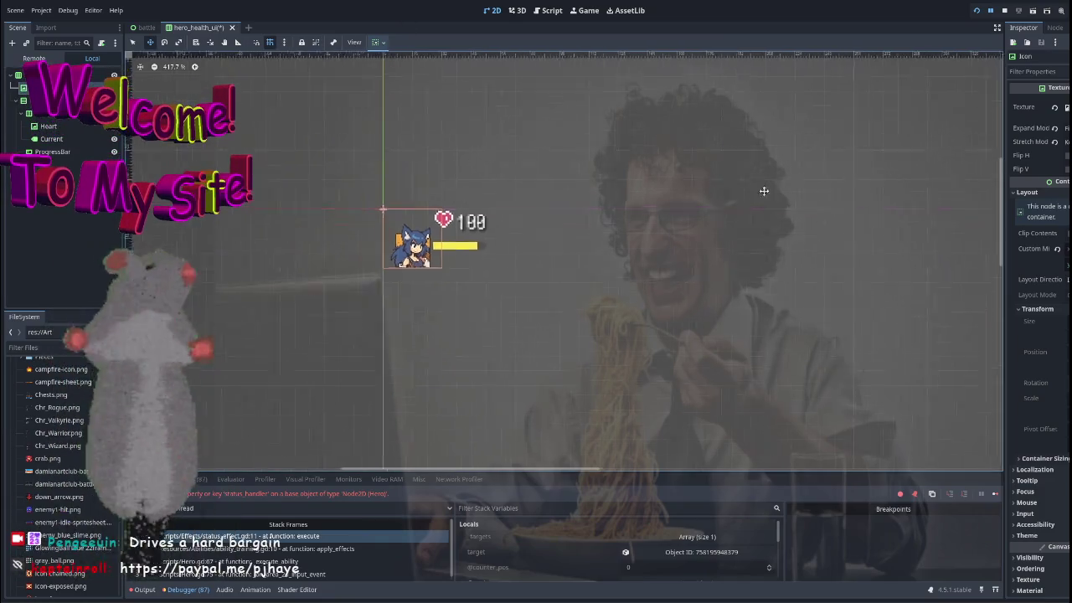
{"action": "scroll", "coordinate": [694, 149], "scroll_direction": "right", "scroll_amount": 2}
{"action": "scroll", "coordinate": [687, 143], "scroll_direction": "down", "scroll_amount": 2}
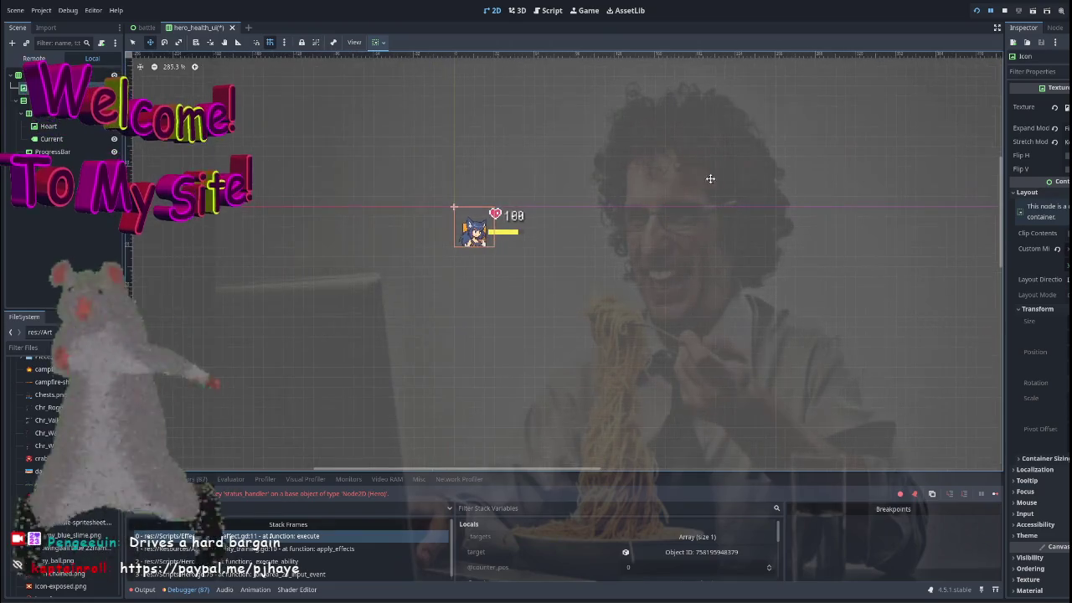
{"action": "scroll", "coordinate": [649, 180], "scroll_direction": "up", "scroll_amount": 3}
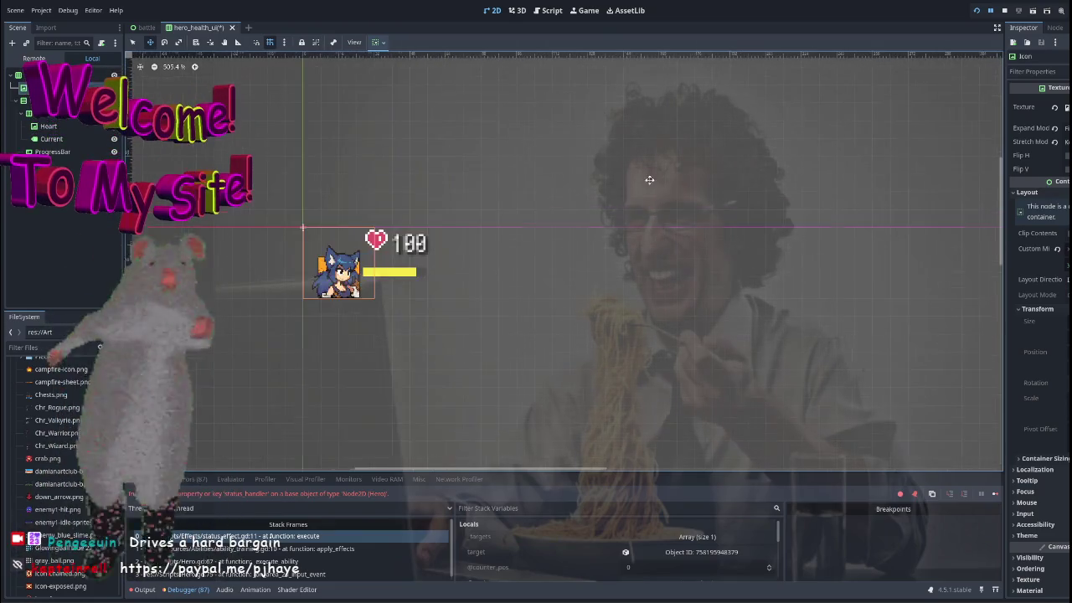
{"action": "scroll", "coordinate": [478, 235], "scroll_direction": "up", "scroll_amount": 2}
{"action": "scroll", "coordinate": [419, 210], "scroll_direction": "left", "scroll_amount": 2}
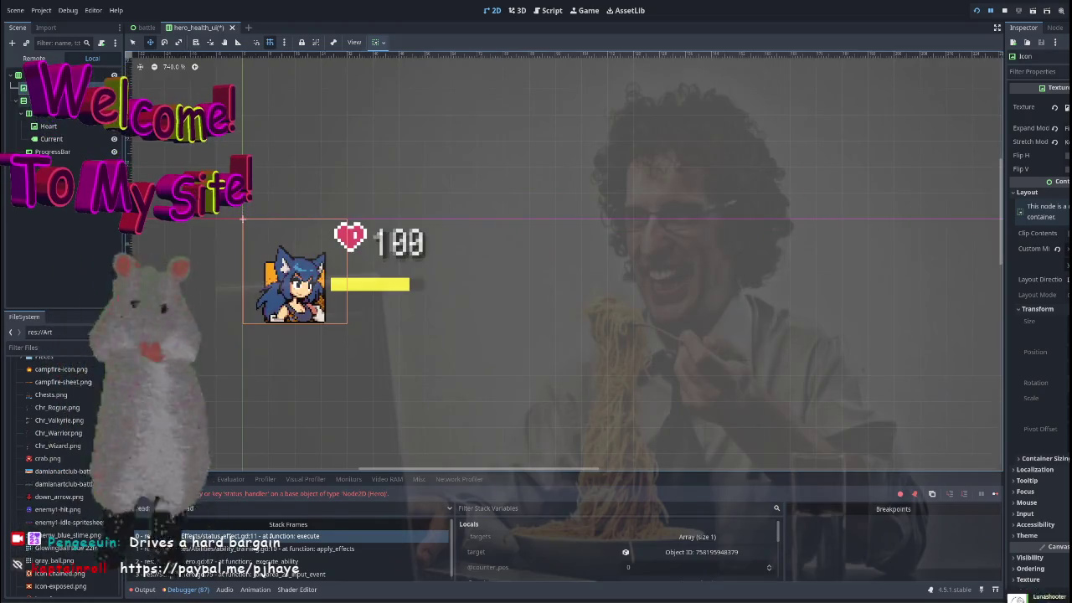
{"action": "left_click", "coordinate": [50, 101]}
{"action": "left_click", "coordinate": [51, 74]}
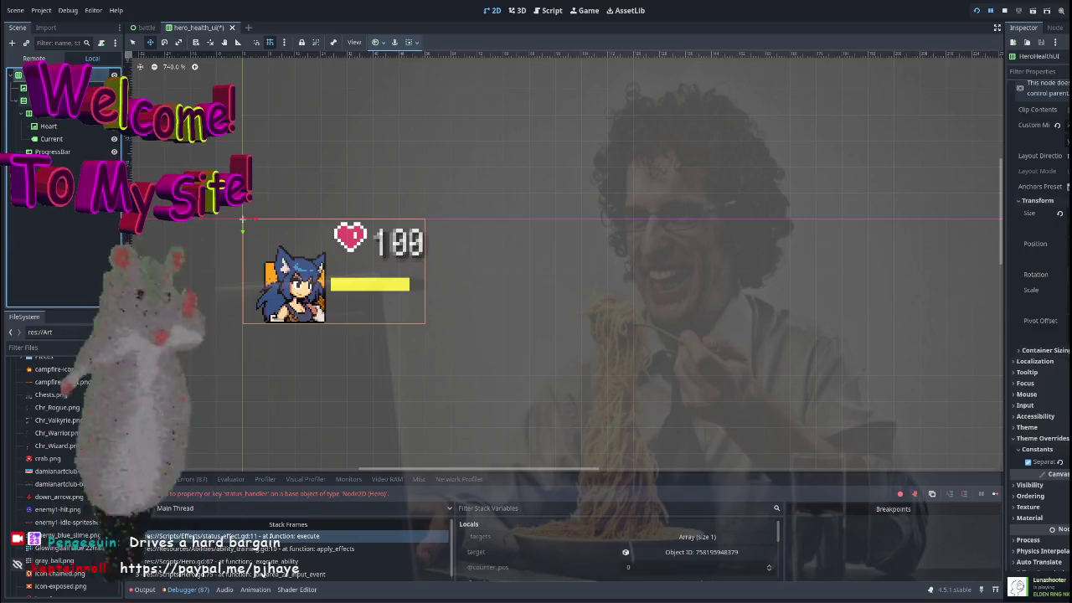
{"action": "left_click", "coordinate": [50, 100]}
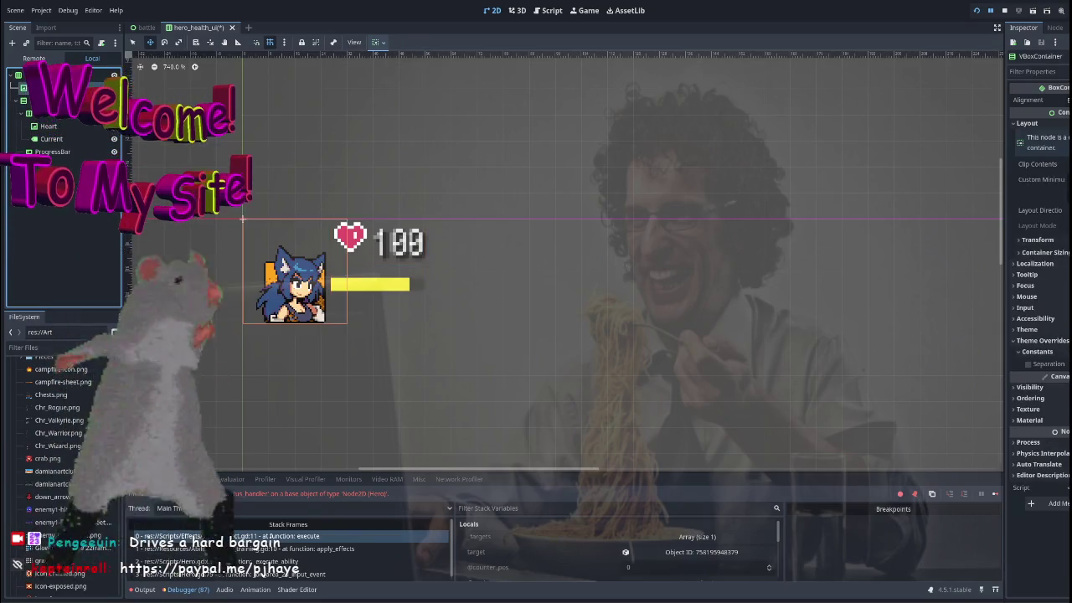
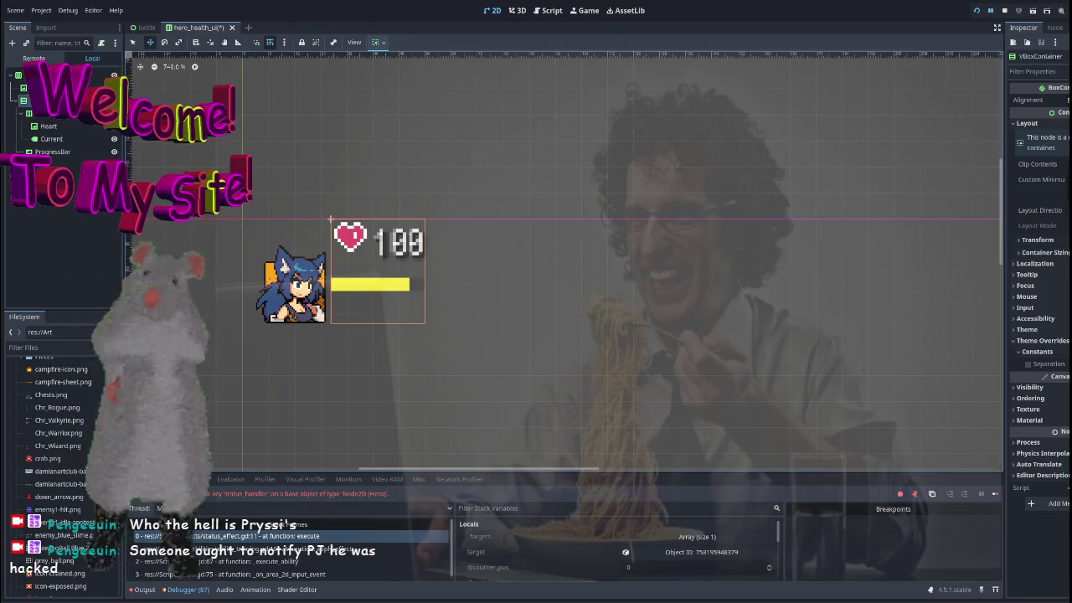
Add an HBoxContainer under the Health container and move the Current label into it.
{"action": "scroll", "coordinate": [536, 192], "scroll_direction": "down", "scroll_amount": 2}
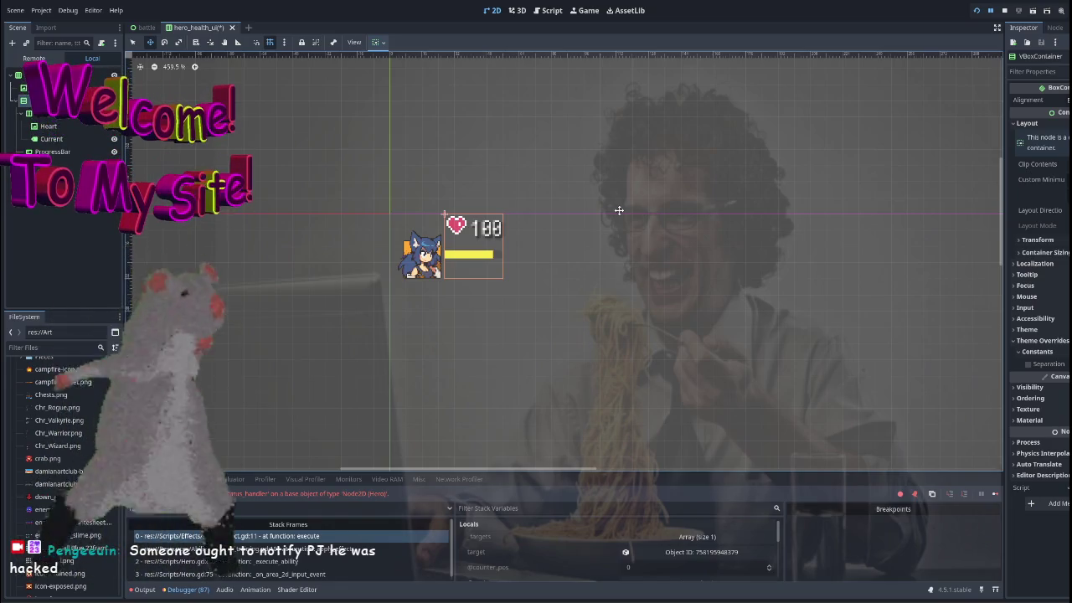
{"action": "scroll", "coordinate": [619, 201], "scroll_direction": "left", "scroll_amount": 2}
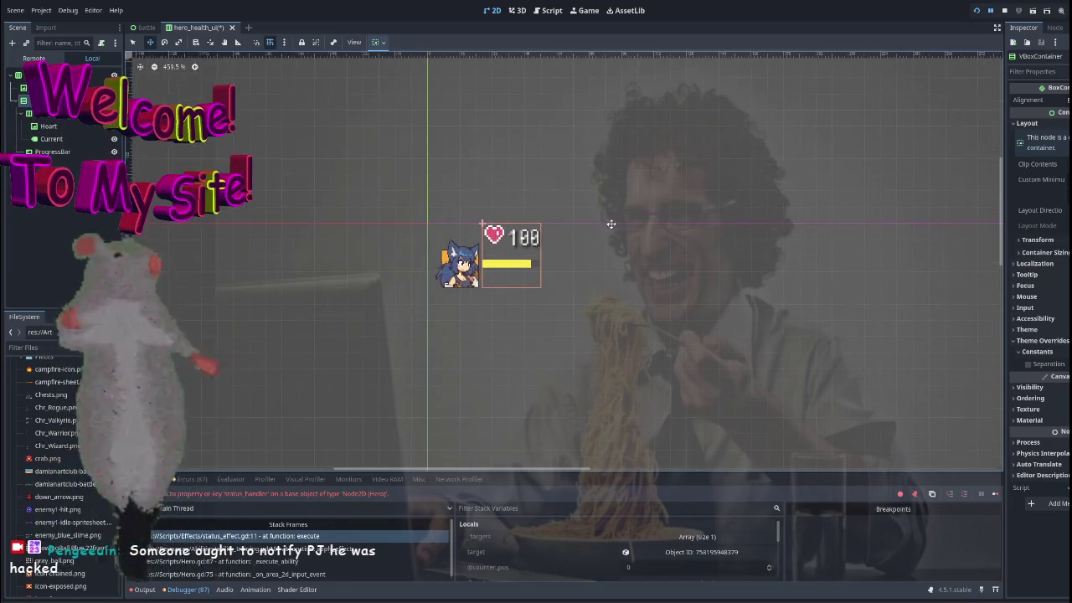
{"action": "scroll", "coordinate": [661, 195], "scroll_direction": "up", "scroll_amount": 2}
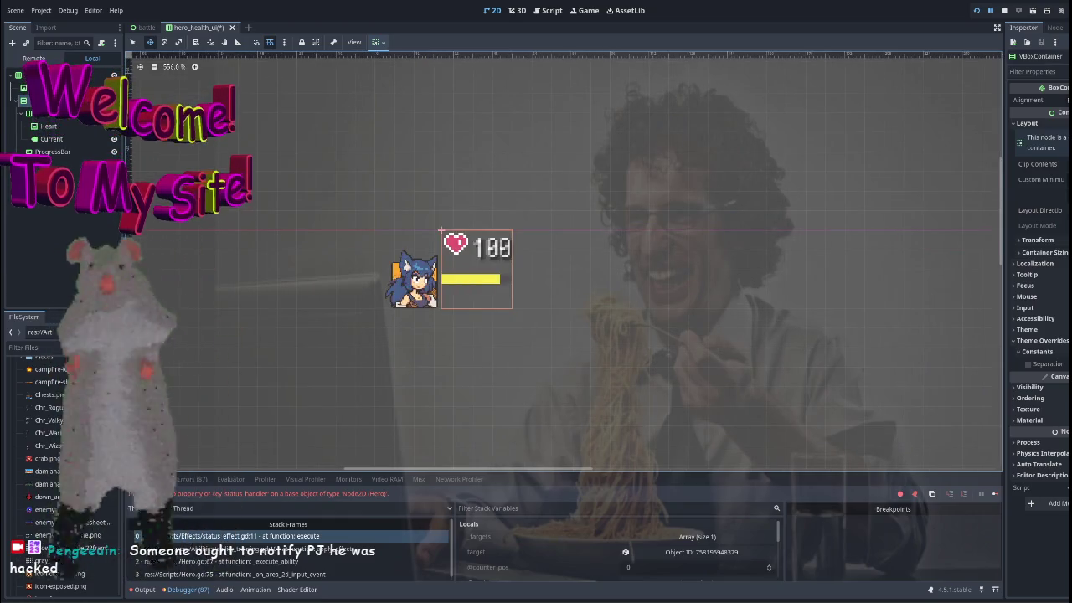
{"action": "left_click", "coordinate": [52, 139]}
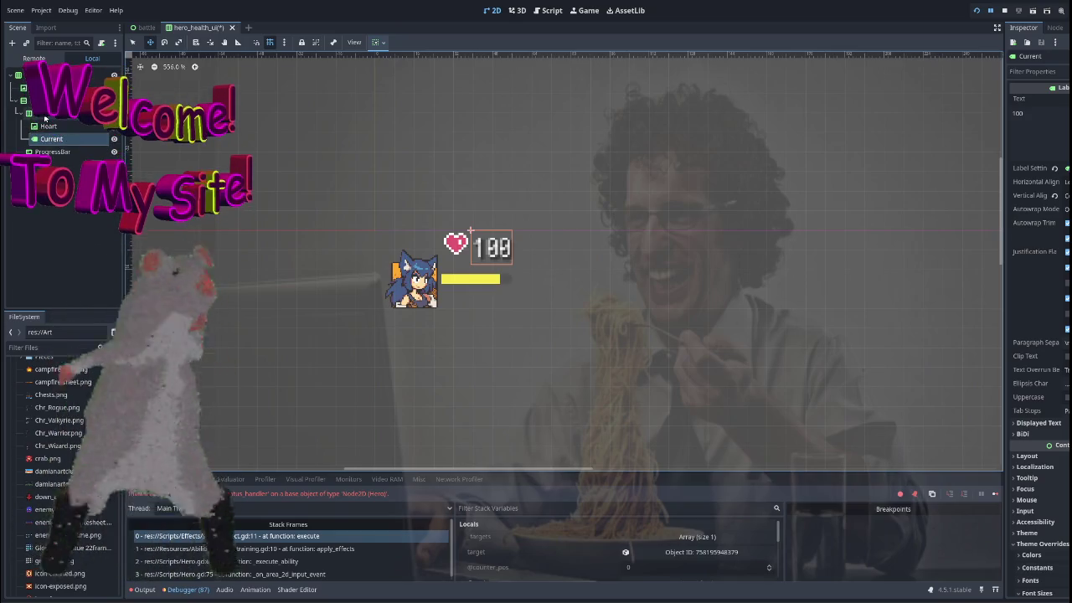
{"action": "left_click", "coordinate": [45, 115]}
{"action": "key", "text": "ctrl+a"}
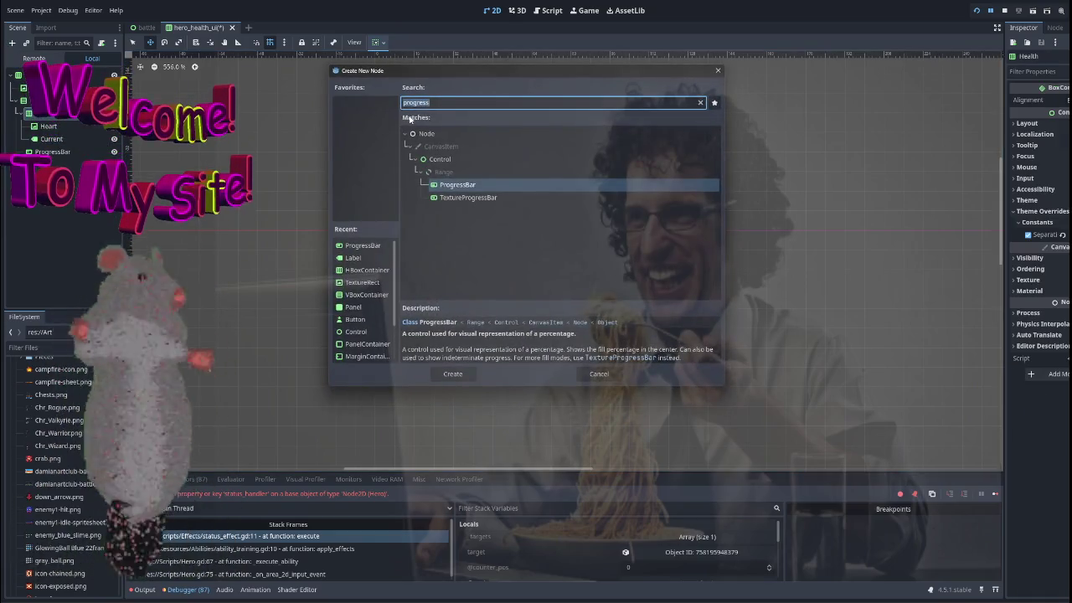
{"action": "type", "text": "he"}
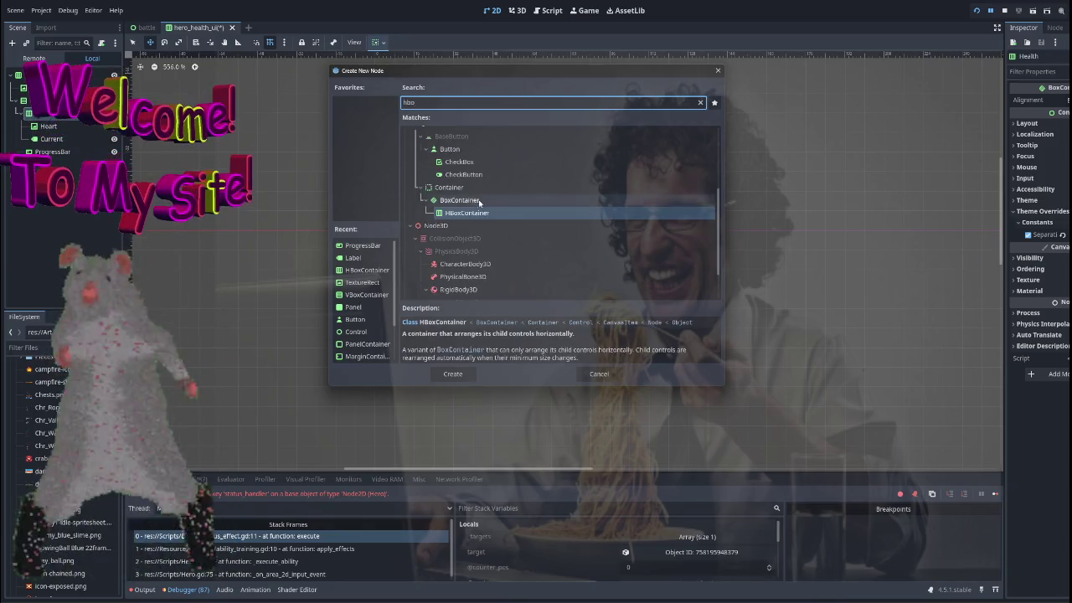
{"action": "double_click", "coordinate": [468, 214]}
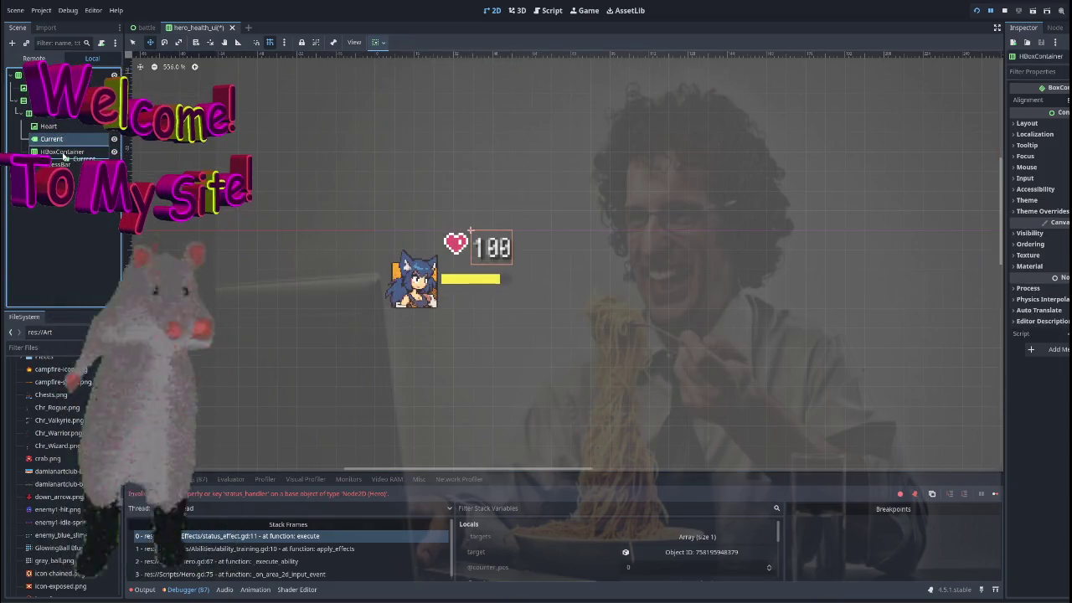
{"action": "left_click_drag", "start_coordinate": [63, 156], "coordinate": [64, 152]}
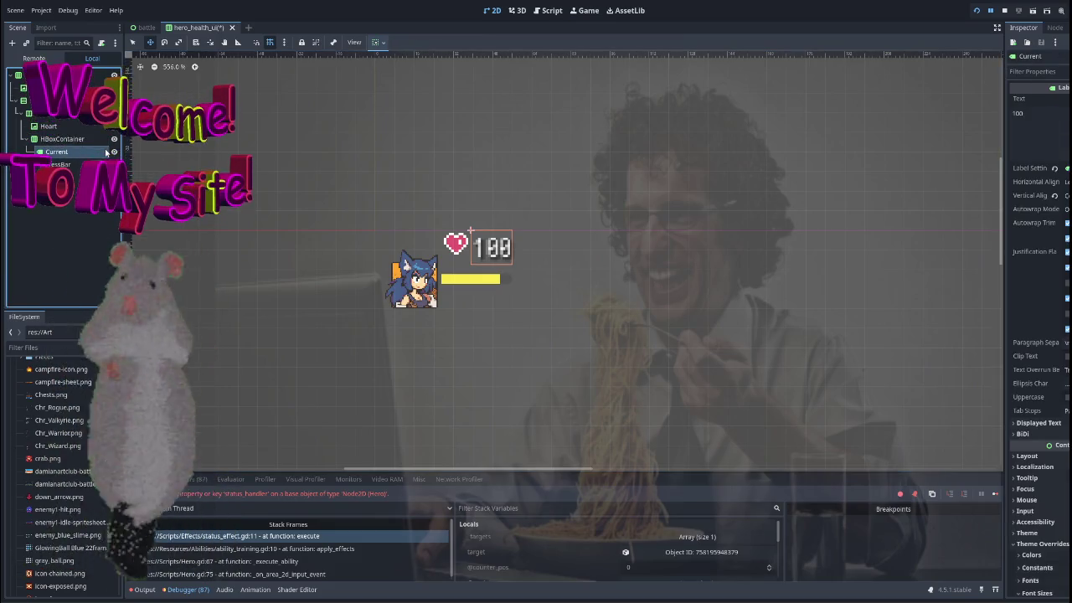
Duplicate Current twice and set Current2's text to '/'.
{"action": "key", "text": "ctrl+d"}
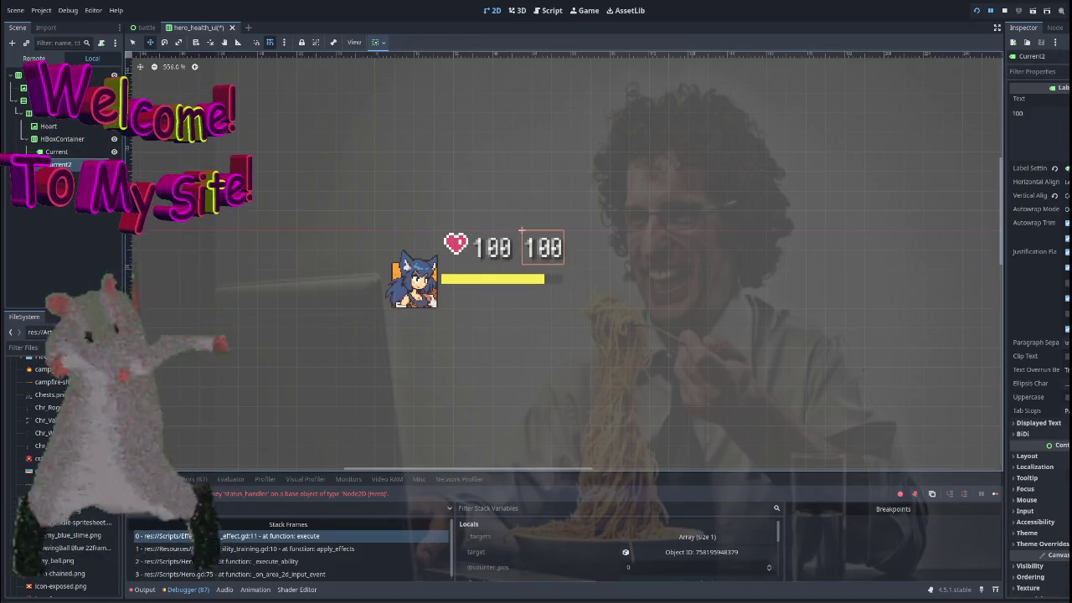
{"action": "key", "text": "ctrl+d"}
{"action": "left_click", "coordinate": [60, 164]}
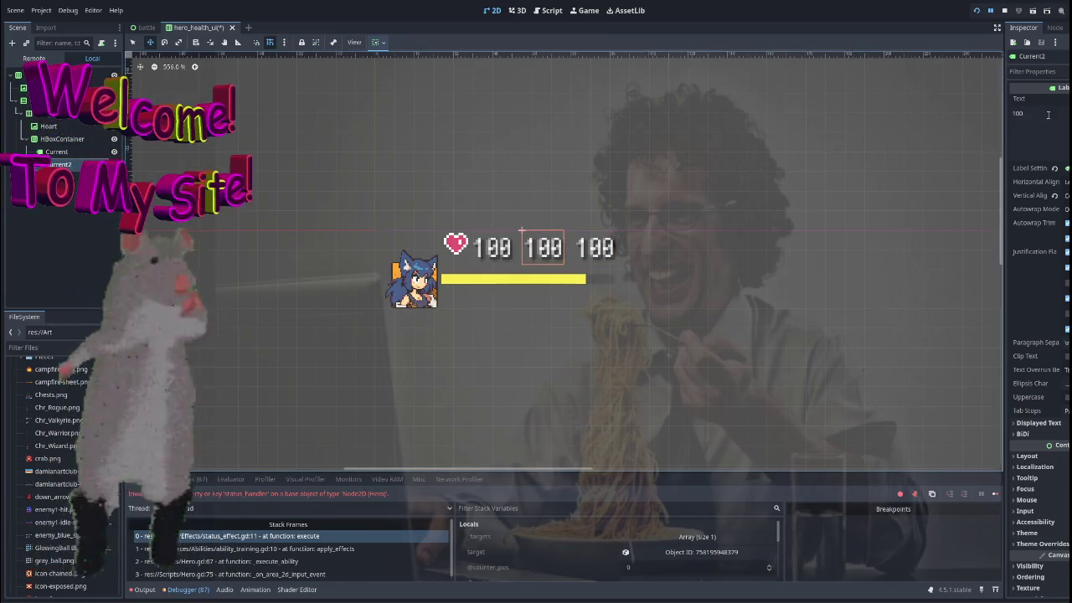
{"action": "left_click", "coordinate": [1037, 113]}
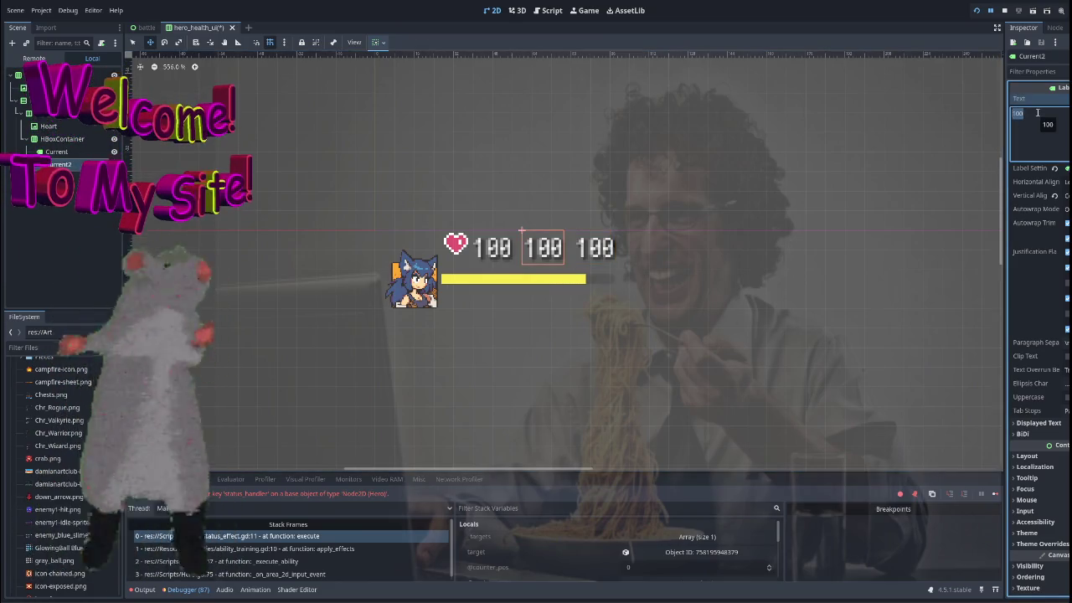
{"action": "type", "text": "/"}
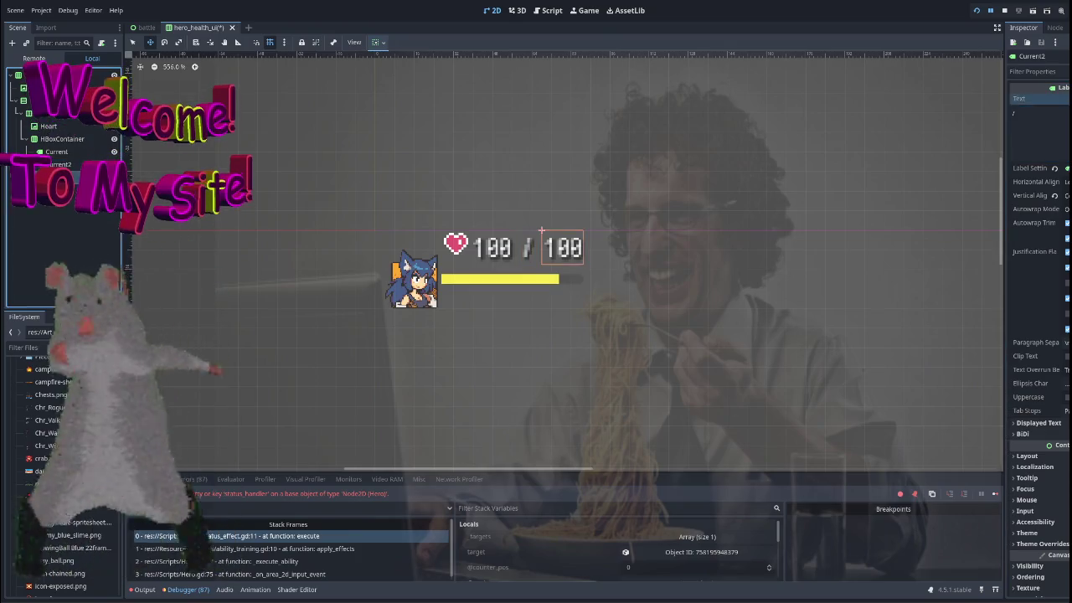
{"action": "key", "text": "ctrl+d"}
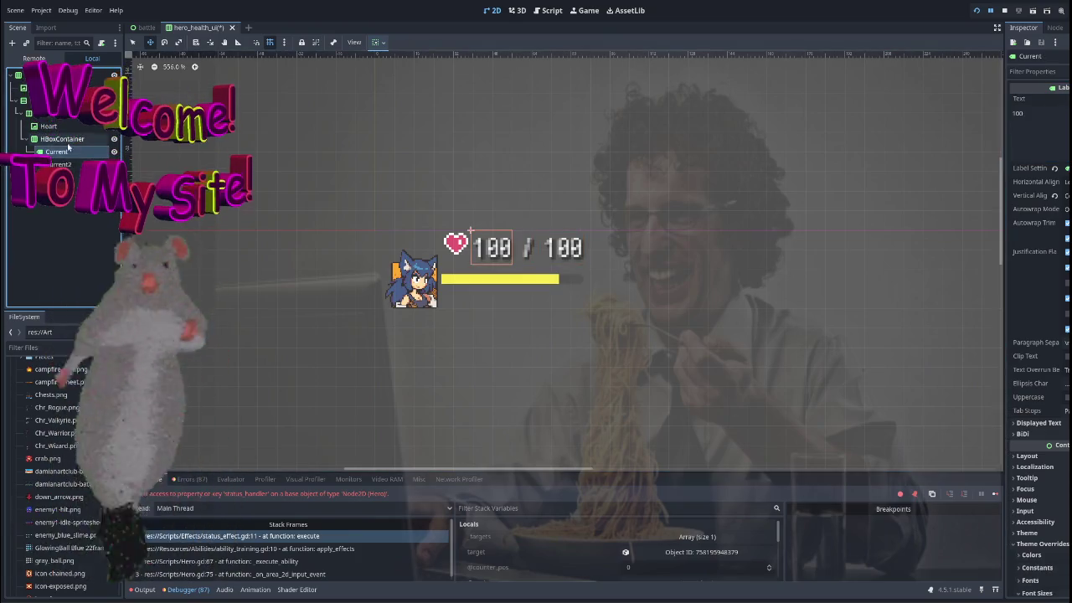
Select the HBoxContainer to check the 100 / 100 row, then stop the running game.
{"action": "left_click", "coordinate": [63, 138]}
{"action": "scroll", "coordinate": [742, 228], "scroll_direction": "down", "scroll_amount": 2}
{"action": "scroll", "coordinate": [645, 268], "scroll_direction": "right", "scroll_amount": 3}
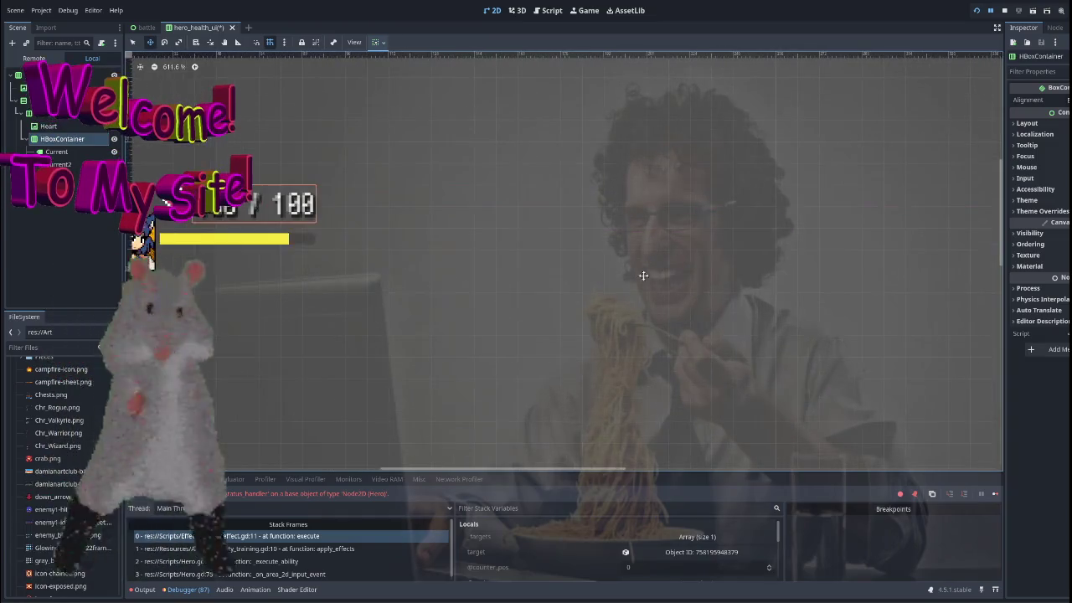
{"action": "scroll", "coordinate": [659, 232], "scroll_direction": "up", "scroll_amount": 3}
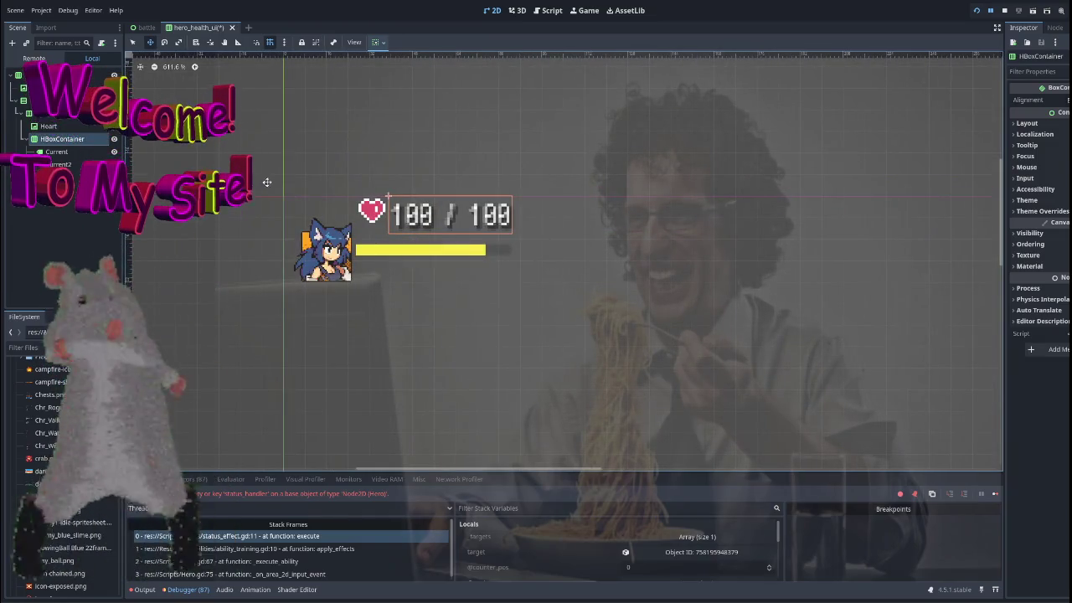
{"action": "scroll", "coordinate": [552, 233], "scroll_direction": "down", "scroll_amount": 6}
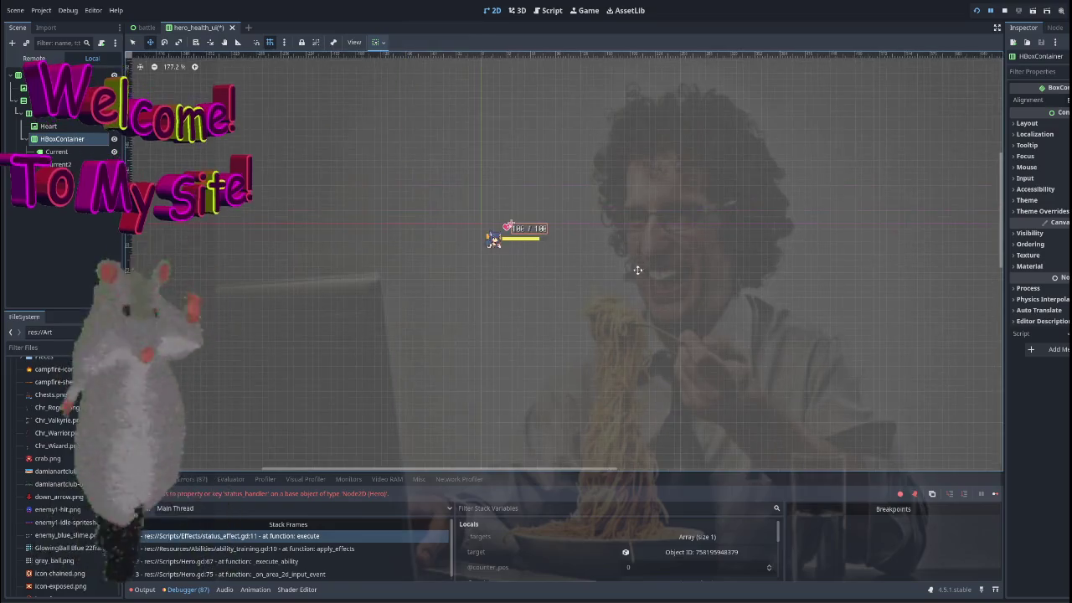
{"action": "scroll", "coordinate": [616, 265], "scroll_direction": "down", "scroll_amount": 1}
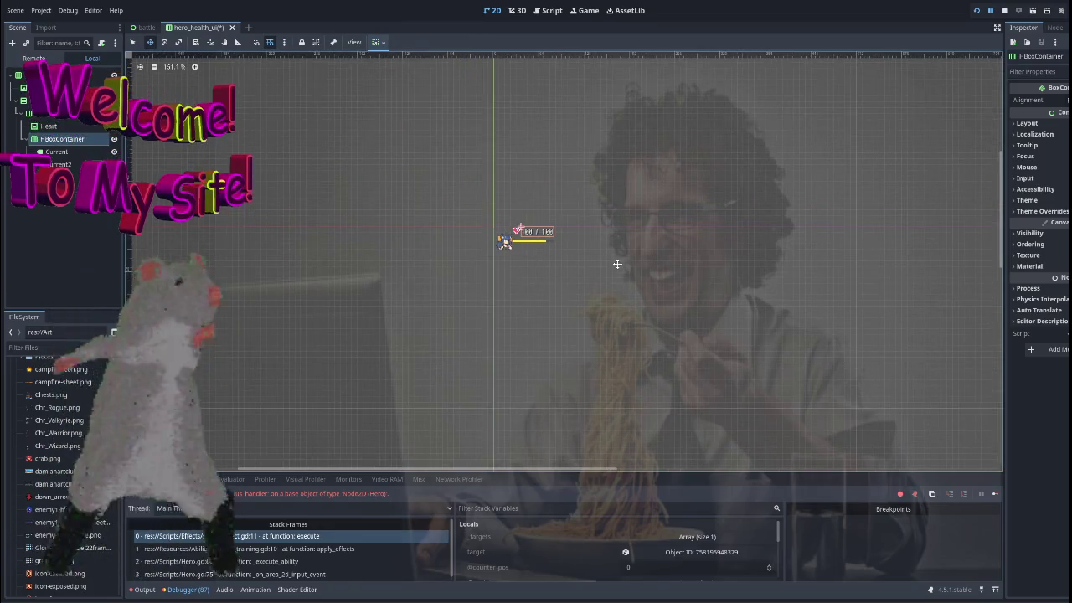
{"action": "scroll", "coordinate": [617, 265], "scroll_direction": "up", "scroll_amount": 1}
{"action": "left_click", "coordinate": [1005, 10]}
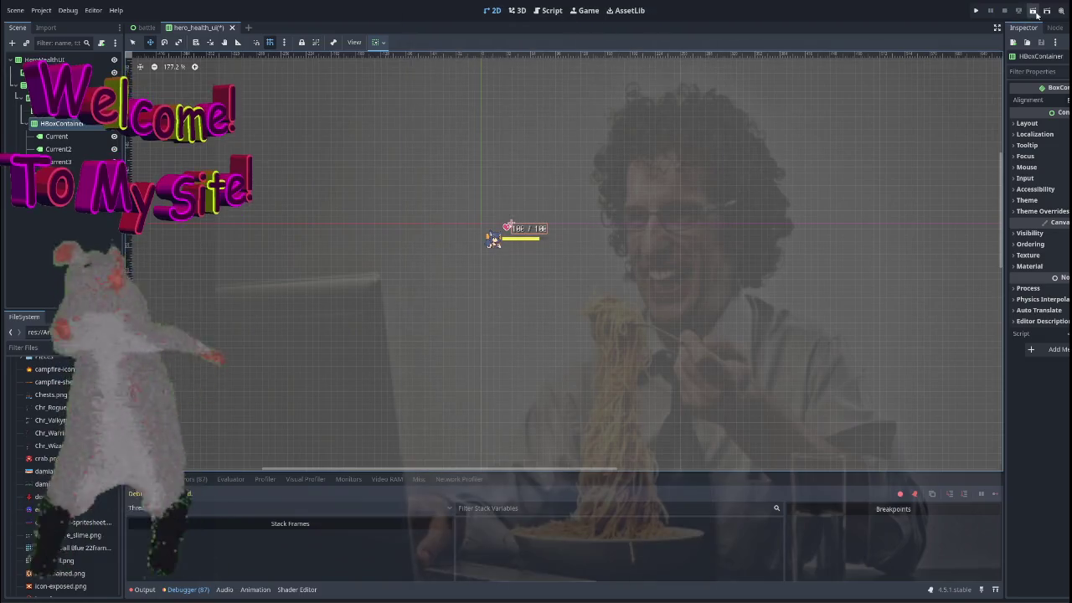
After a test run, give the HeroHealthUI root a larger custom minimum size.
{"action": "left_click", "coordinate": [1035, 11]}
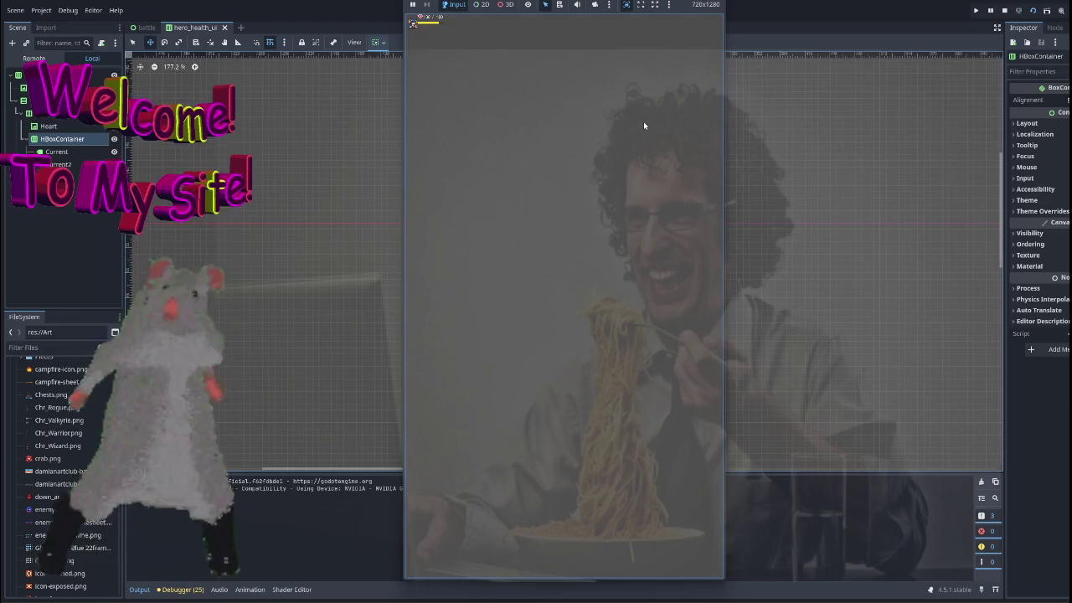
{"action": "key", "text": "F8"}
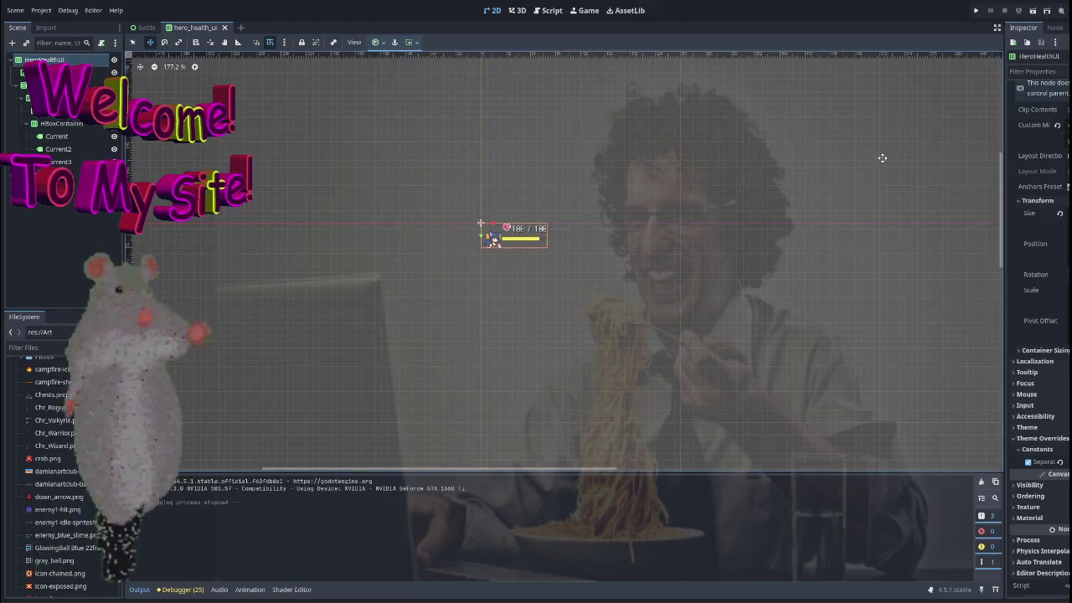
{"action": "left_click_drag", "start_coordinate": [746, 160], "coordinate": [629, 211]}
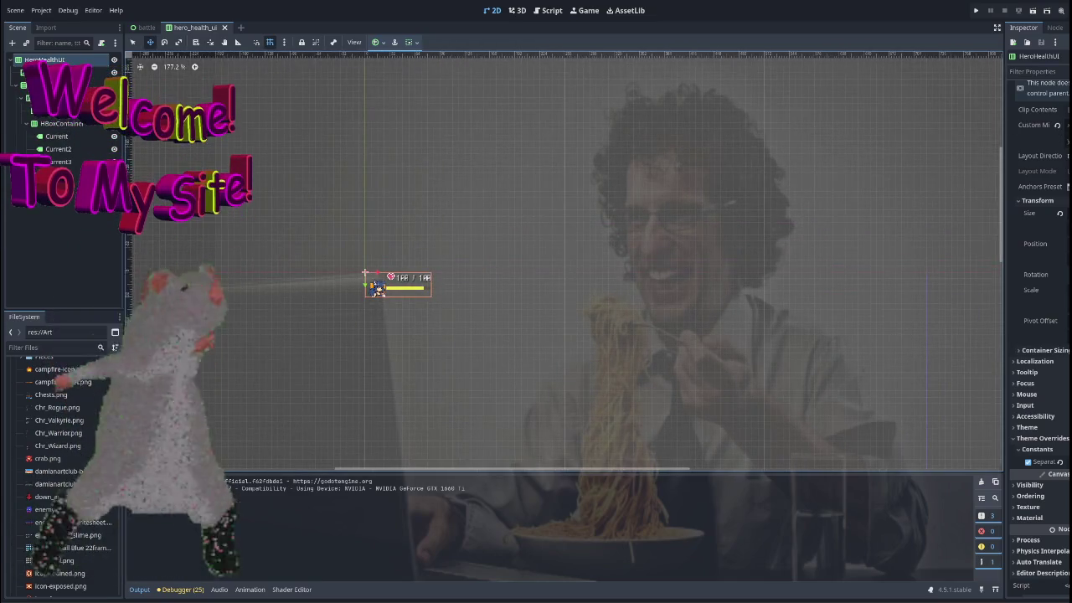
{"action": "left_click", "coordinate": [1066, 126]}
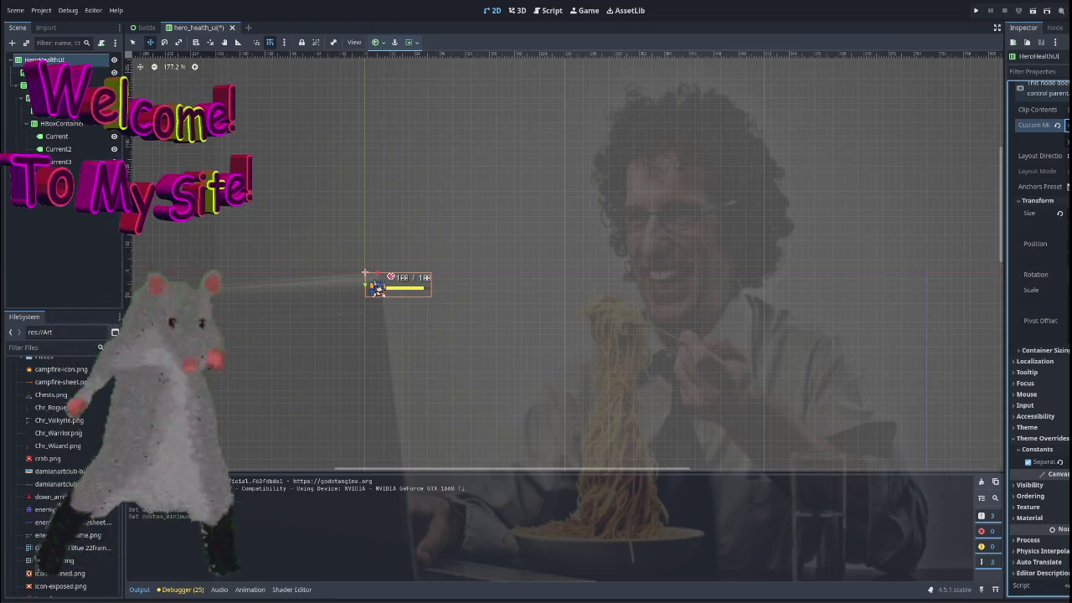
{"action": "key", "text": "Return"}
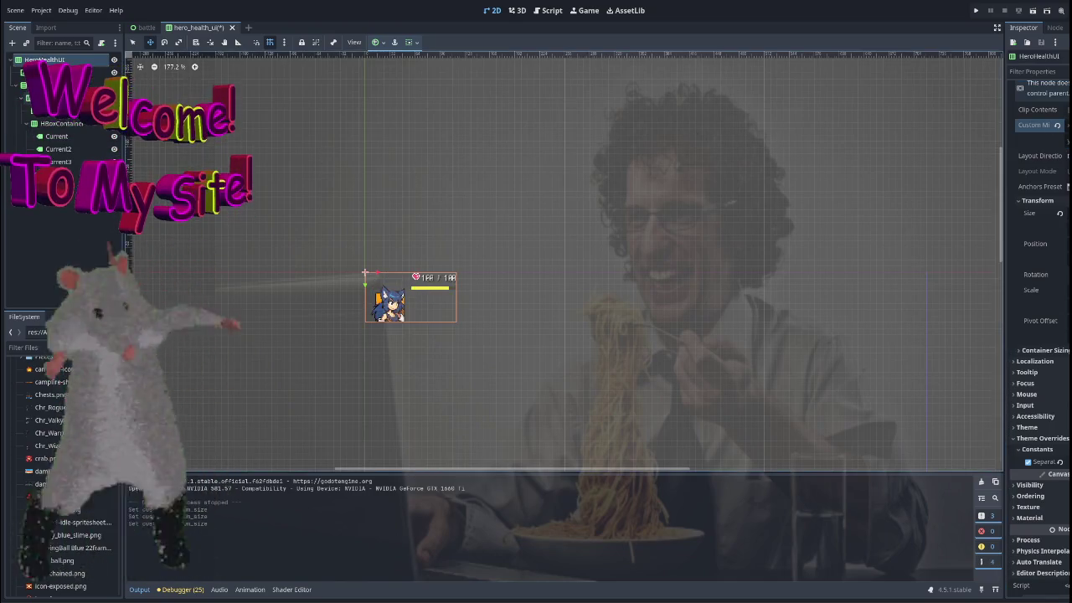
{"action": "left_click", "coordinate": [413, 275]}
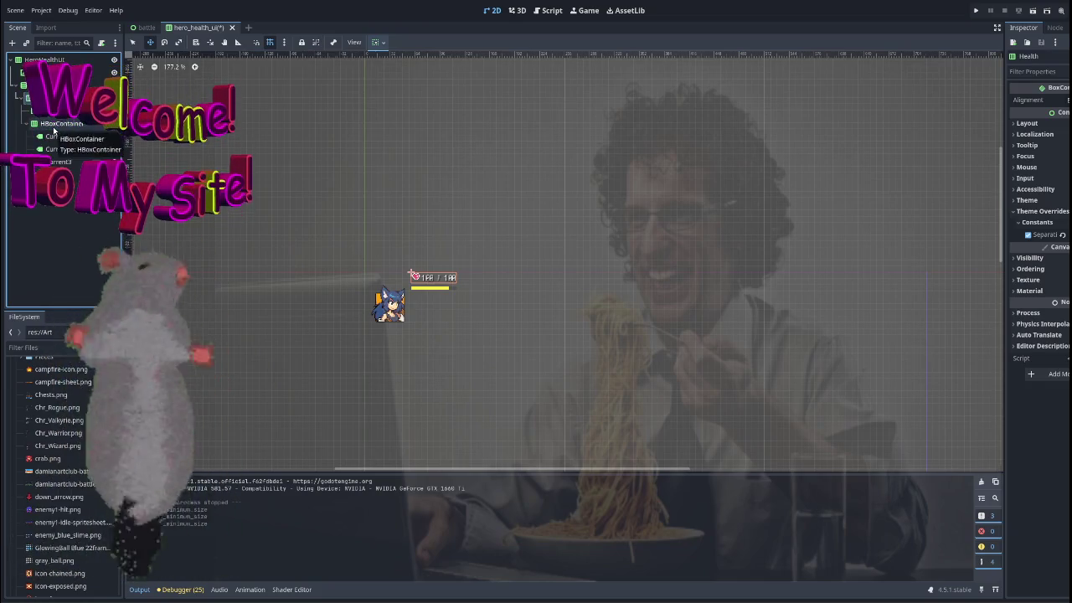
Change the Heart icon's expand mode.
{"action": "left_click", "coordinate": [50, 111]}
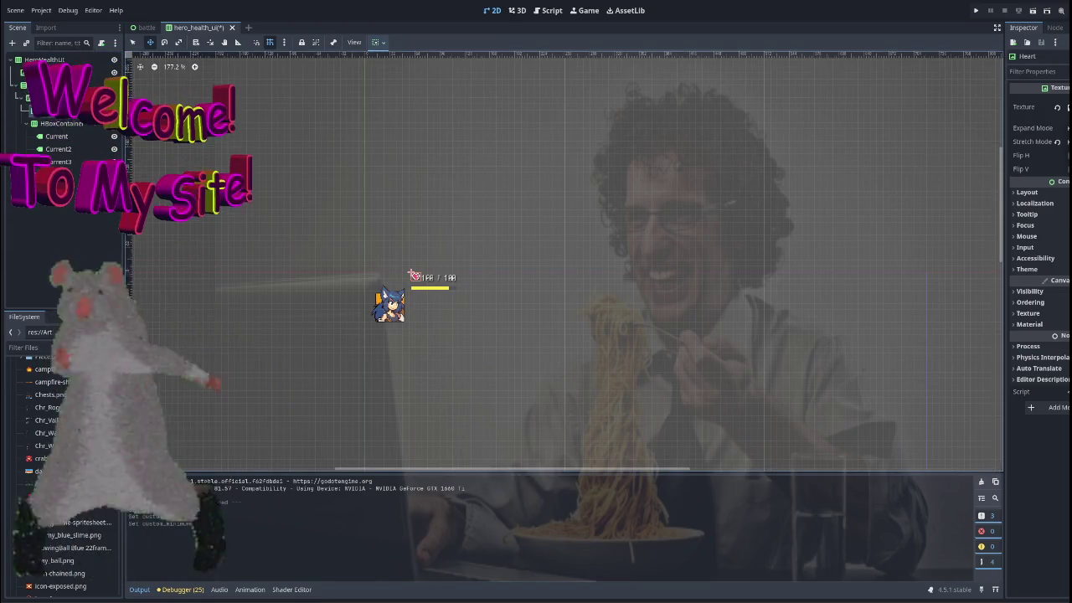
{"action": "left_click", "coordinate": [1065, 160]}
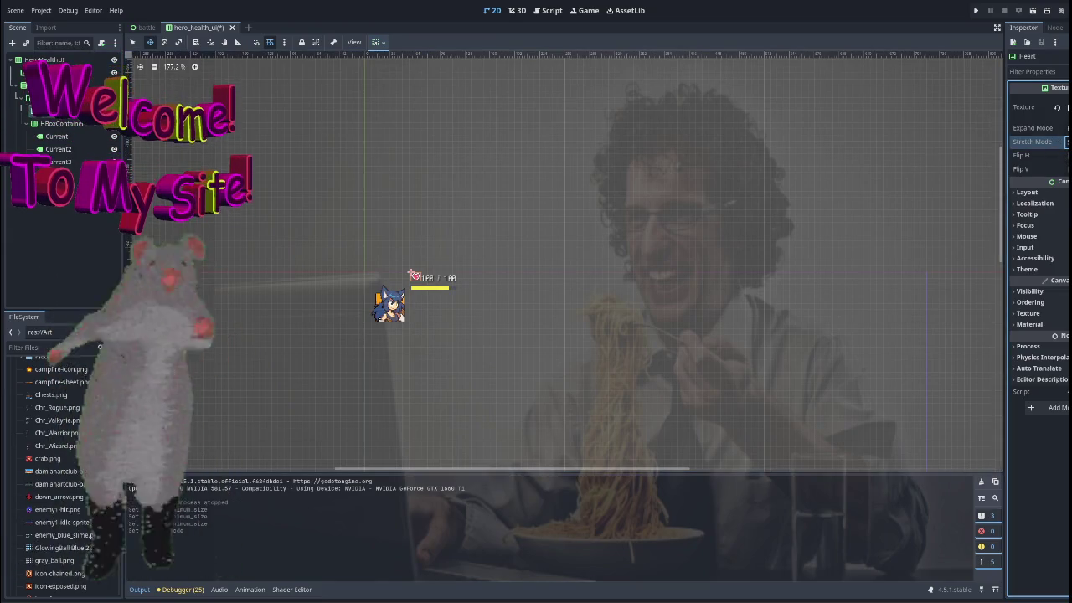
{"action": "left_click", "coordinate": [1065, 127]}
{"action": "left_click", "coordinate": [1059, 155]}
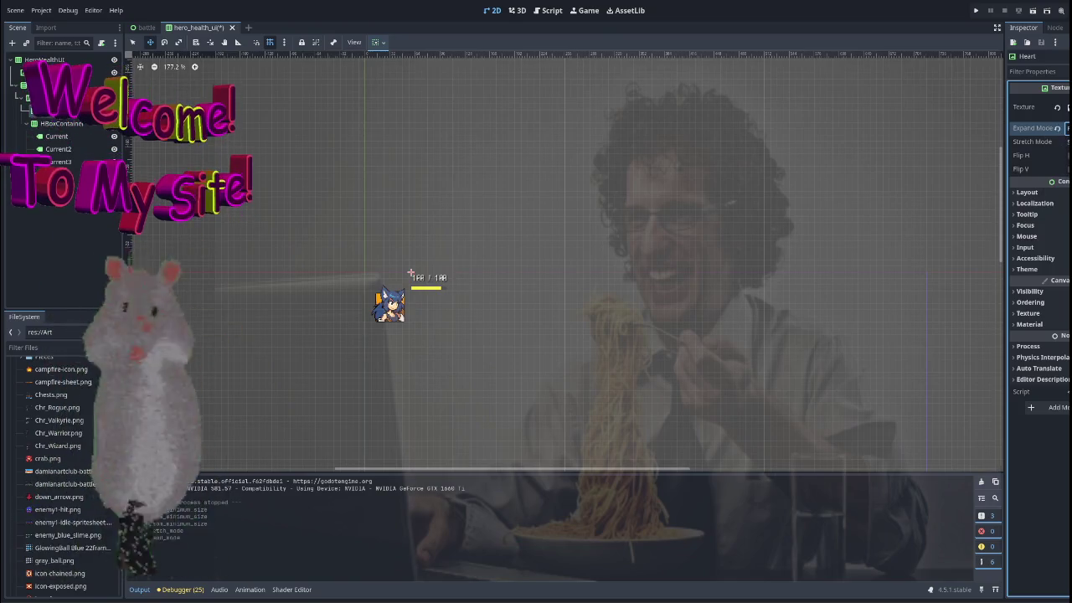
{"action": "scroll", "coordinate": [764, 182], "scroll_direction": "up", "scroll_amount": 3}
{"action": "scroll", "coordinate": [536, 220], "scroll_direction": "down", "scroll_amount": 2}
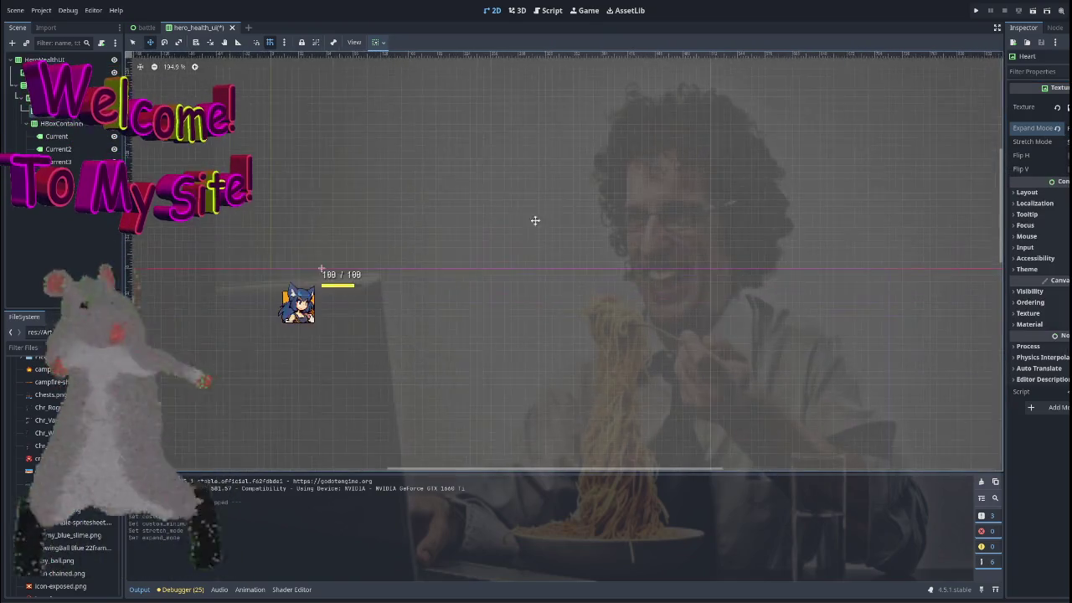
Drag the Heart's custom minimum size up to enlarge it, then run the scene.
{"action": "left_click", "coordinate": [1036, 193]}
{"action": "left_click", "coordinate": [1040, 249]}
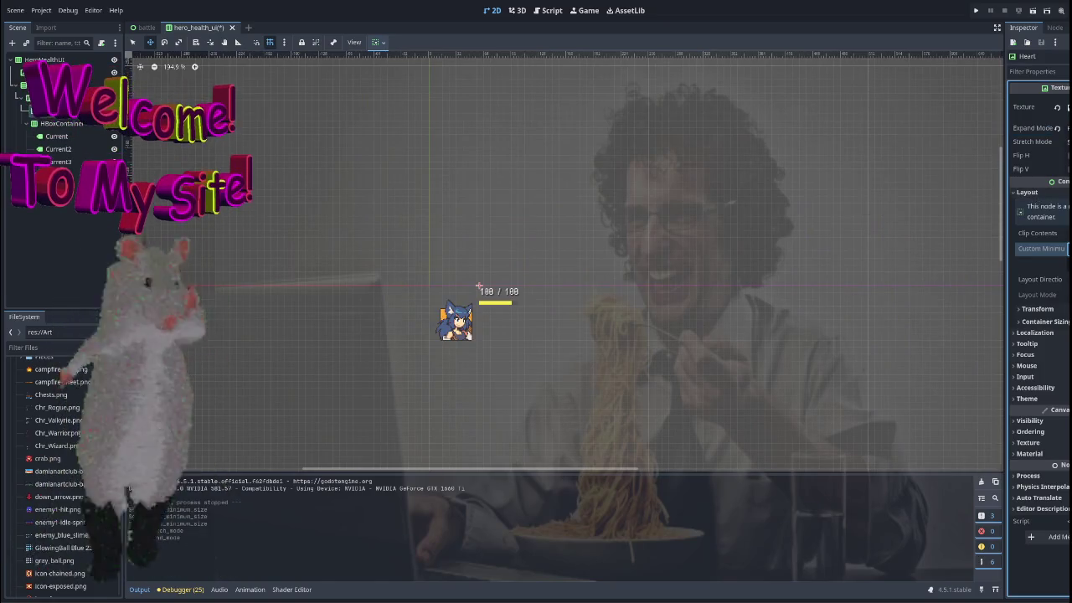
{"action": "left_click_drag", "start_coordinate": [478, 287], "coordinate": [508, 311]}
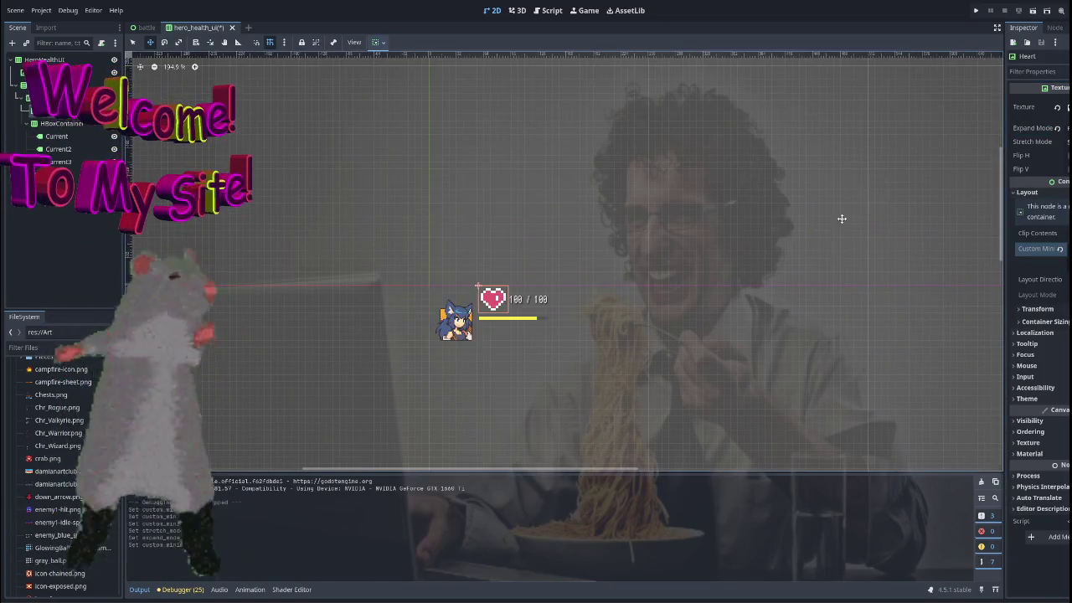
{"action": "left_click_drag", "start_coordinate": [649, 261], "coordinate": [592, 232]}
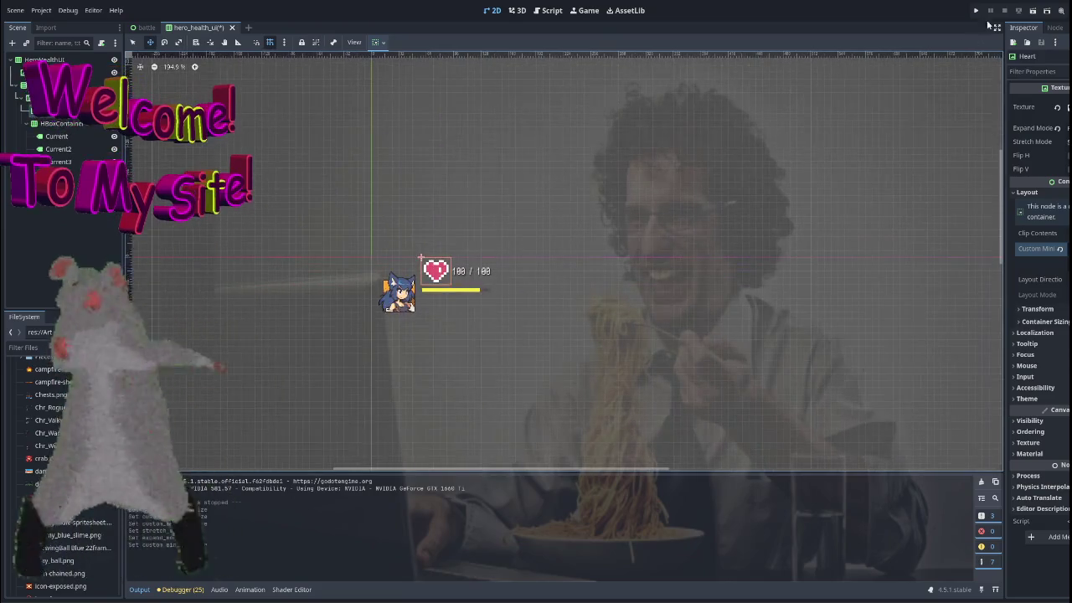
{"action": "left_click", "coordinate": [1034, 11]}
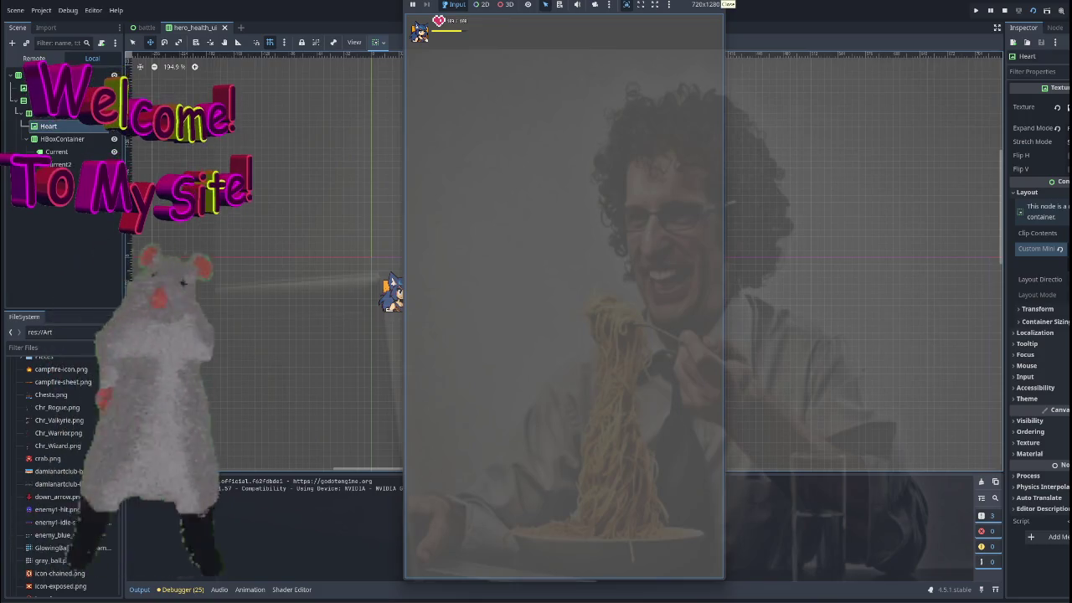
Stop the game, undo the heart enlargement, and select the Current label.
{"action": "key", "text": "F8"}
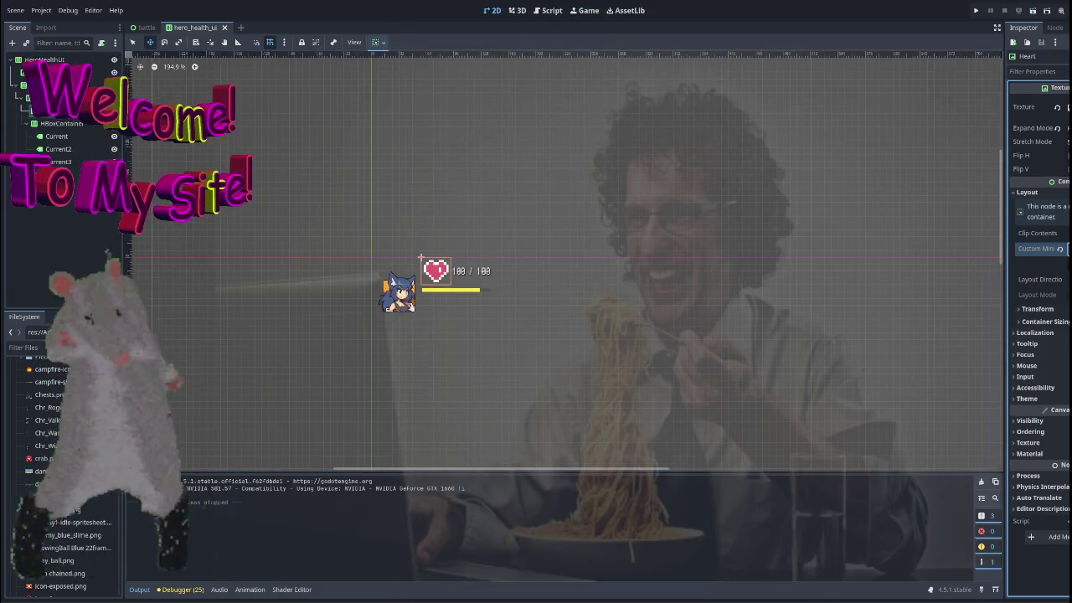
{"action": "key", "text": "Return"}
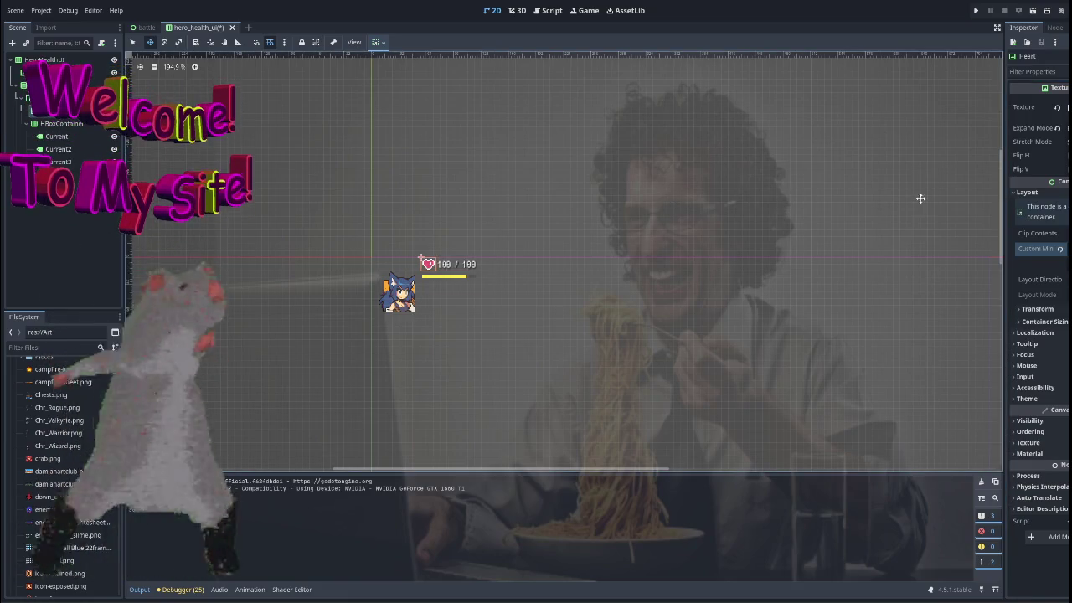
{"action": "left_click", "coordinate": [57, 142]}
{"action": "scroll", "coordinate": [801, 251], "scroll_direction": "up", "scroll_amount": 5}
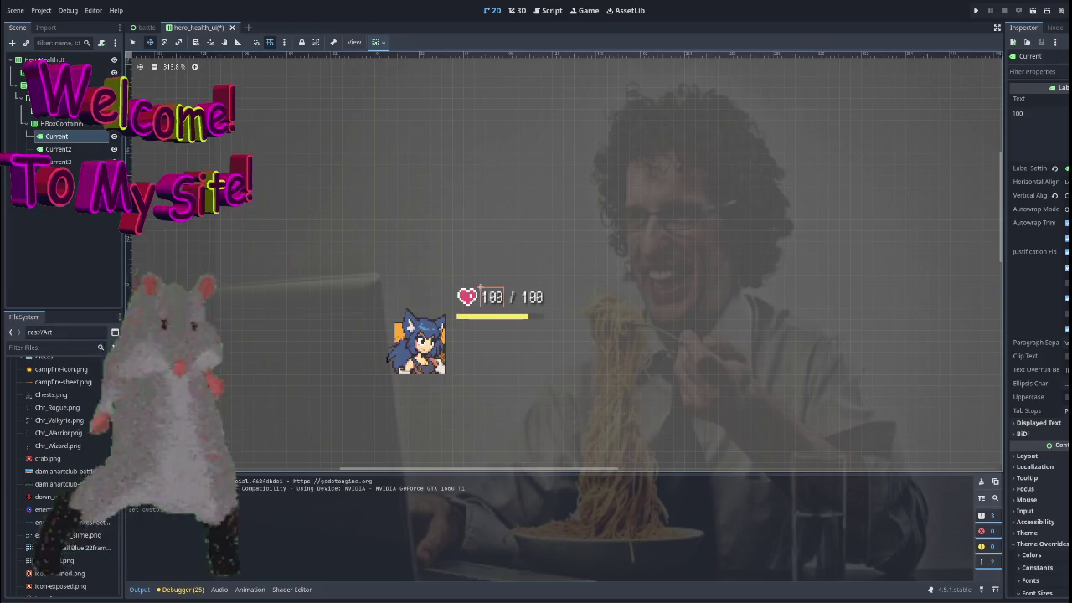
Toggle the Current label's font size override off and back on.
{"action": "scroll", "coordinate": [1044, 366], "scroll_direction": "down", "scroll_amount": 4}
{"action": "left_click", "coordinate": [1038, 423]}
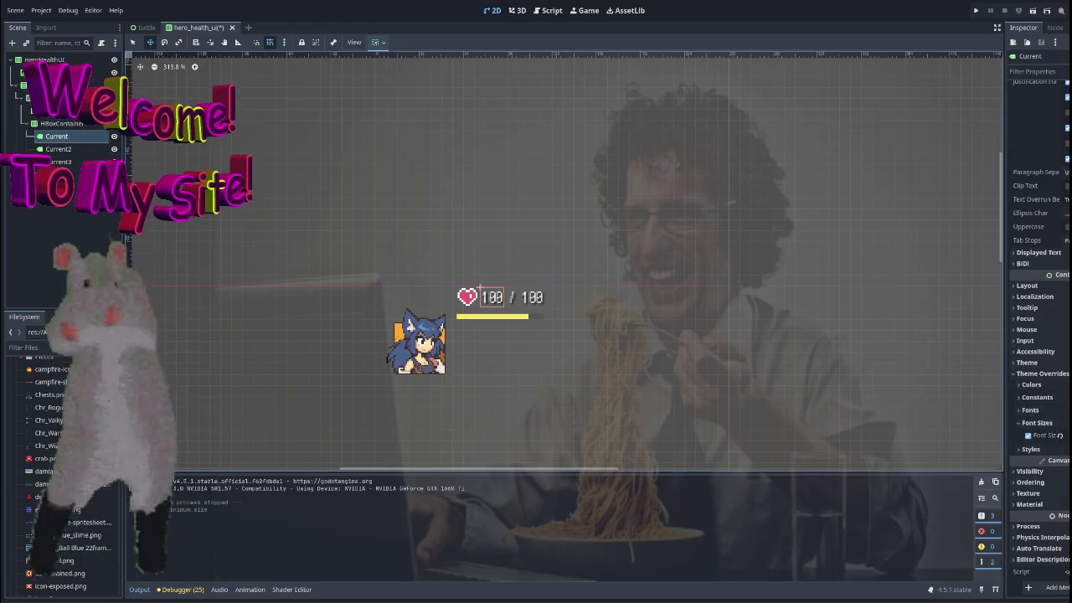
{"action": "left_click", "coordinate": [1043, 435]}
{"action": "left_click", "coordinate": [1028, 435]}
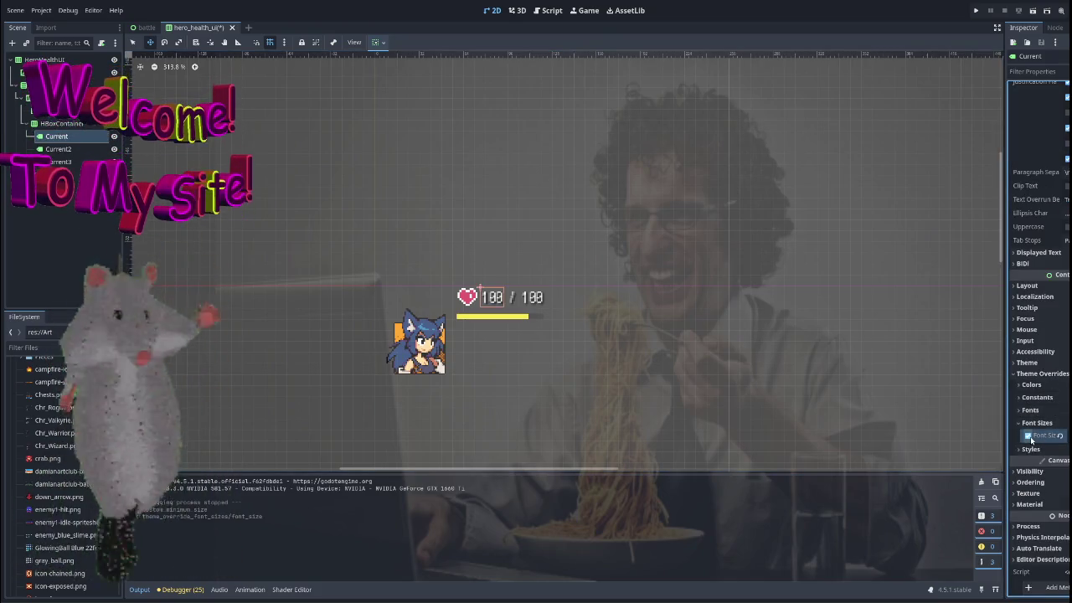
{"action": "left_click", "coordinate": [1028, 436]}
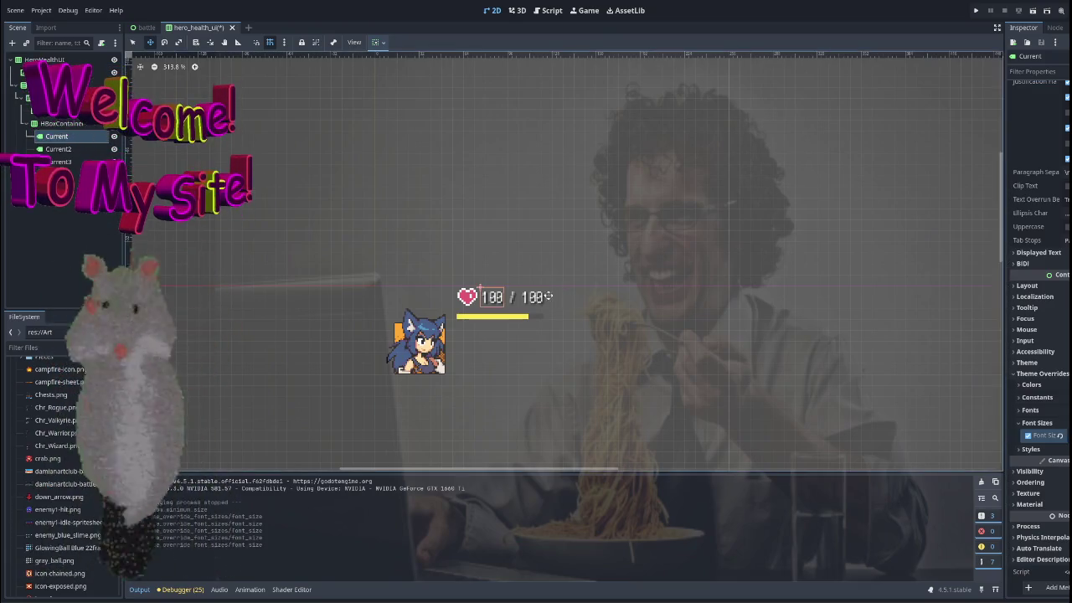
Increase the font size in Current's Label Settings.
{"action": "scroll", "coordinate": [1056, 320], "scroll_direction": "up", "scroll_amount": 5}
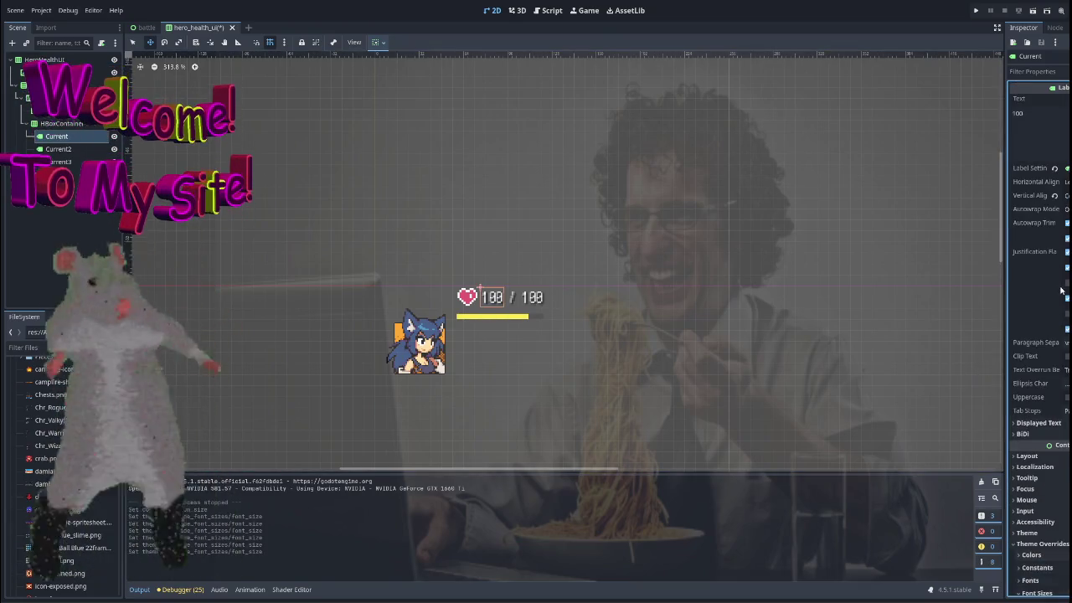
{"action": "left_click", "coordinate": [1036, 169]}
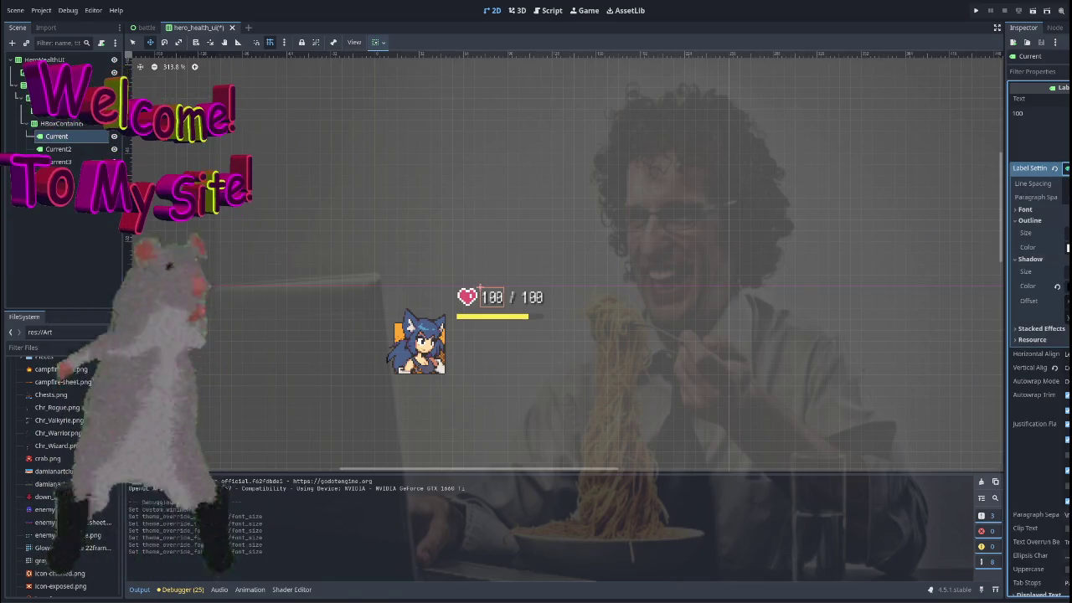
{"action": "left_click", "coordinate": [1061, 211]}
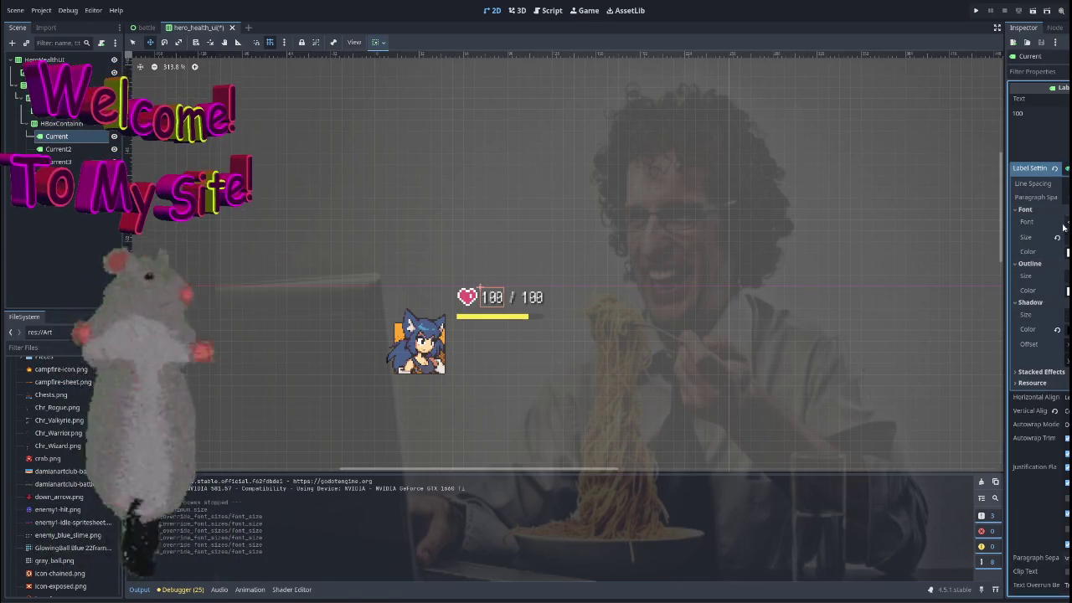
{"action": "left_click_drag", "start_coordinate": [1062, 237], "coordinate": [1069, 237]}
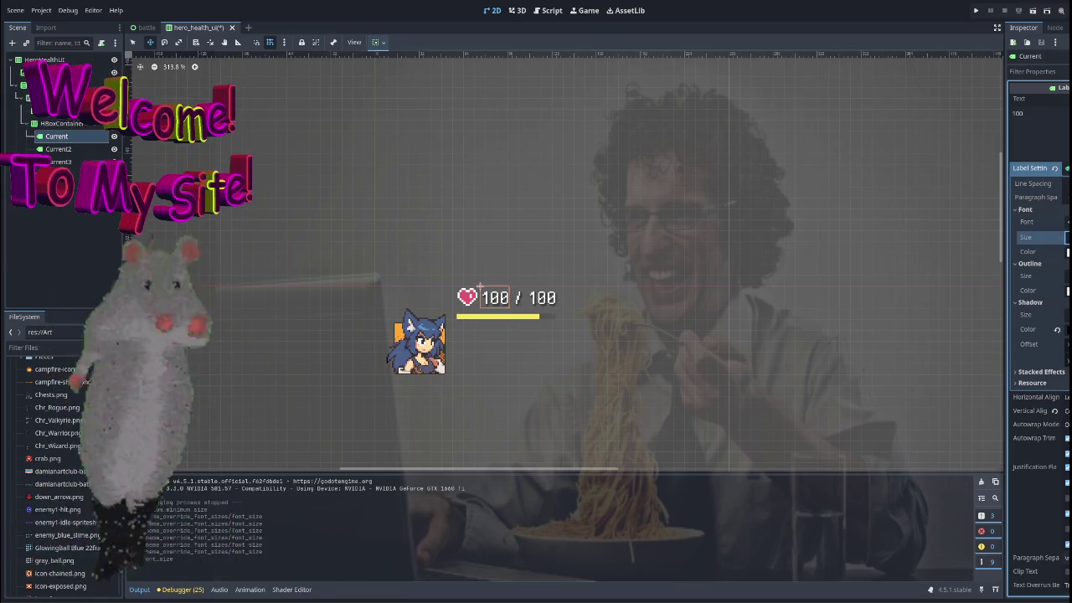
{"action": "left_click_drag", "start_coordinate": [1068, 236], "coordinate": [1068, 237]}
{"action": "scroll", "coordinate": [773, 239], "scroll_direction": "down", "scroll_amount": 6}
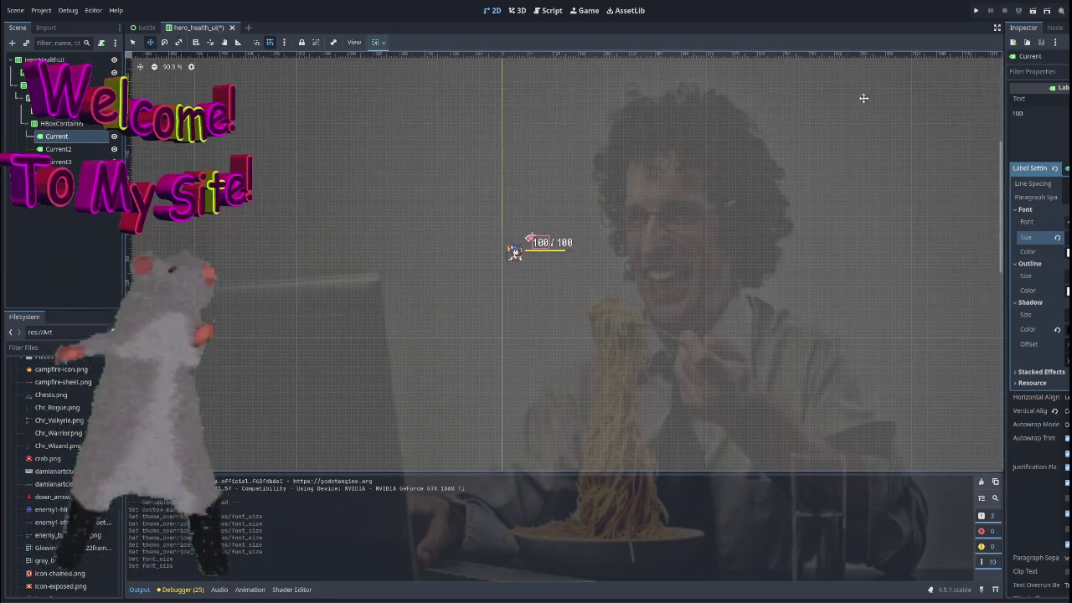
Test-run the scene, return to the 2D view, and select the Heart node.
{"action": "left_click", "coordinate": [1023, 14]}
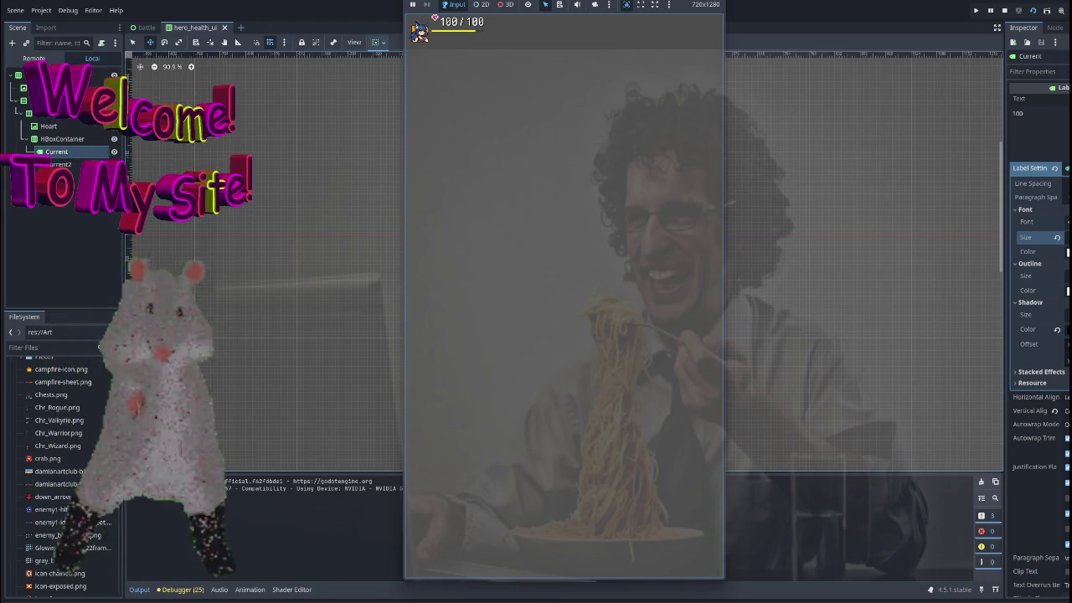
{"action": "key", "text": "F8"}
{"action": "left_click", "coordinate": [493, 10]}
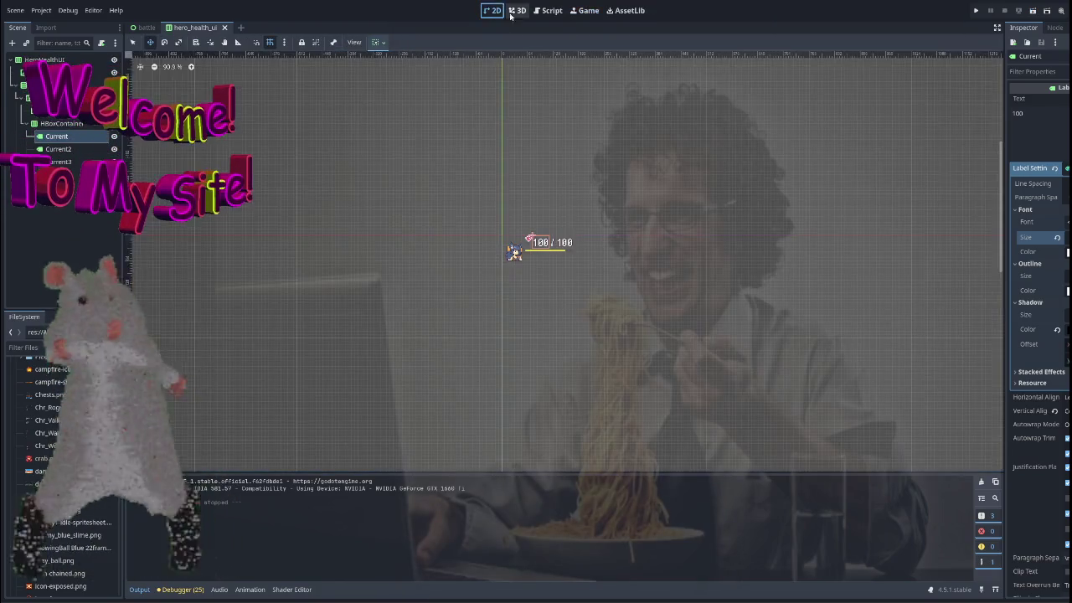
{"action": "scroll", "coordinate": [554, 222], "scroll_direction": "up", "scroll_amount": 3}
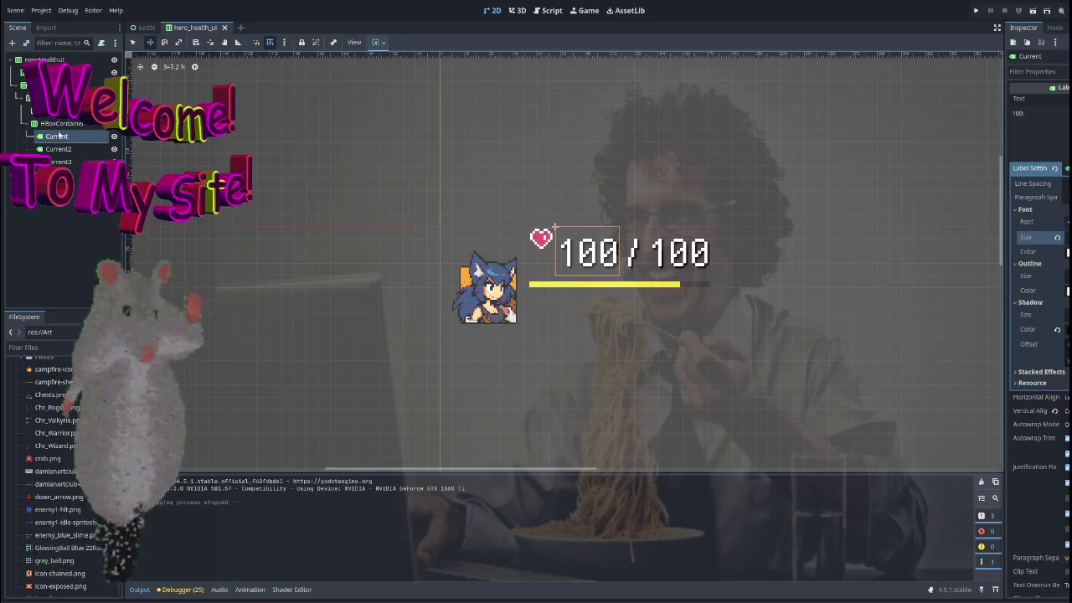
{"action": "left_click", "coordinate": [54, 110]}
Drag the Heart's custom minimum size larger.
{"action": "scroll", "coordinate": [552, 178], "scroll_direction": "right", "scroll_amount": 3}
{"action": "scroll", "coordinate": [639, 182], "scroll_direction": "down", "scroll_amount": 1}
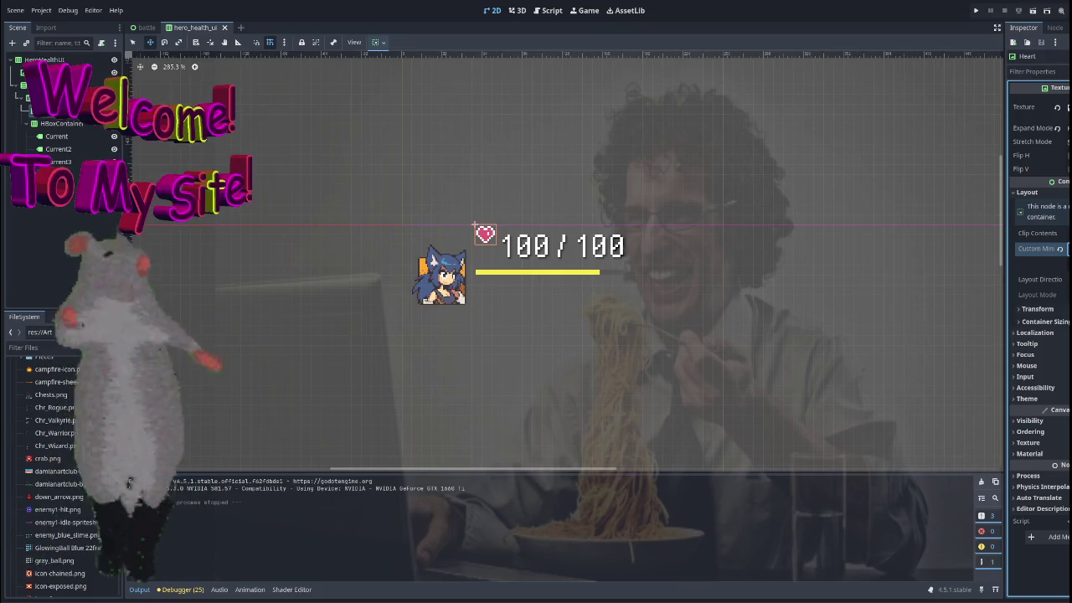
{"action": "left_click_drag", "start_coordinate": [1068, 248], "coordinate": [1070, 248]}
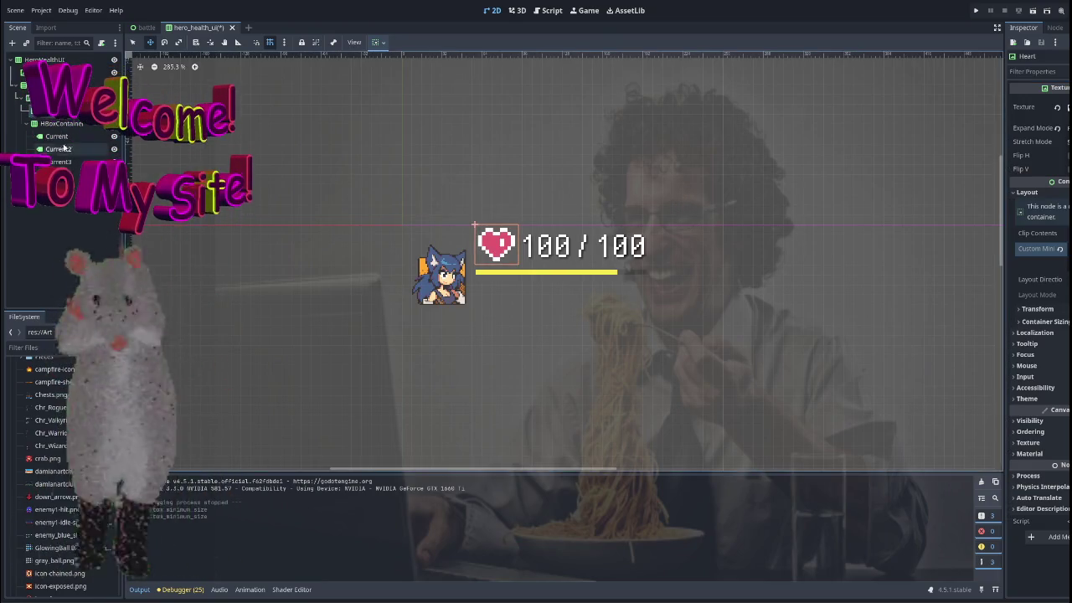
Inspect the Current2 slash label and the ProgressBar, then run the scene.
{"action": "left_click", "coordinate": [58, 149]}
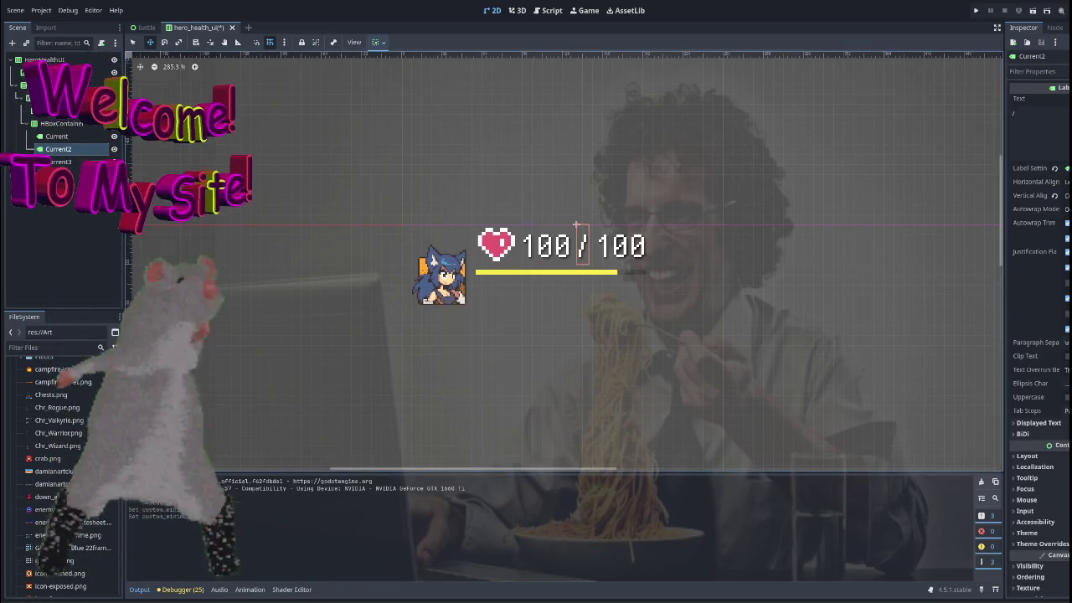
{"action": "scroll", "coordinate": [658, 179], "scroll_direction": "down", "scroll_amount": 3}
{"action": "scroll", "coordinate": [591, 167], "scroll_direction": "up", "scroll_amount": 2}
{"action": "scroll", "coordinate": [374, 228], "scroll_direction": "up", "scroll_amount": 1}
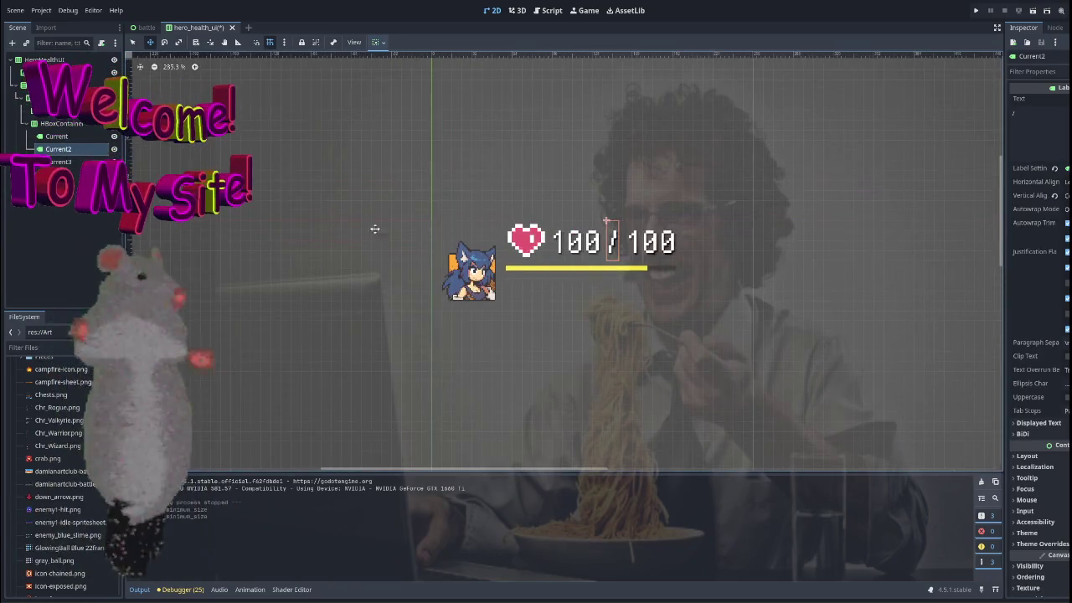
{"action": "left_click", "coordinate": [59, 174]}
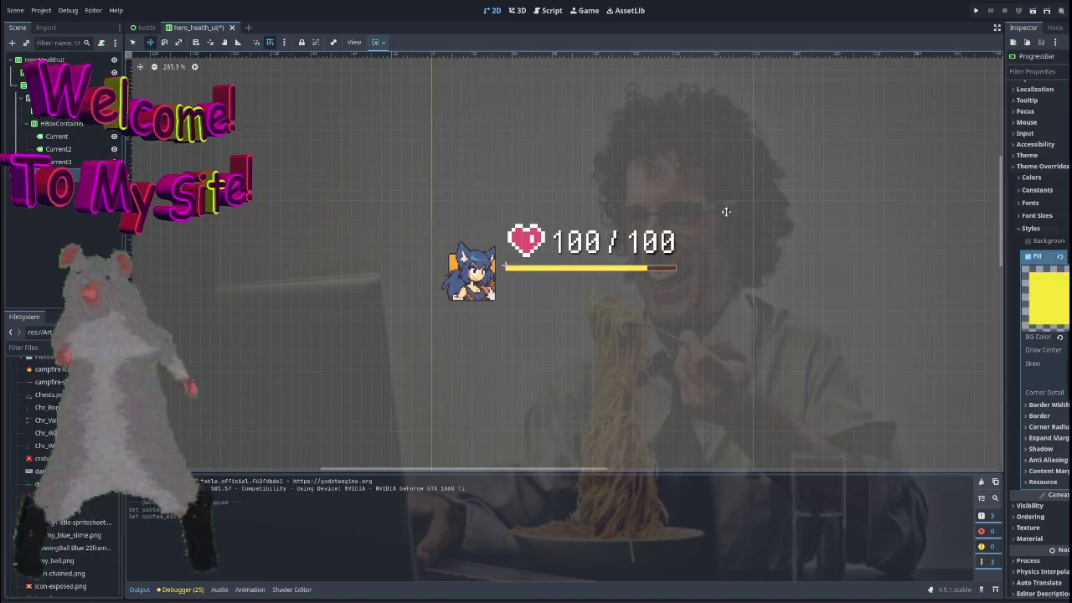
{"action": "scroll", "coordinate": [1039, 181], "scroll_direction": "up", "scroll_amount": 5}
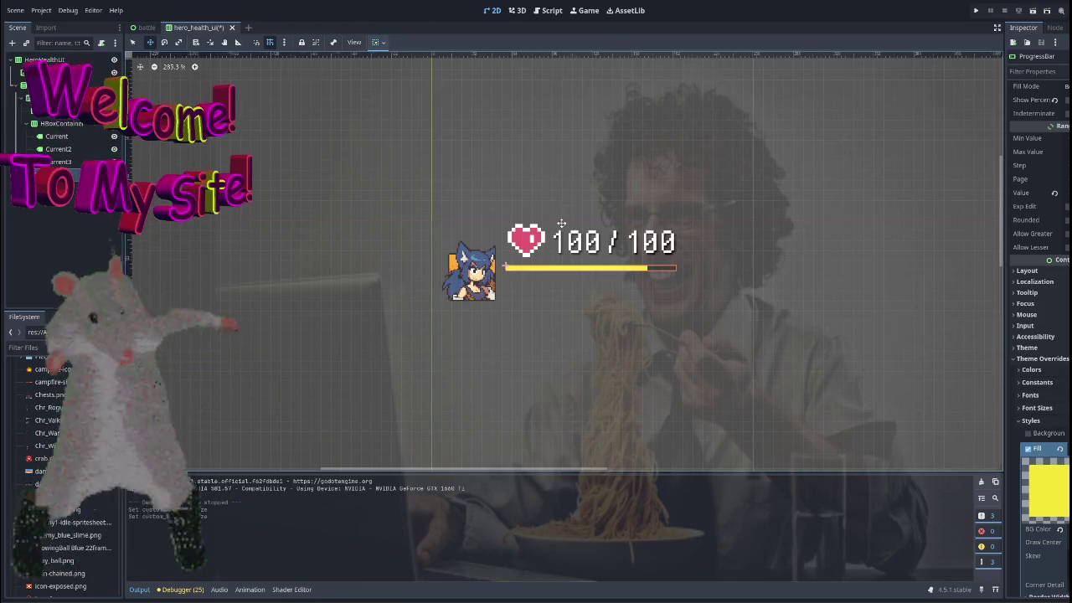
{"action": "scroll", "coordinate": [573, 201], "scroll_direction": "down", "scroll_amount": 1}
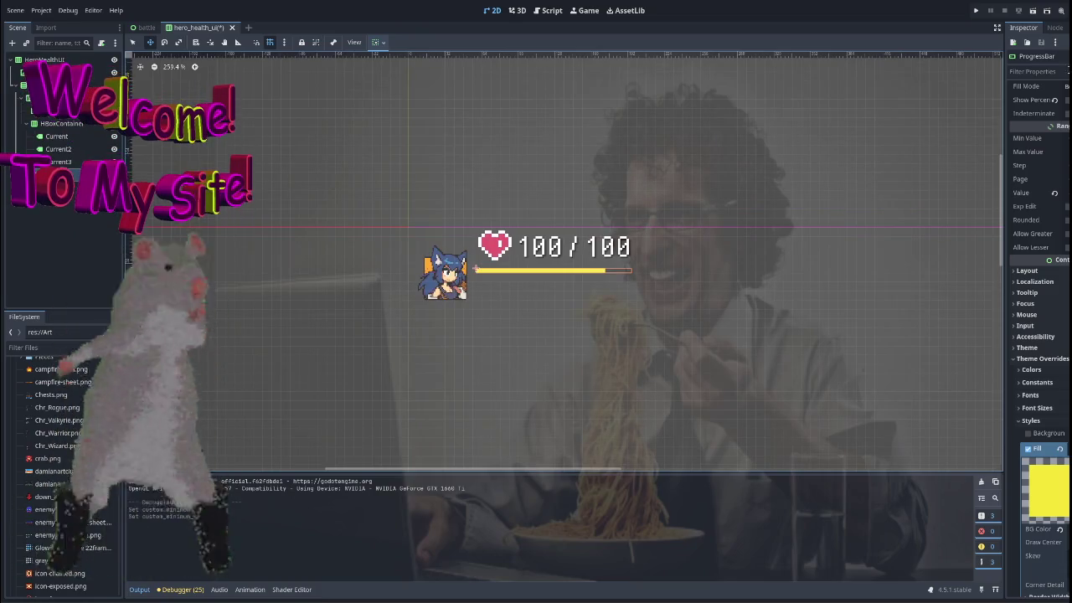
{"action": "left_click", "coordinate": [1032, 10]}
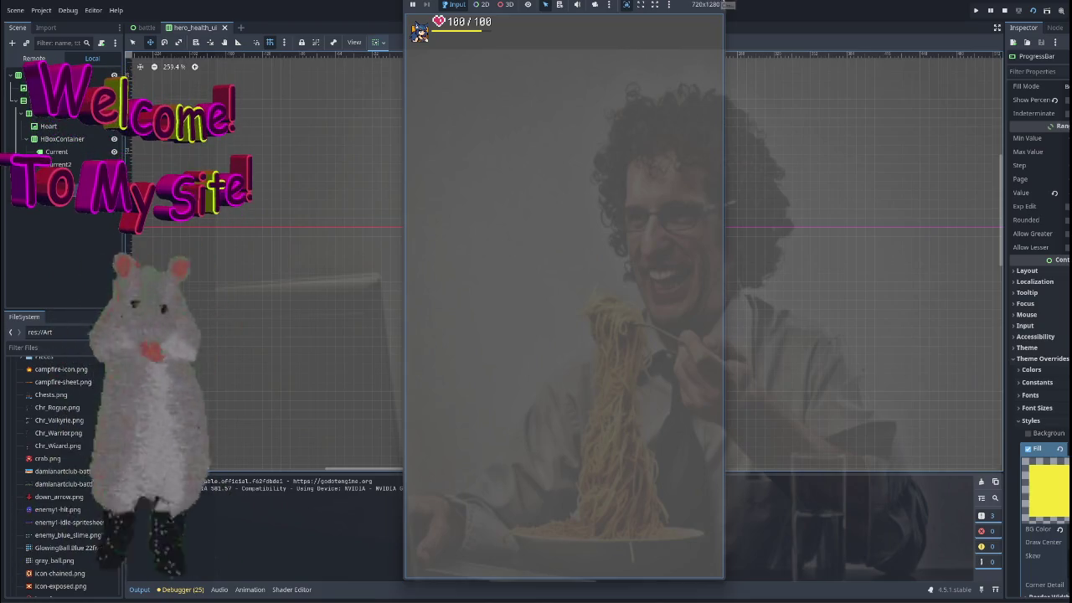
{"action": "key", "text": "F8"}
{"action": "scroll", "coordinate": [740, 282], "scroll_direction": "up", "scroll_amount": 2}
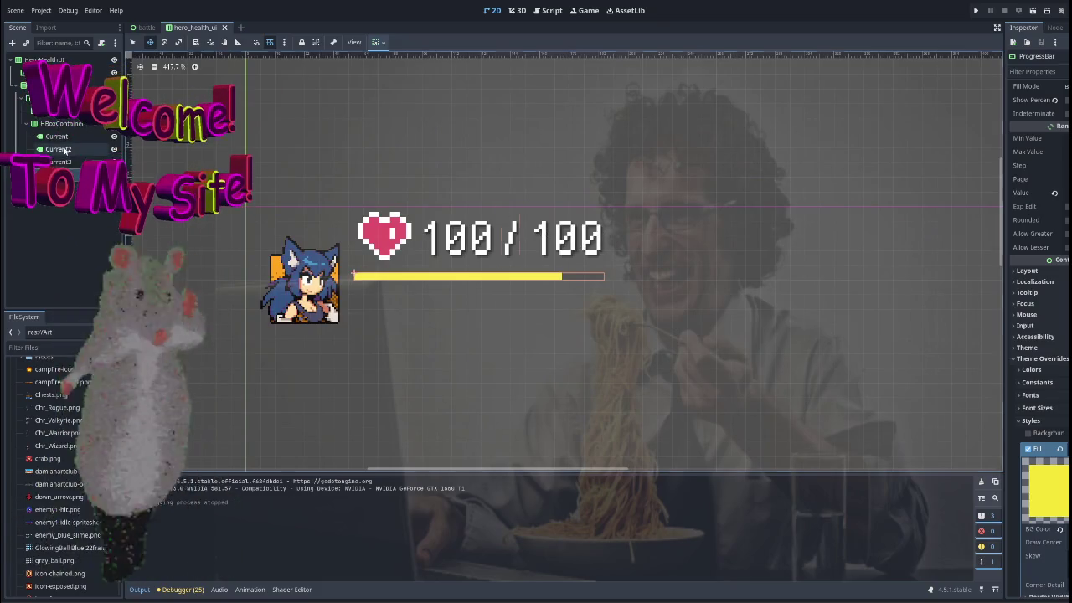
{"action": "left_click", "coordinate": [95, 148]}
{"action": "left_click", "coordinate": [59, 136]}
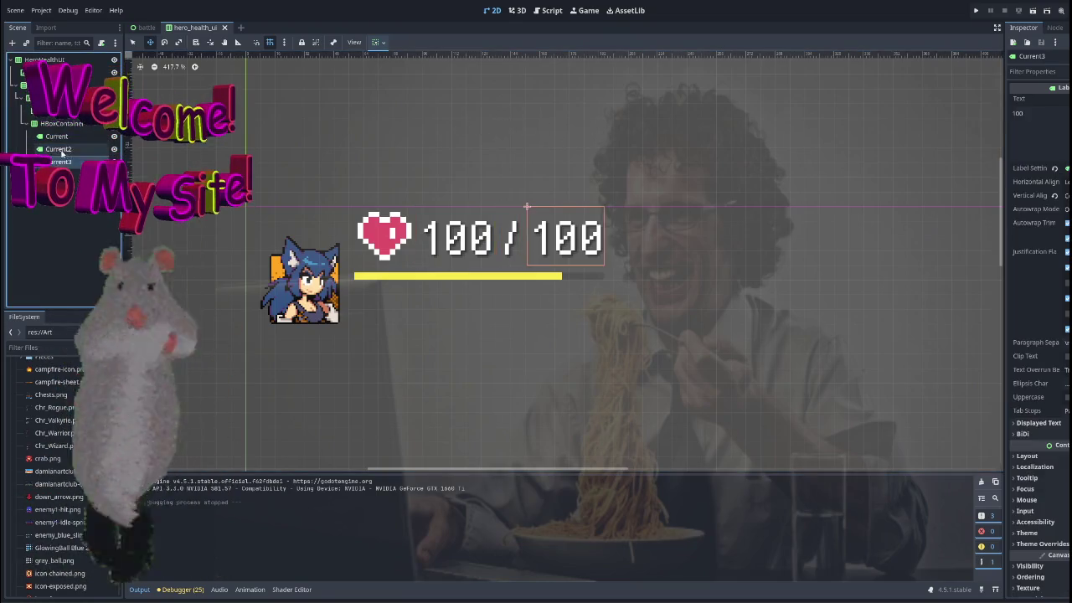
{"action": "scroll", "coordinate": [574, 196], "scroll_direction": "down", "scroll_amount": 5}
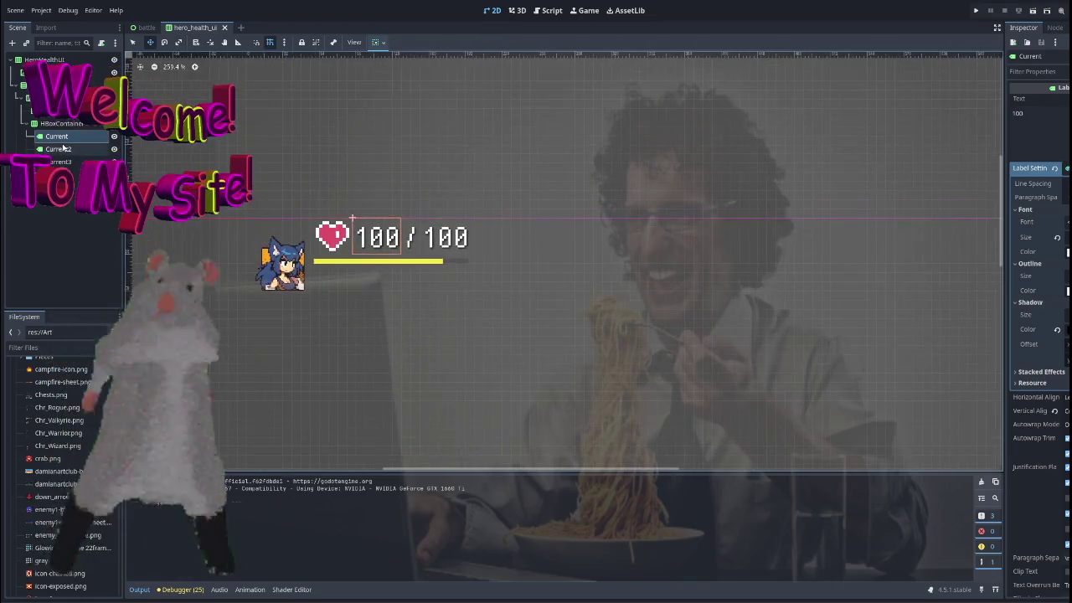
{"action": "left_click", "coordinate": [58, 84]}
{"action": "left_click", "coordinate": [72, 149]}
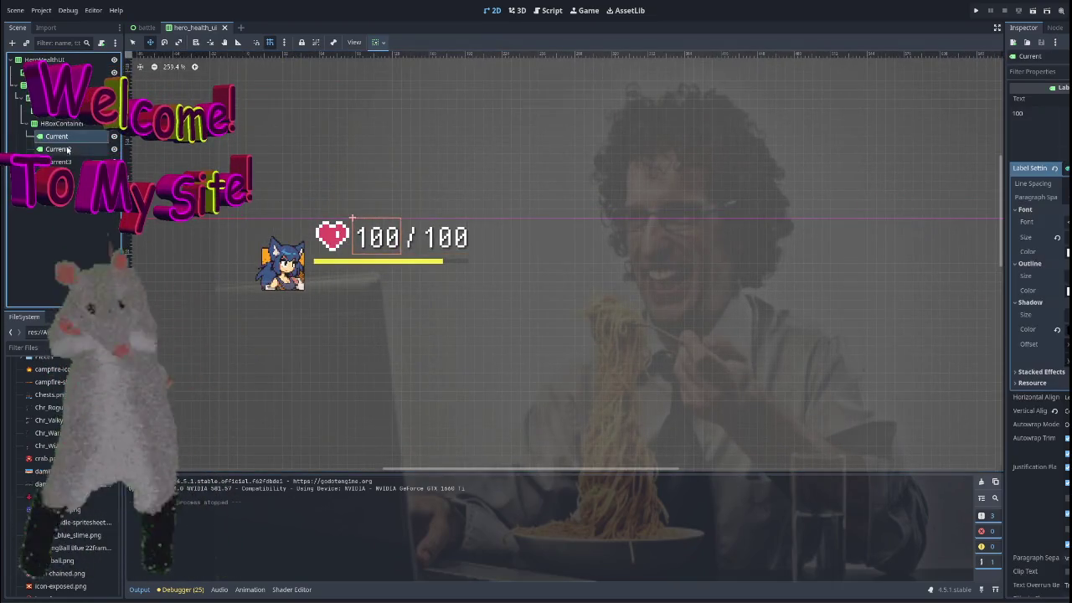
{"action": "left_click", "coordinate": [73, 138]}
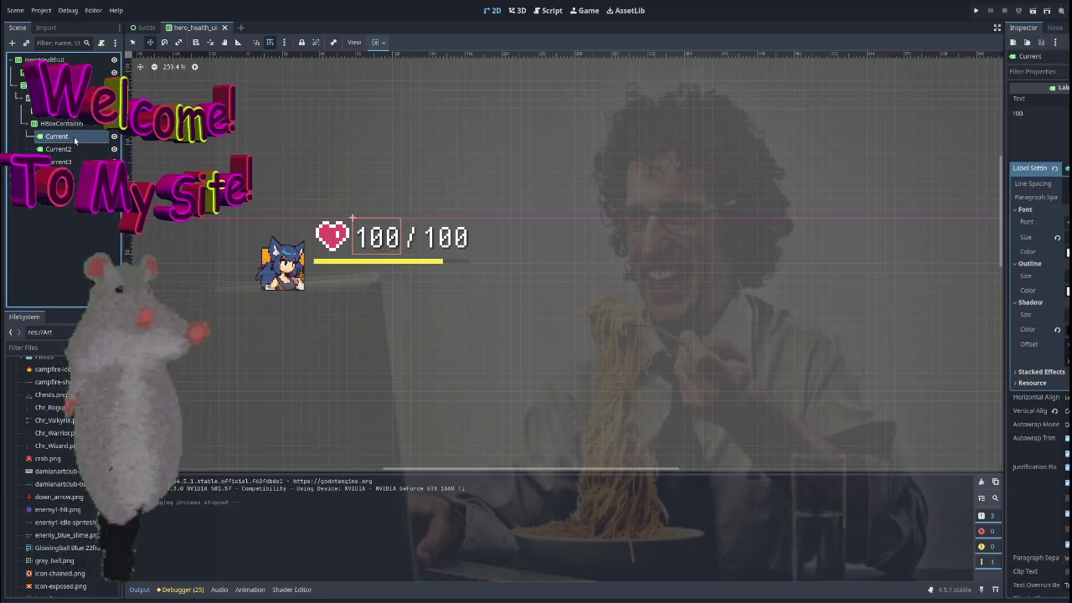
{"action": "left_click", "coordinate": [58, 123]}
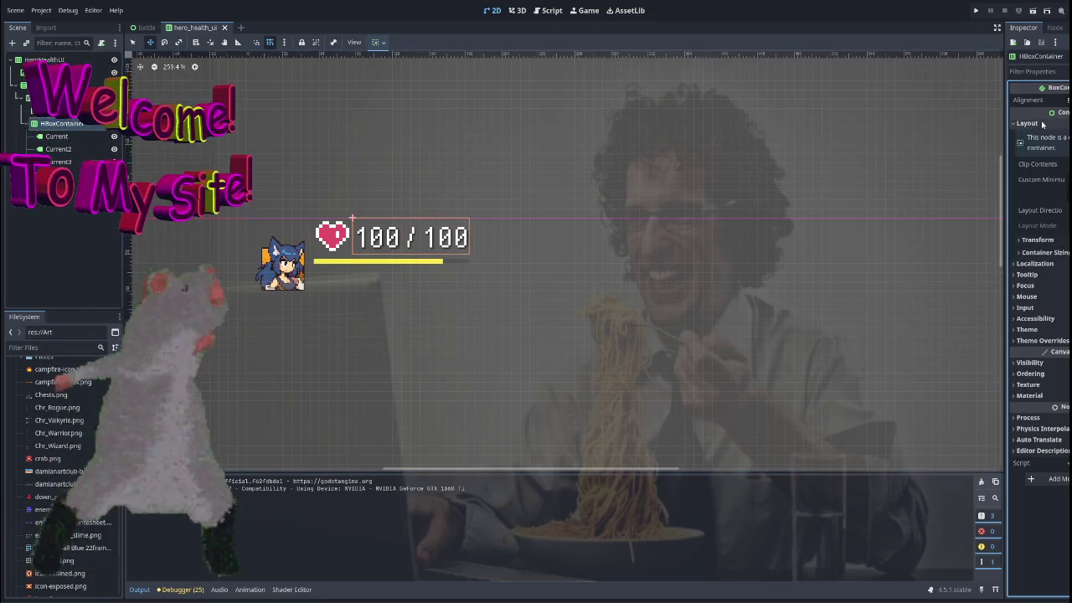
{"action": "left_click", "coordinate": [1044, 239]}
{"action": "left_click", "coordinate": [1043, 241]}
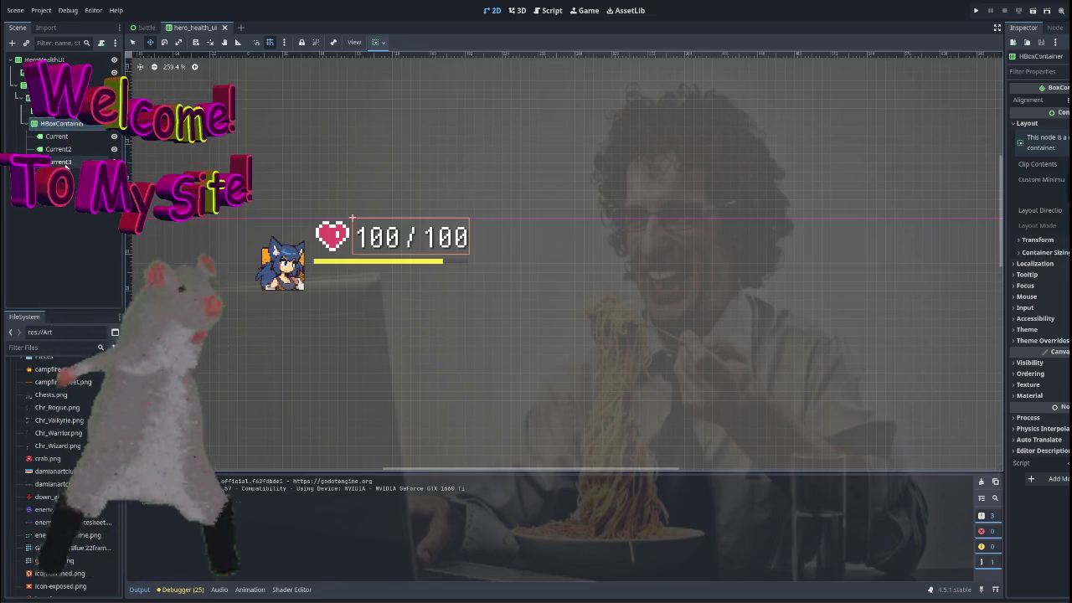
{"action": "left_click", "coordinate": [54, 175]}
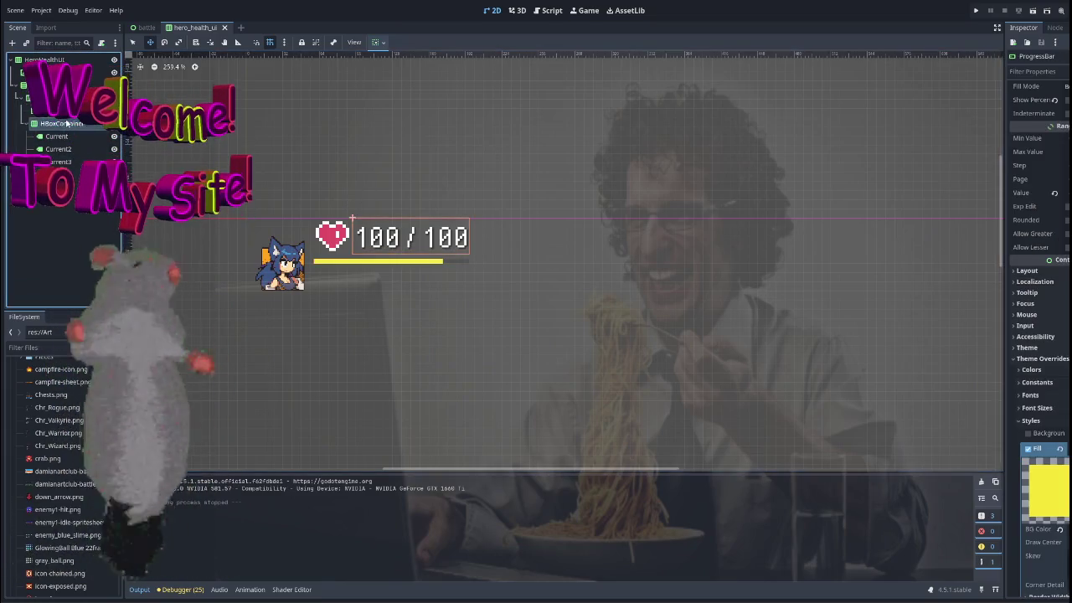
{"action": "left_click", "coordinate": [50, 98]}
{"action": "left_click", "coordinate": [51, 85]}
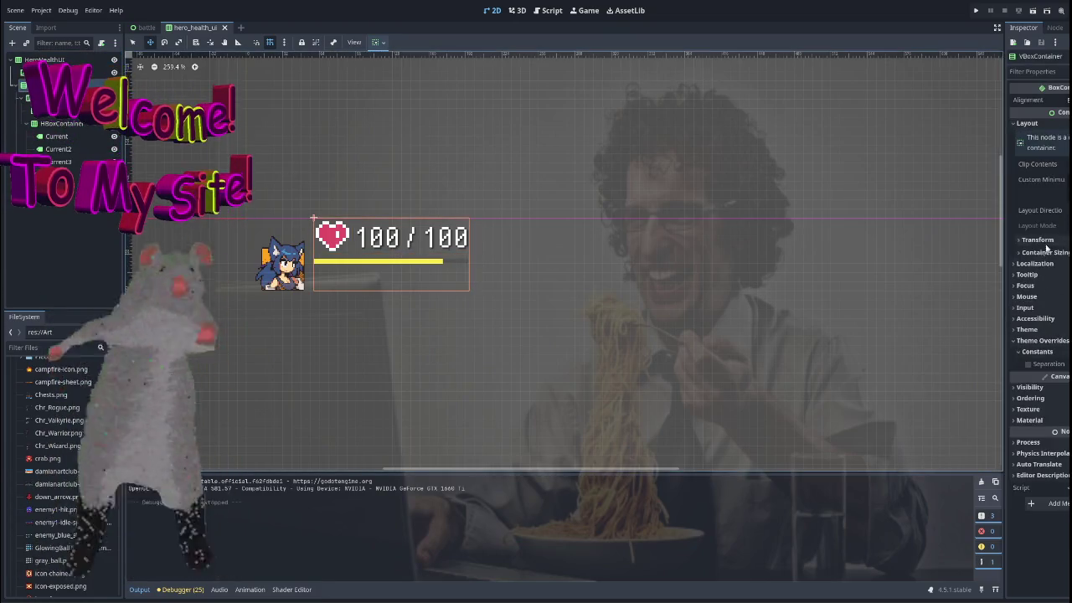
Set the VBoxContainer's vertical container sizing to Shrink Center, keeping horizontal sizing default.
{"action": "left_click", "coordinate": [1038, 252]}
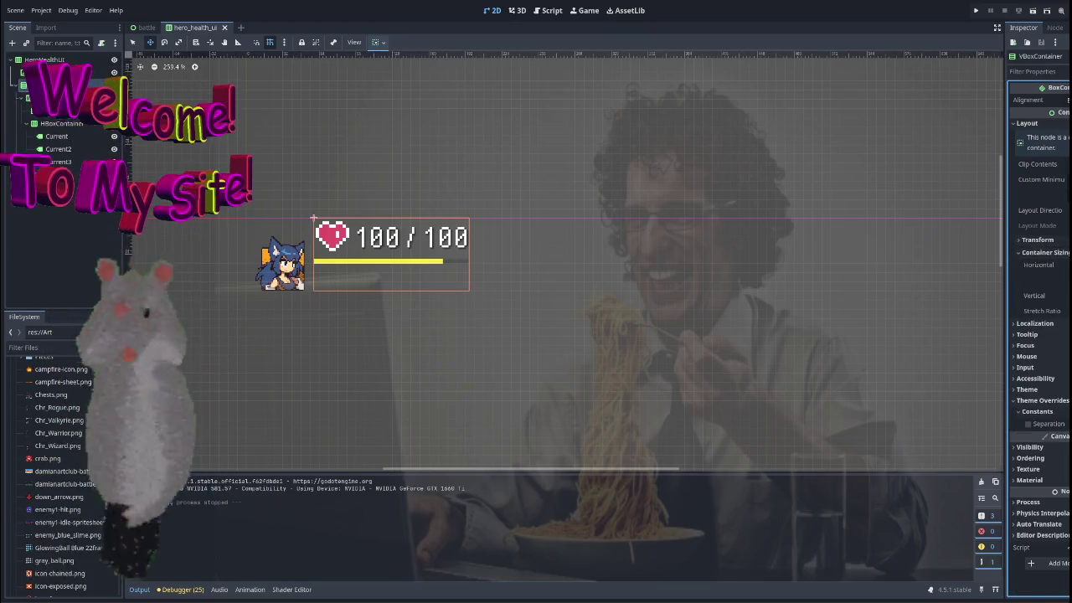
{"action": "left_click", "coordinate": [1065, 264]}
{"action": "left_click", "coordinate": [1065, 298]}
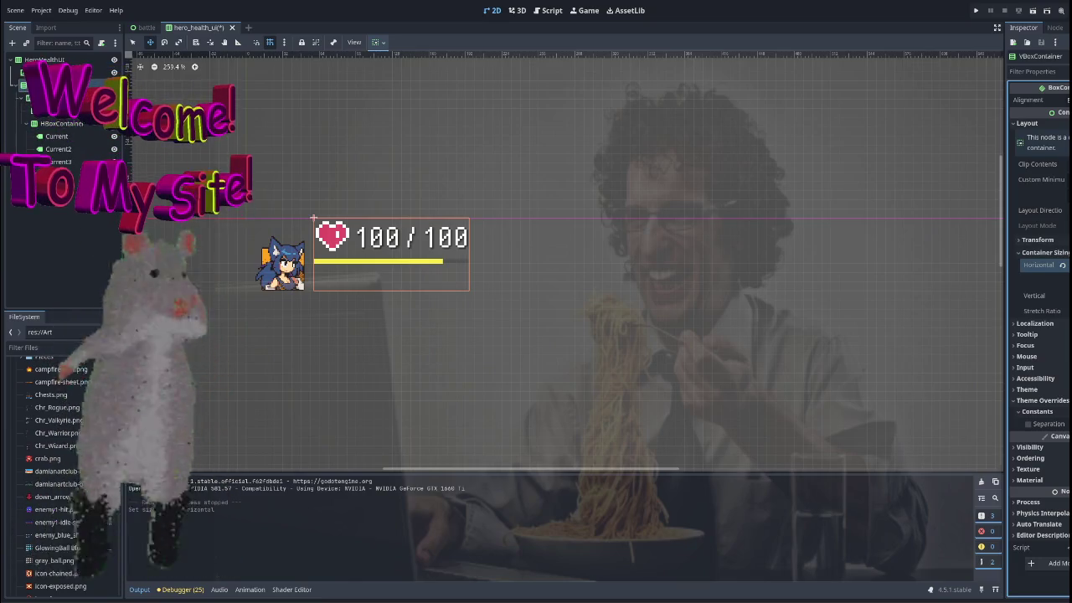
{"action": "left_click", "coordinate": [1065, 295]}
{"action": "left_click", "coordinate": [1066, 329]}
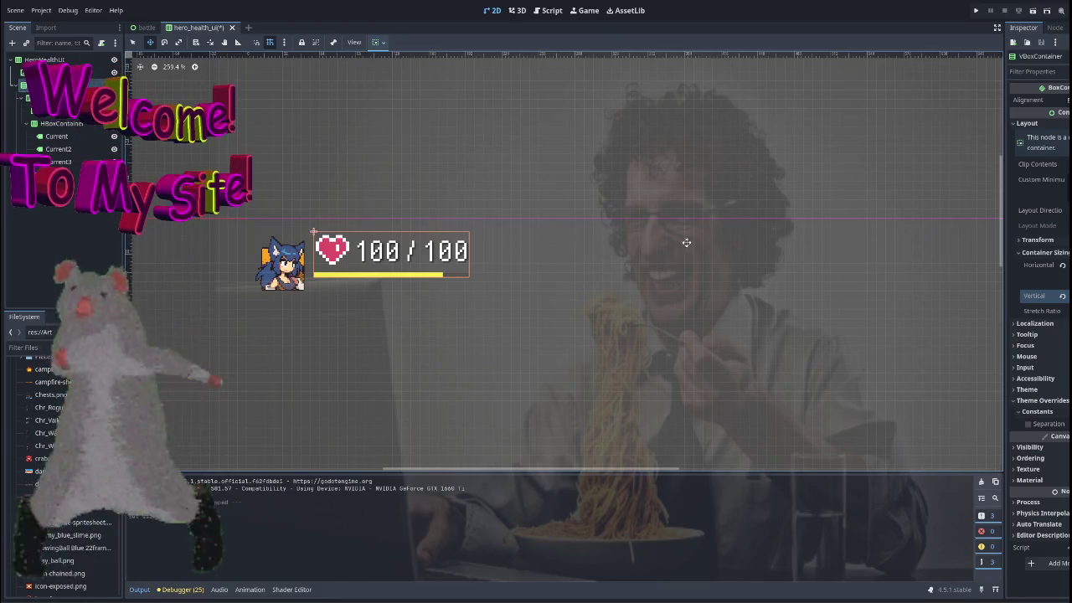
{"action": "left_click", "coordinate": [1062, 264]}
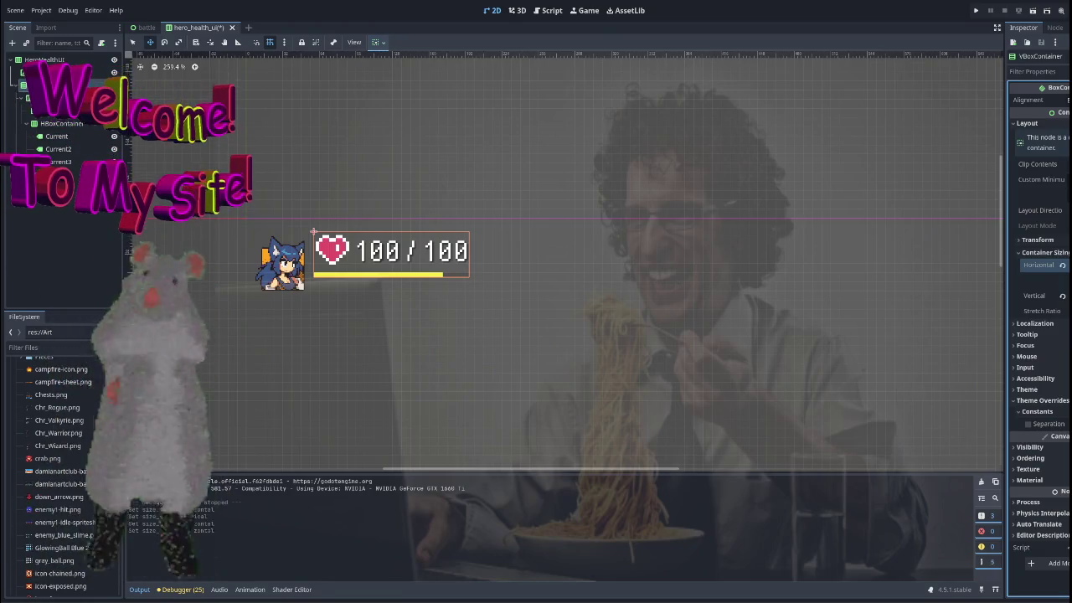
Try centring the portrait with the alignment options, undo it, and reselect the group.
{"action": "left_click", "coordinate": [267, 274]}
{"action": "left_click", "coordinate": [268, 274]}
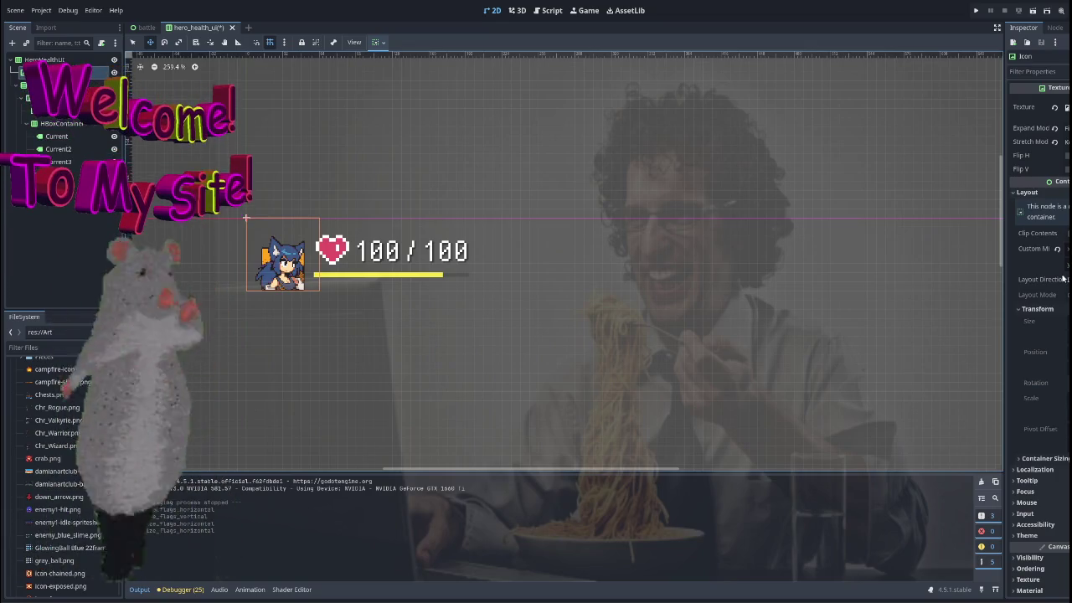
{"action": "left_click", "coordinate": [376, 41]}
{"action": "left_click", "coordinate": [397, 76]}
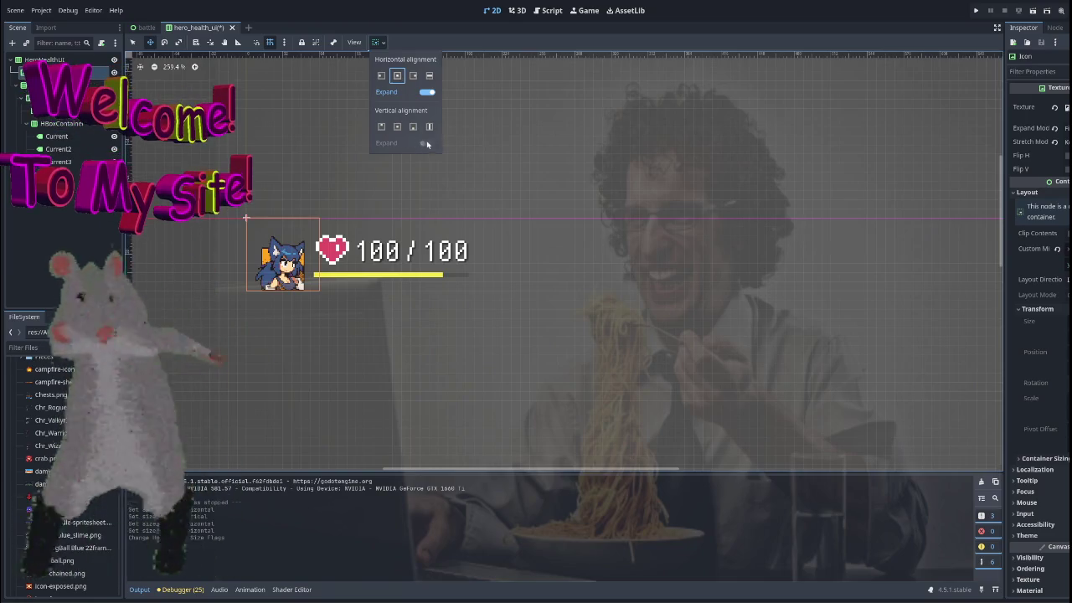
{"action": "left_click", "coordinate": [397, 126]}
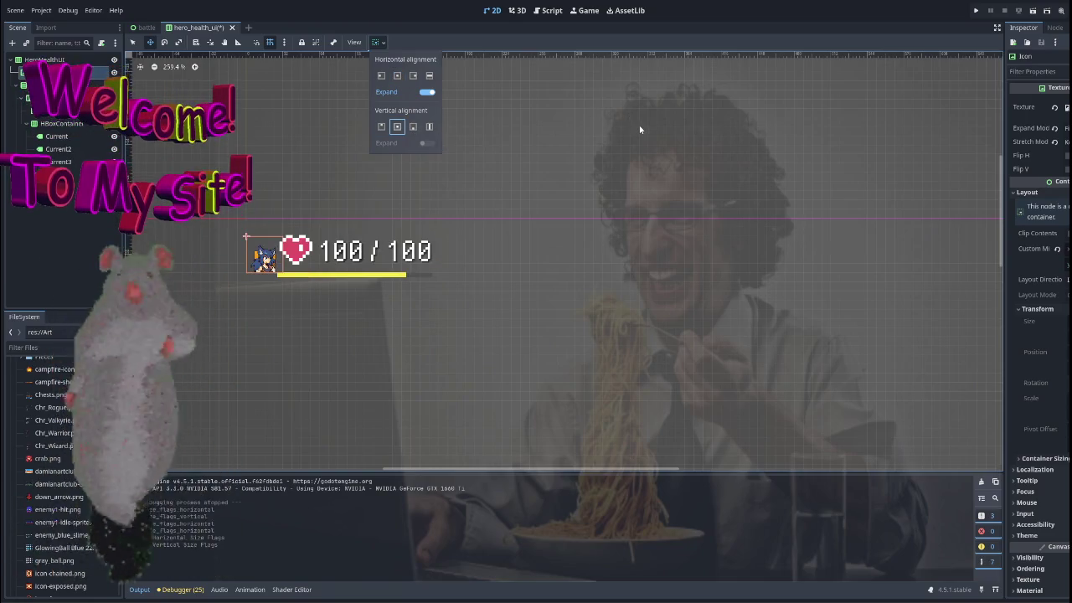
{"action": "left_click", "coordinate": [581, 174]}
{"action": "key", "text": "ctrl+z"}
{"action": "left_click", "coordinate": [330, 183]}
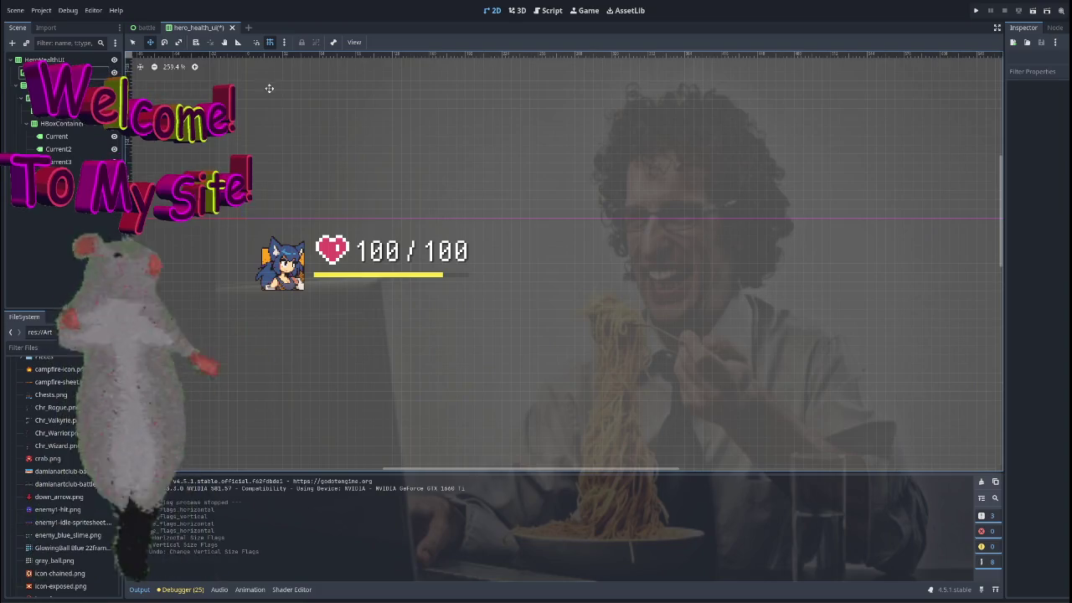
{"action": "left_click", "coordinate": [50, 98]}
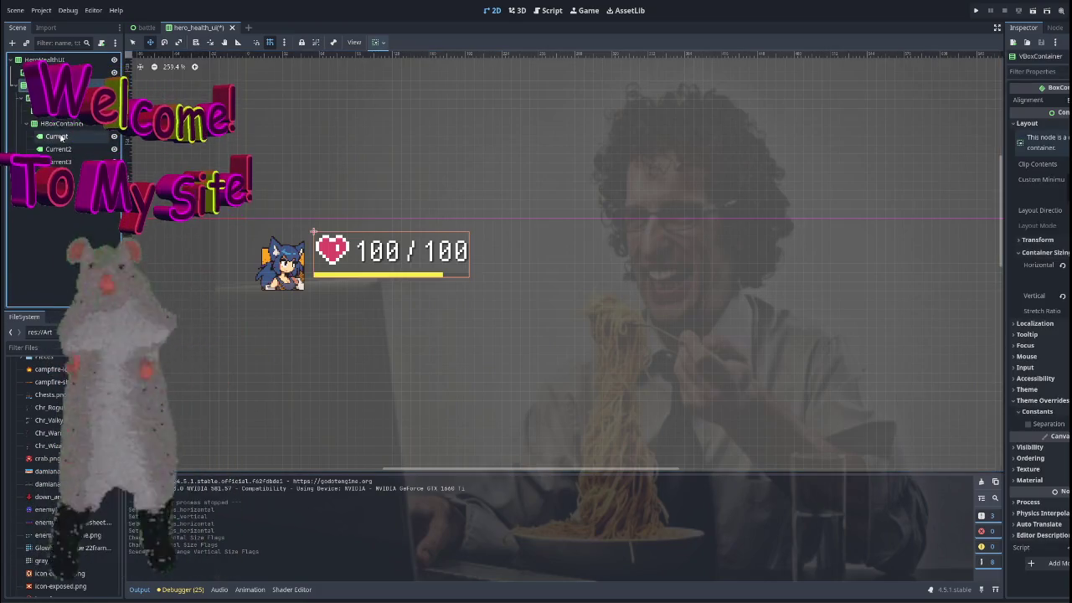
Rename the ProgressBar node to EnergyBar.
{"action": "left_click", "coordinate": [59, 174]}
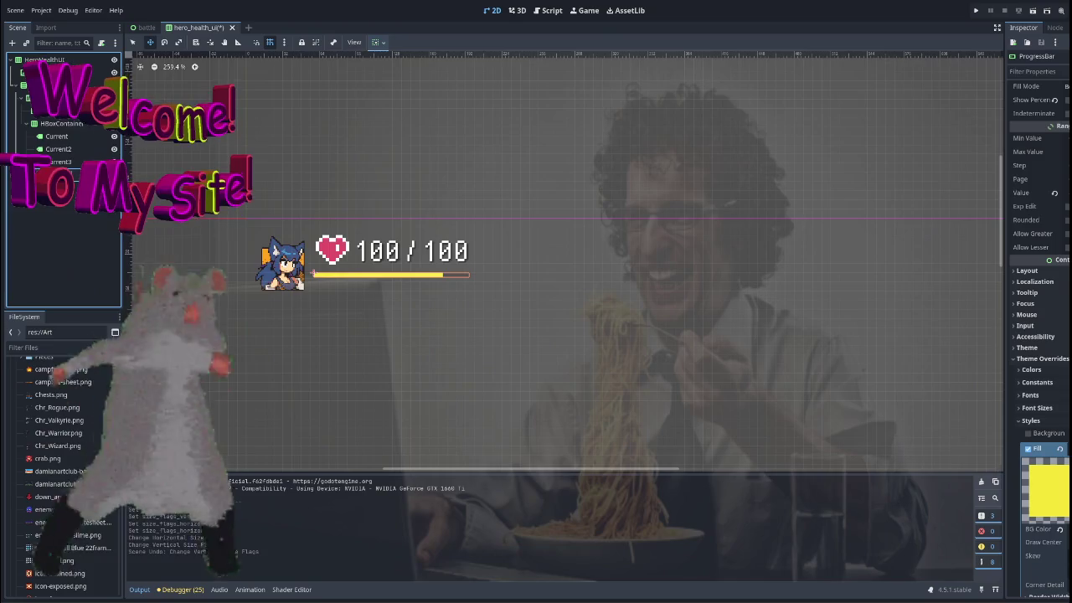
{"action": "type", "text": "EnergyBar"}
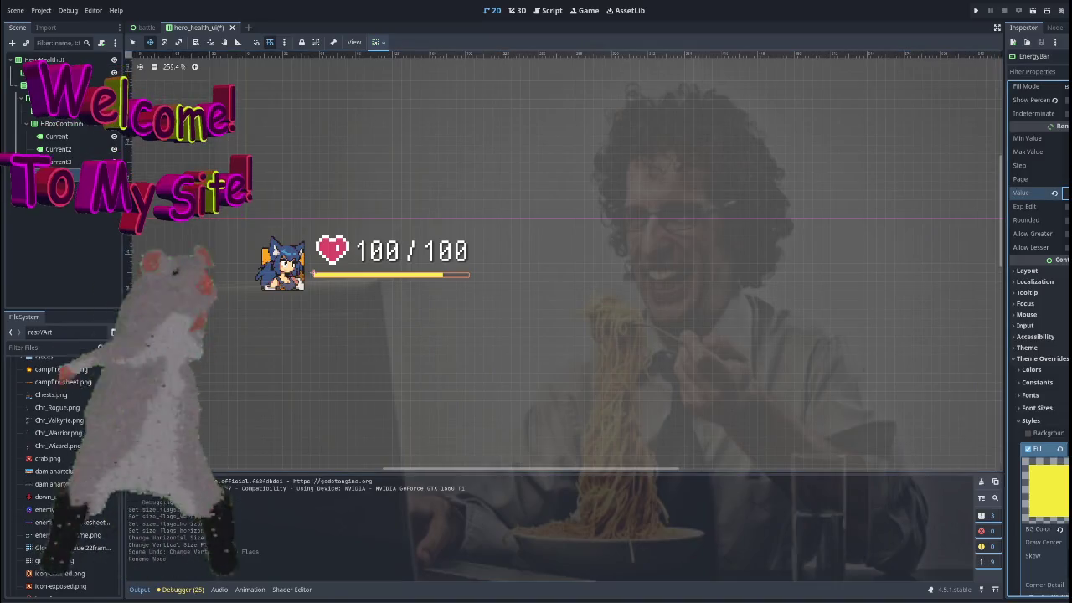
{"action": "key", "text": "Return"}
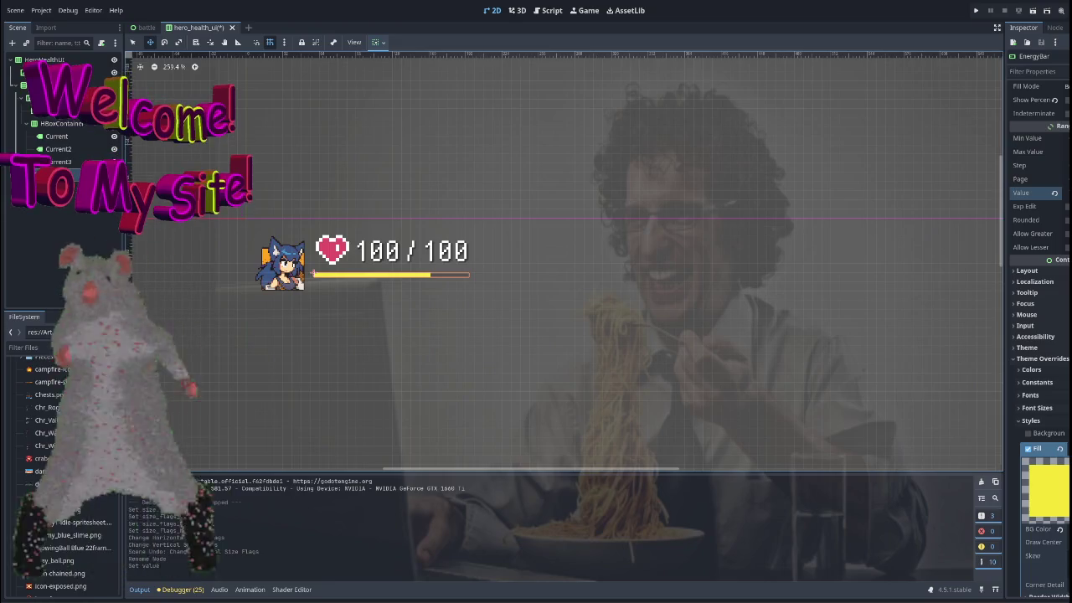
Preview the EnergyBar with Show Percentage on, then turn Show Percentage back off.
{"action": "left_click", "coordinate": [1066, 100]}
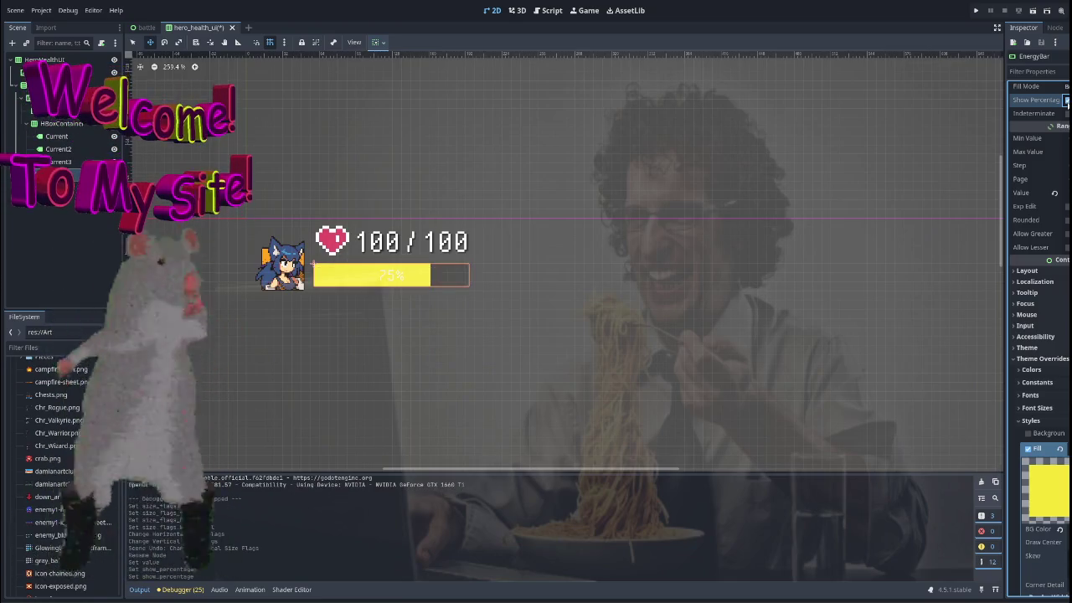
{"action": "left_click", "coordinate": [1033, 11]}
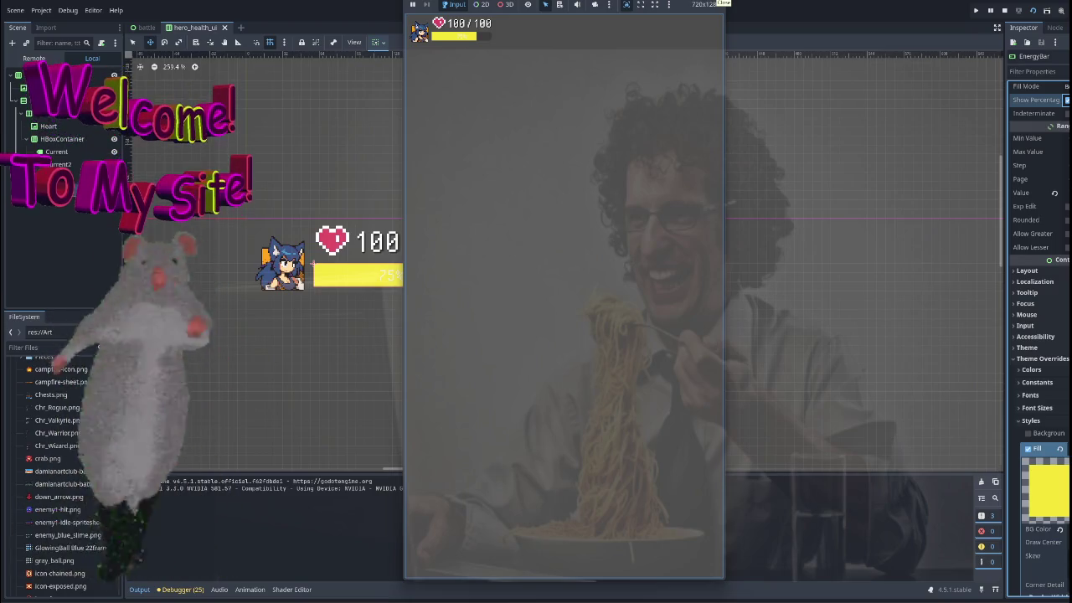
{"action": "left_click", "coordinate": [720, 5]}
{"action": "left_click", "coordinate": [1067, 100]}
{"action": "scroll", "coordinate": [1057, 238], "scroll_direction": "down", "scroll_amount": 5}
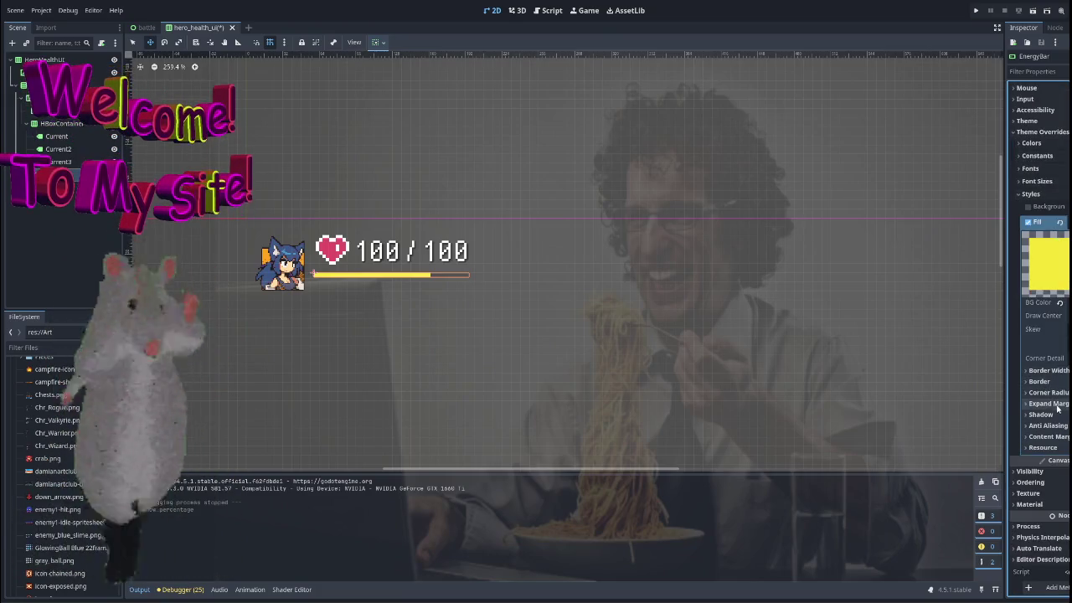
Set the EnergyBar fill style's shadow colour to a darker black, 000000d5.
{"action": "left_click", "coordinate": [1053, 416]}
{"action": "left_click", "coordinate": [1051, 426]}
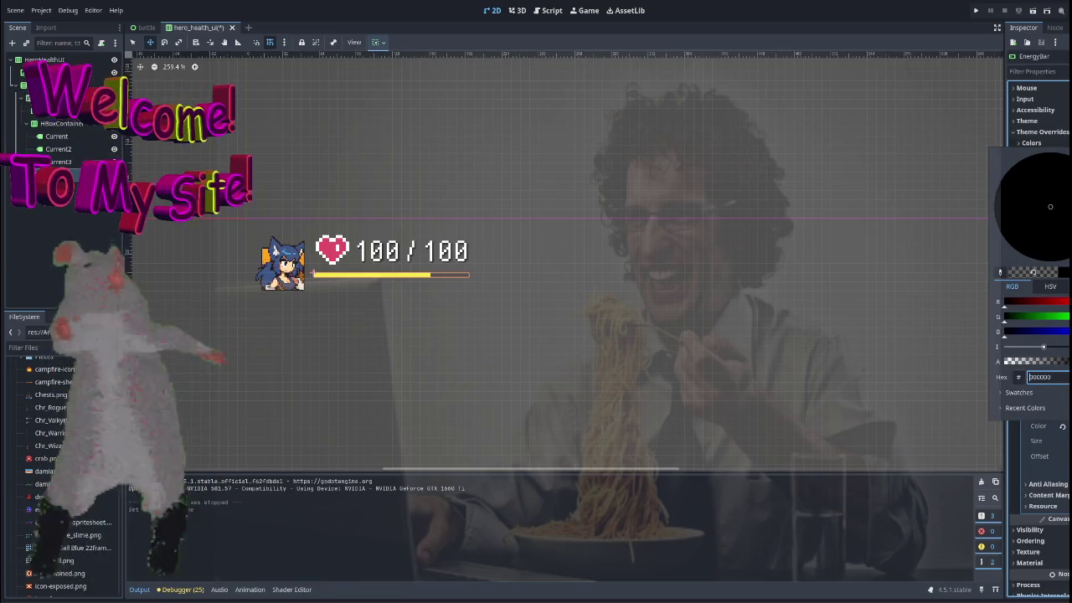
{"action": "left_click", "coordinate": [1032, 494]}
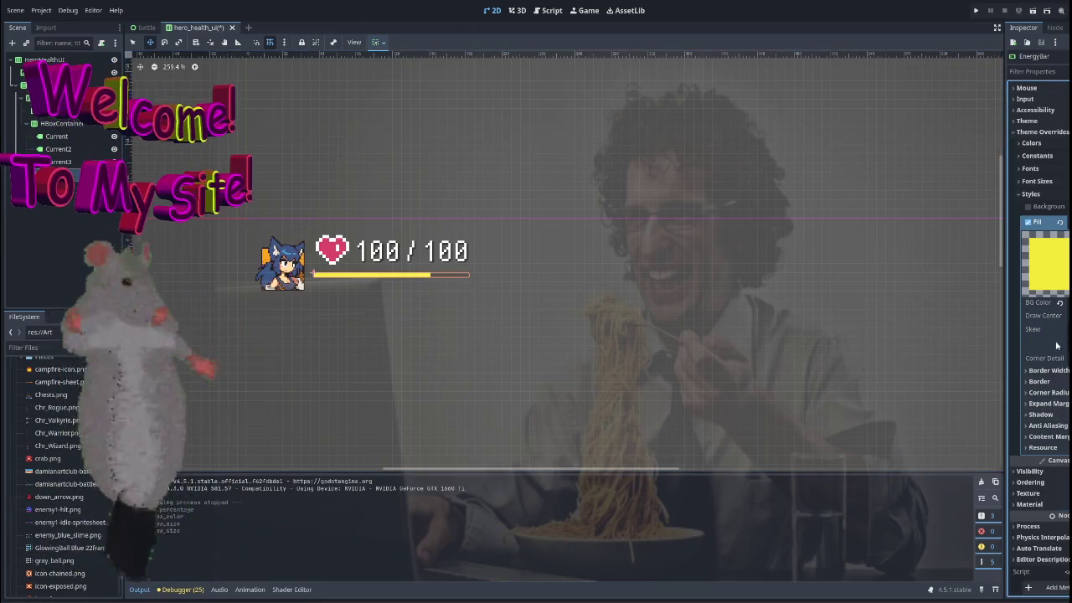
{"action": "left_click", "coordinate": [1040, 413]}
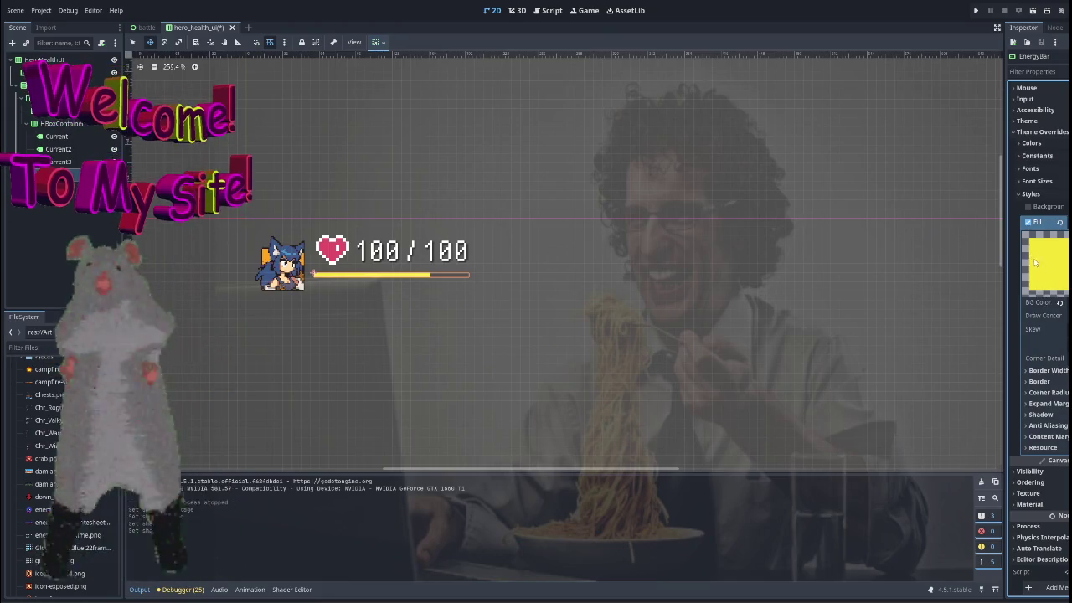
Collapse the fill style and expand the EnergyBar's Layout properties.
{"action": "scroll", "coordinate": [1044, 297], "scroll_direction": "up", "scroll_amount": 2}
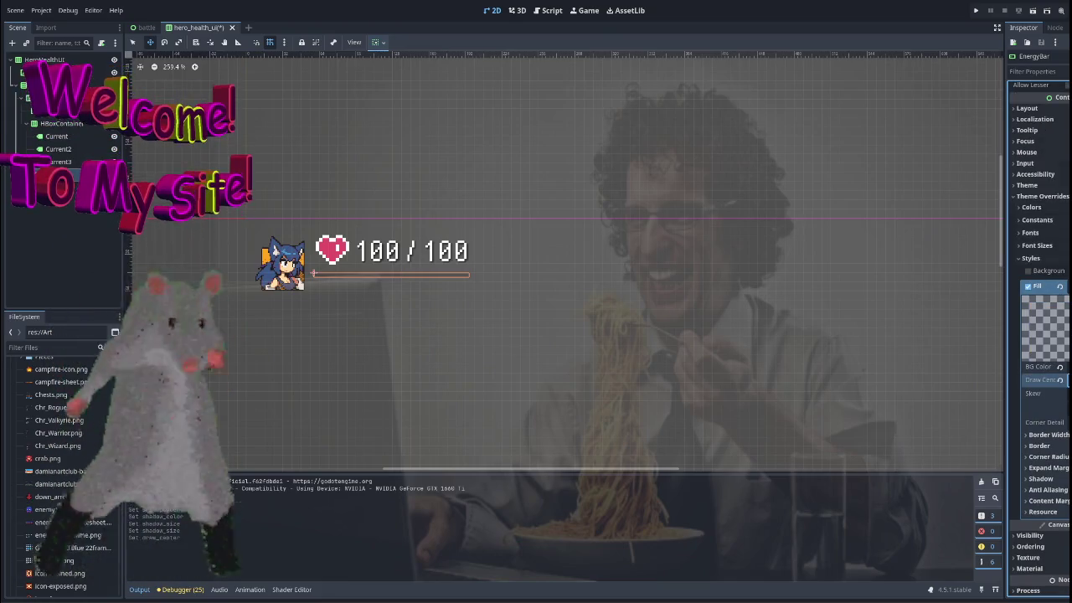
{"action": "scroll", "coordinate": [1061, 320], "scroll_direction": "up", "scroll_amount": 2}
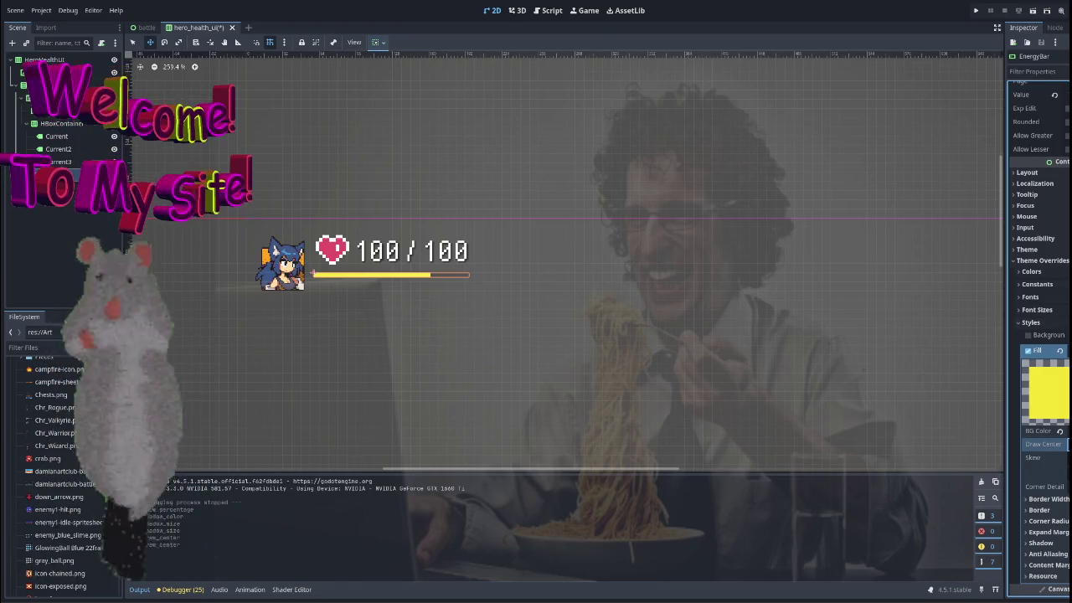
{"action": "left_click", "coordinate": [1041, 362]}
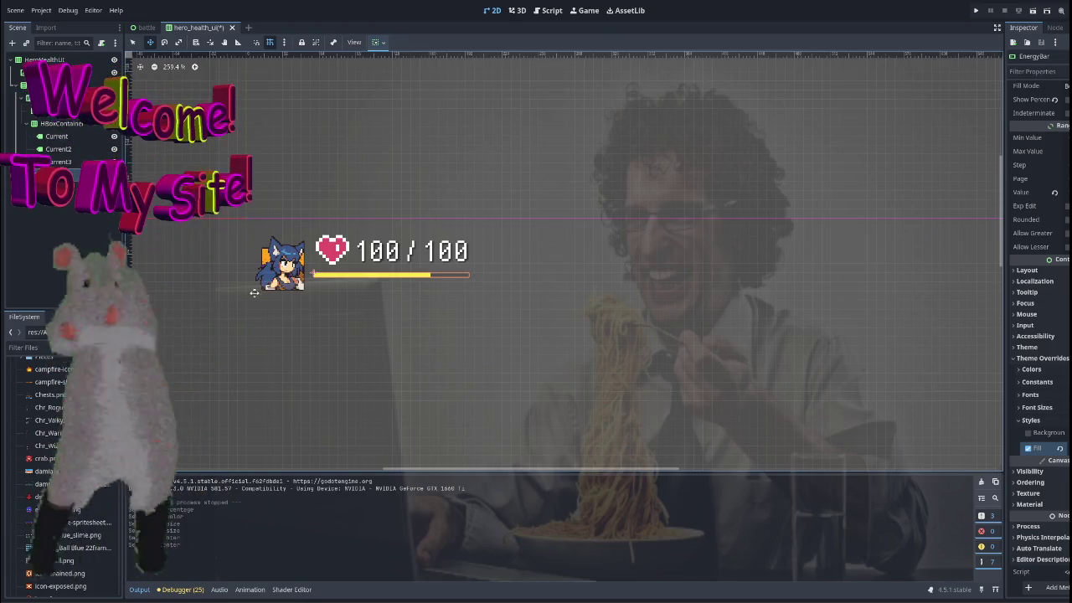
{"action": "scroll", "coordinate": [1027, 260], "scroll_direction": "up", "scroll_amount": 1}
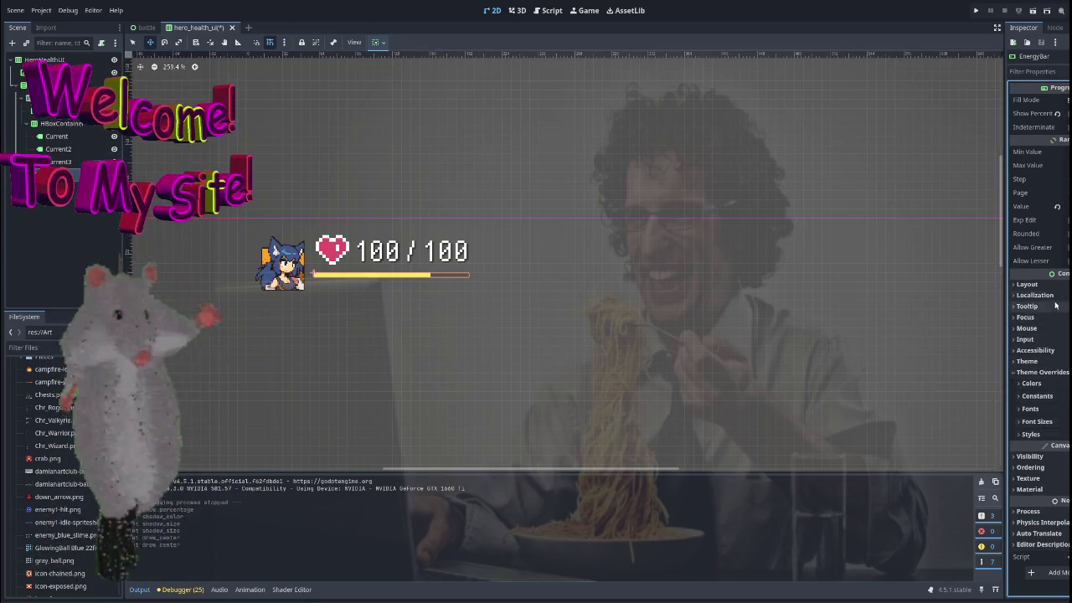
{"action": "left_click", "coordinate": [1031, 284]}
{"action": "scroll", "coordinate": [1032, 413], "scroll_direction": "down", "scroll_amount": 3}
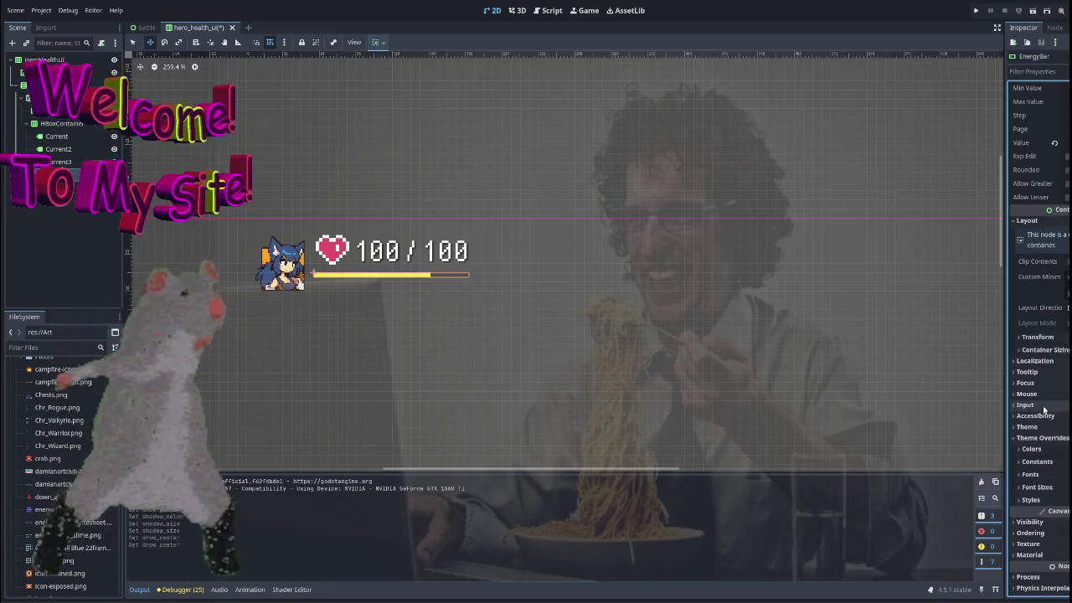
Expand EnergyBar's size values and drag its custom minimum size larger for a thicker bar.
{"action": "left_click", "coordinate": [1038, 336]}
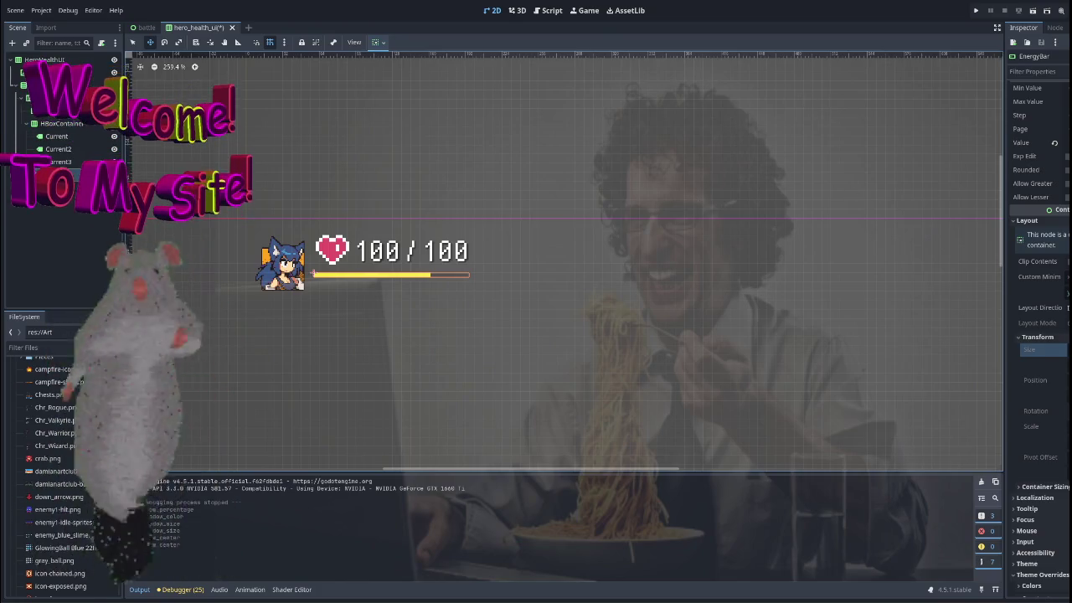
{"action": "left_click_drag", "start_coordinate": [1066, 293], "coordinate": [1068, 293]}
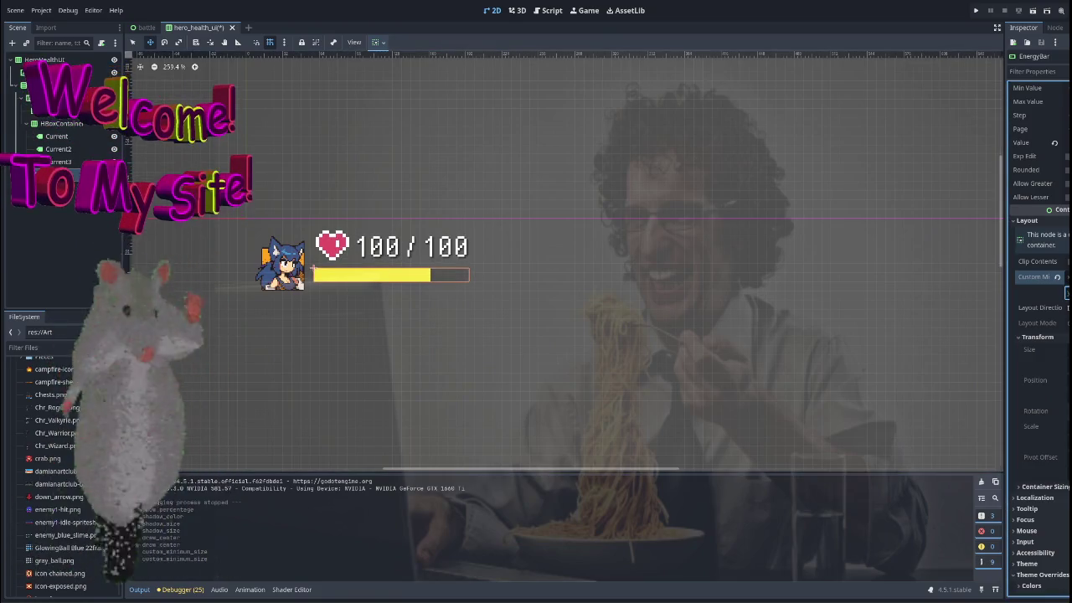
Reselect the EnergyBar and toggle its Show Percentage setting under Progress.
{"action": "left_click", "coordinate": [403, 247]}
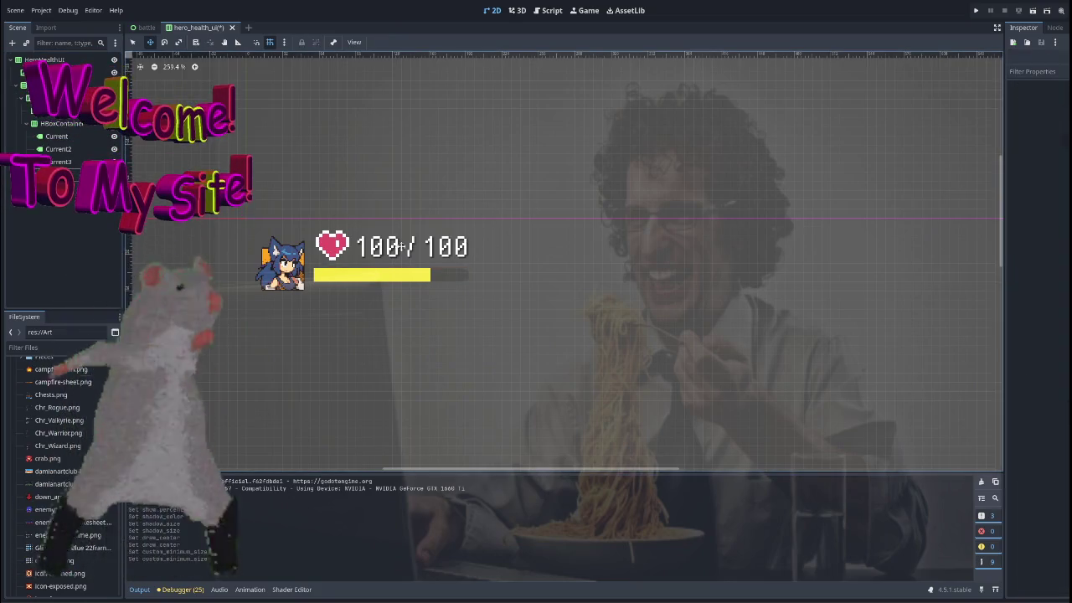
{"action": "left_click", "coordinate": [385, 275]}
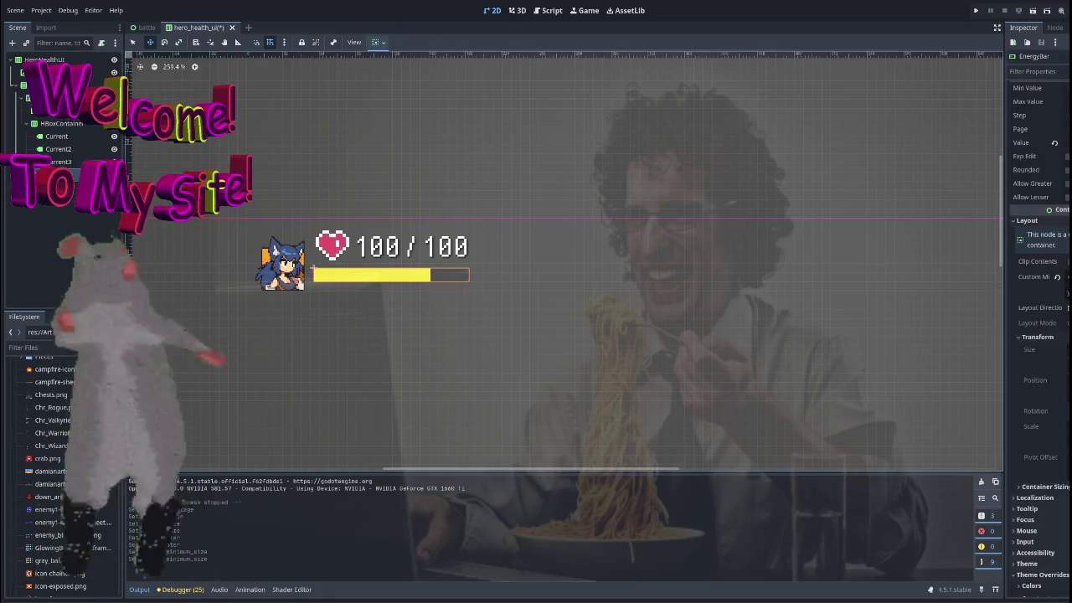
{"action": "scroll", "coordinate": [1038, 168], "scroll_direction": "up", "scroll_amount": 2}
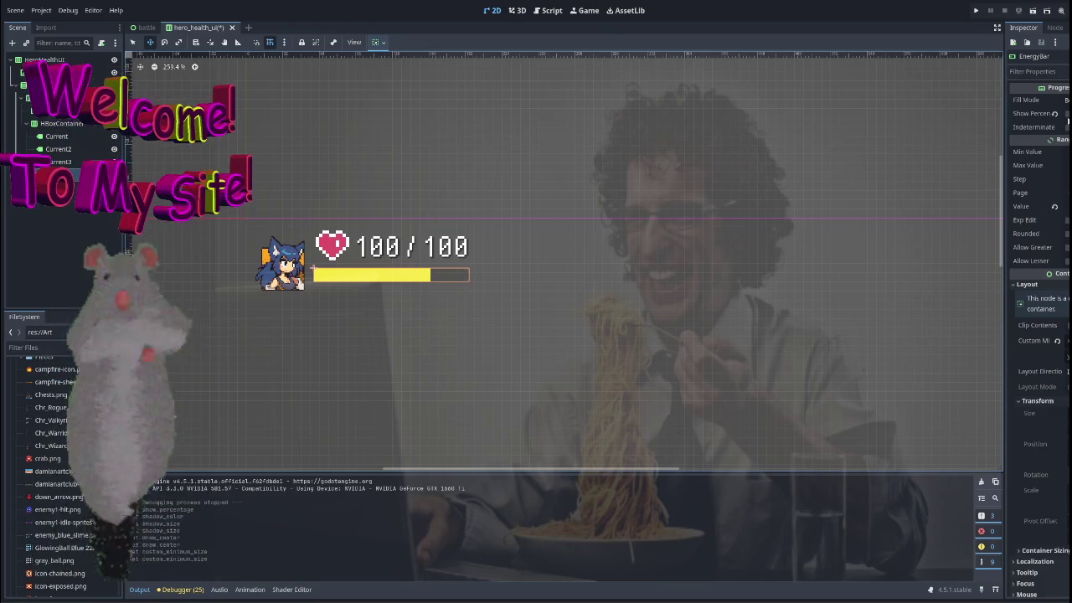
{"action": "left_click", "coordinate": [1066, 114]}
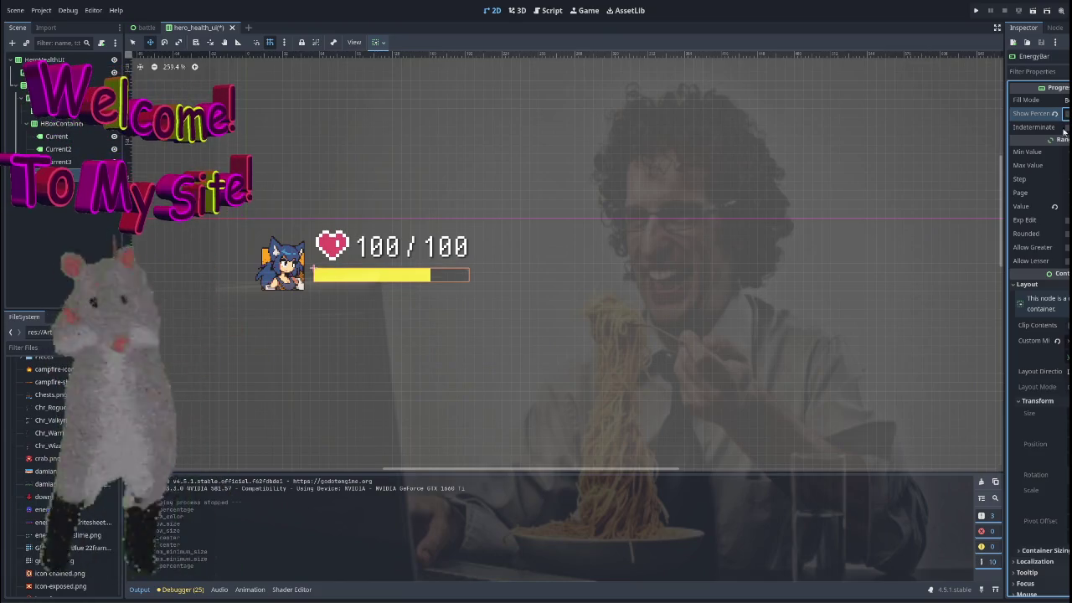
{"action": "scroll", "coordinate": [1064, 252], "scroll_direction": "down", "scroll_amount": 2}
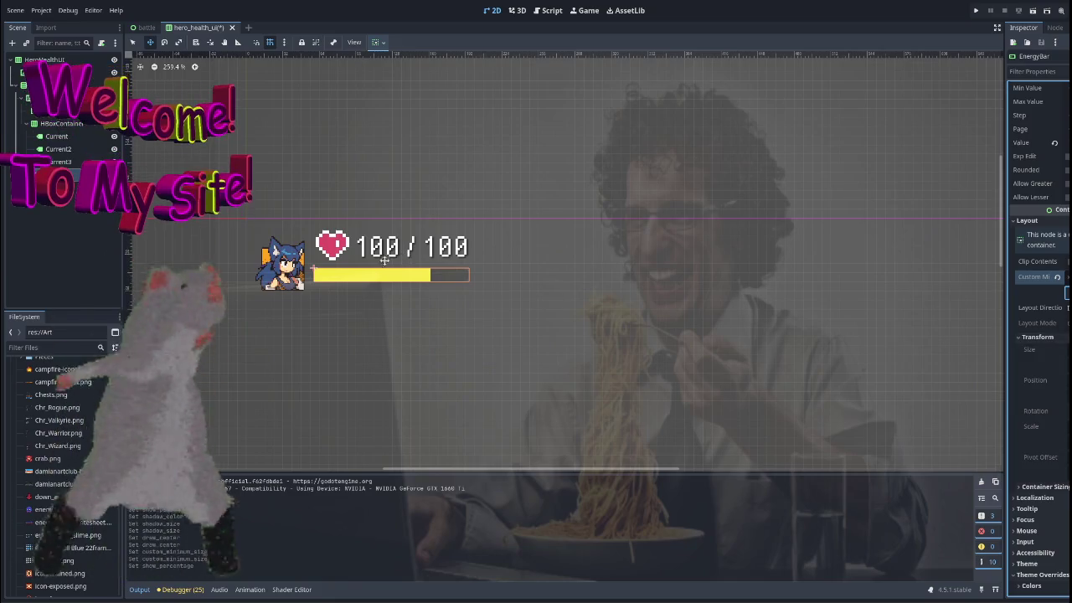
Dismiss the container warning and run the current scene to test the thicker bar.
{"action": "left_click", "coordinate": [384, 261]}
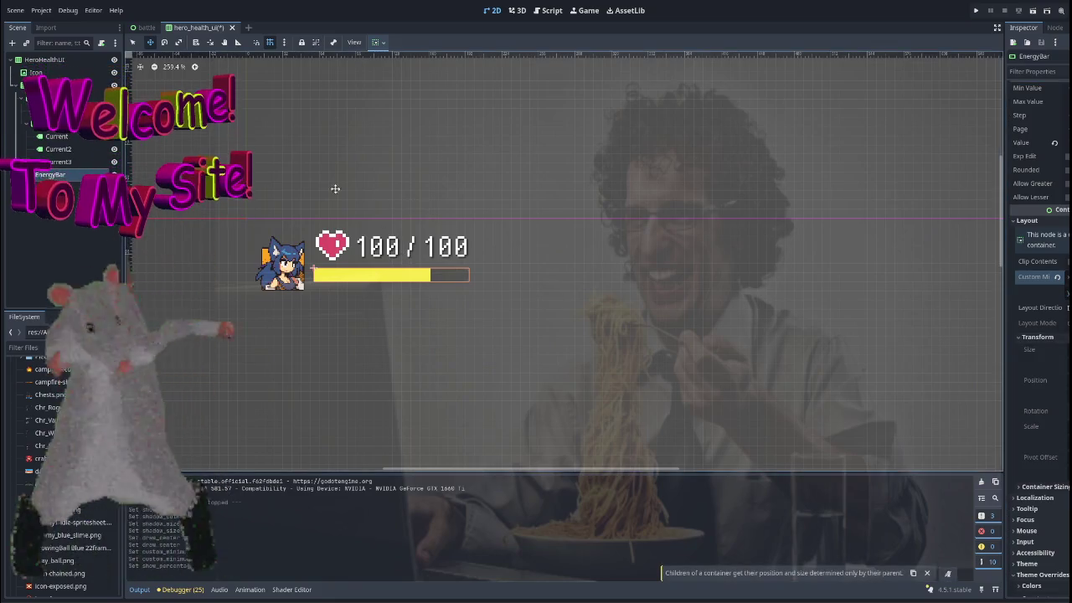
{"action": "left_click", "coordinate": [927, 572]}
{"action": "scroll", "coordinate": [626, 226], "scroll_direction": "down", "scroll_amount": 2}
{"action": "scroll", "coordinate": [522, 181], "scroll_direction": "left", "scroll_amount": 3}
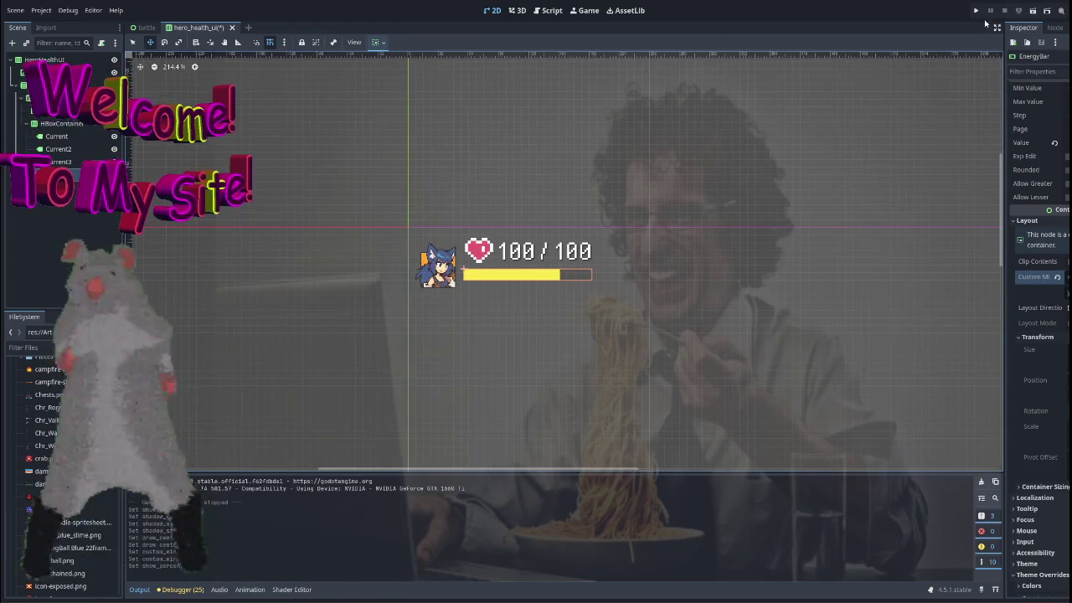
{"action": "left_click", "coordinate": [1034, 10]}
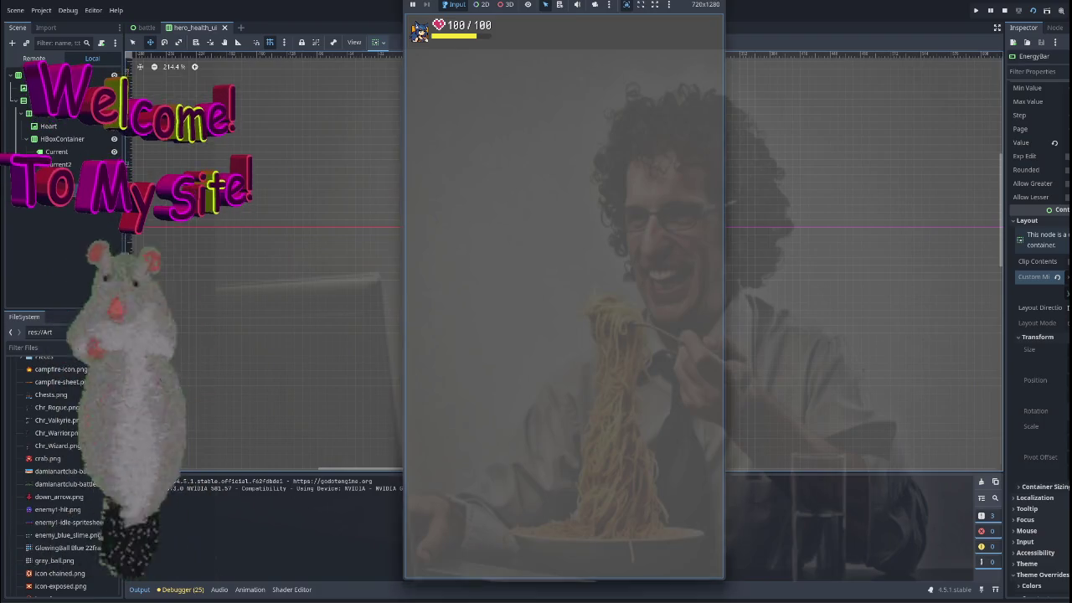
Stop the running game, select the root HeroHealthUI node, dismiss the alert and re-expand its children.
{"action": "key", "text": "F8"}
{"action": "left_click", "coordinate": [43, 60]}
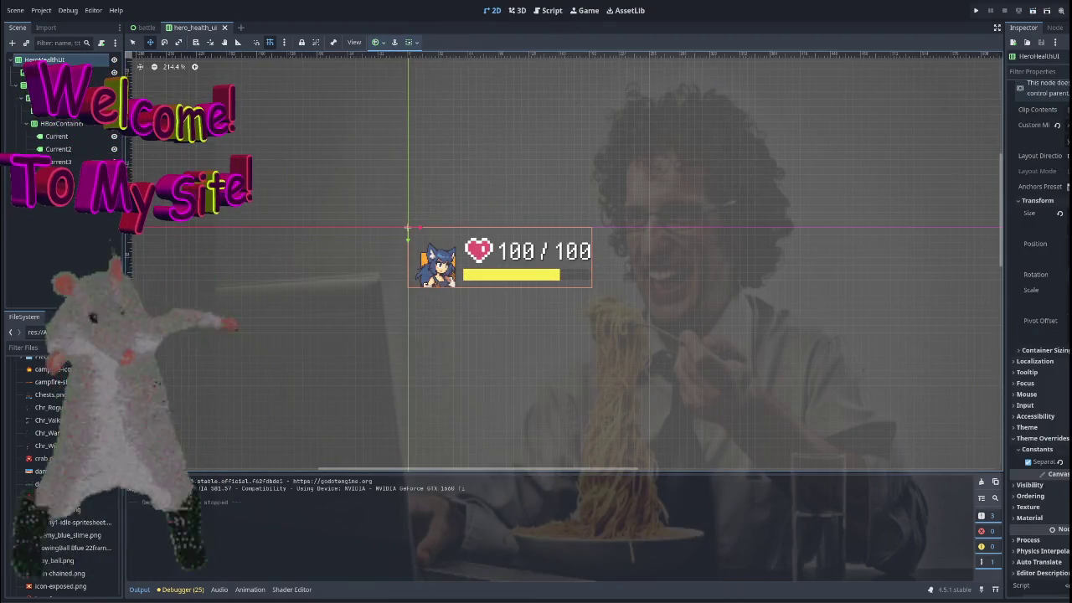
{"action": "left_click", "coordinate": [10, 60]}
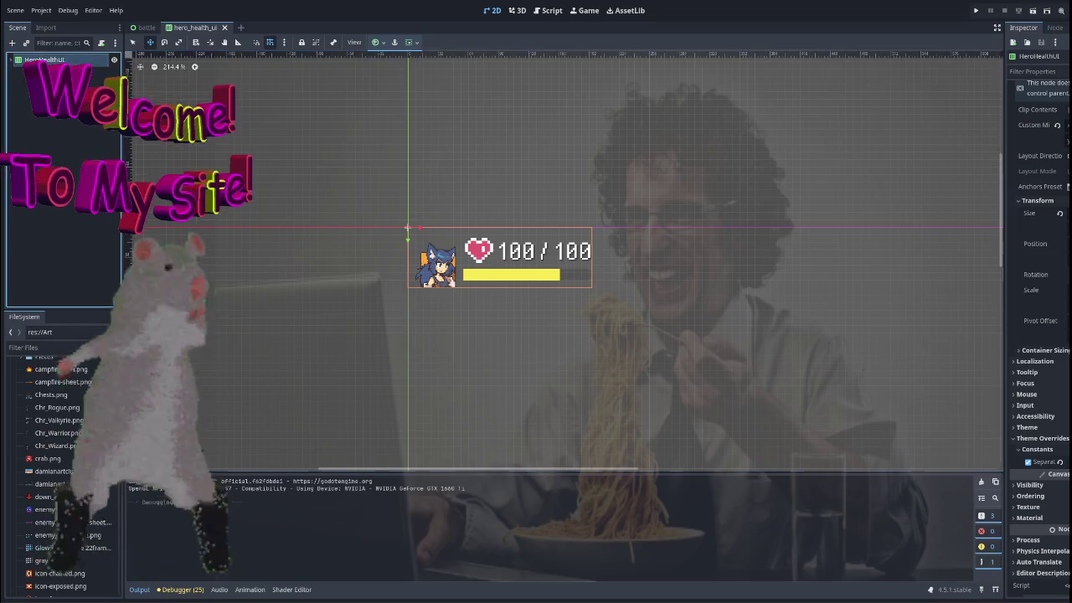
{"action": "key", "text": "ctrl+d"}
{"action": "key", "text": "Return"}
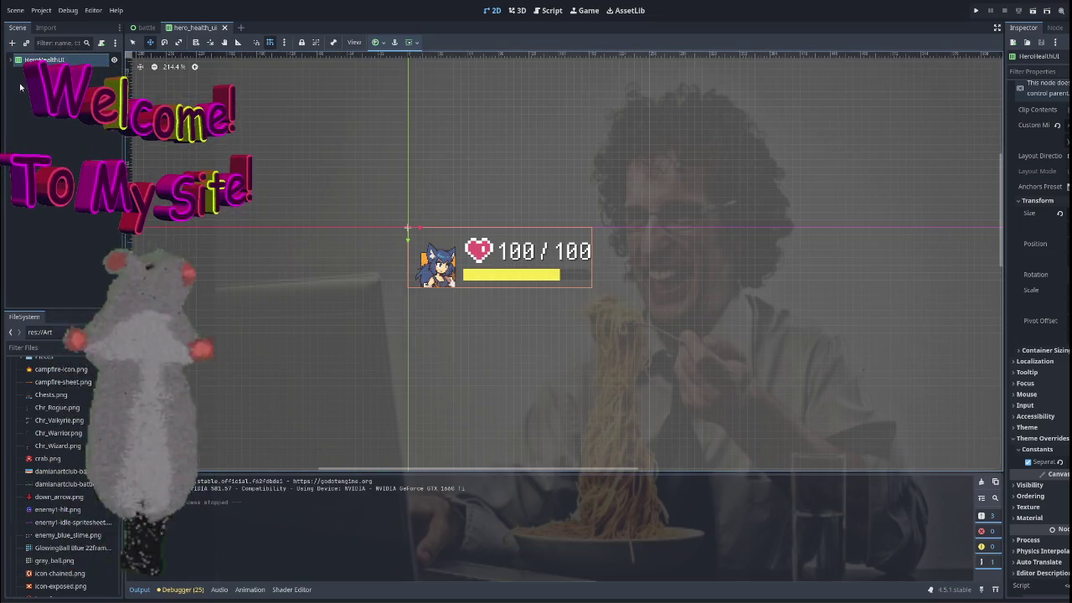
{"action": "left_click", "coordinate": [11, 60]}
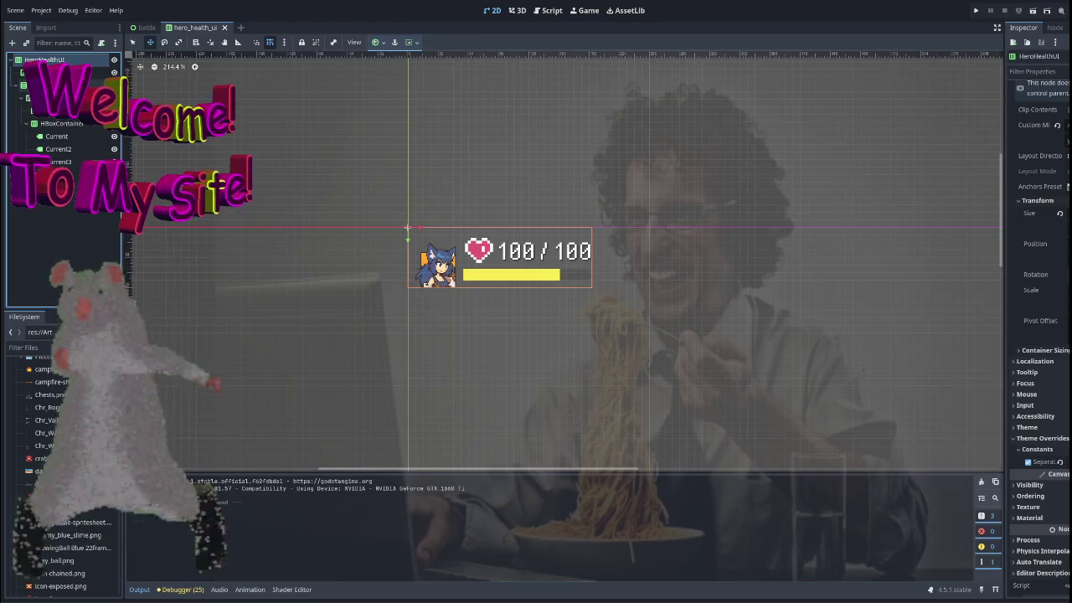
Select the number container, then its Separate slash and Current labels in the Scene dock.
{"action": "left_click", "coordinate": [496, 237]}
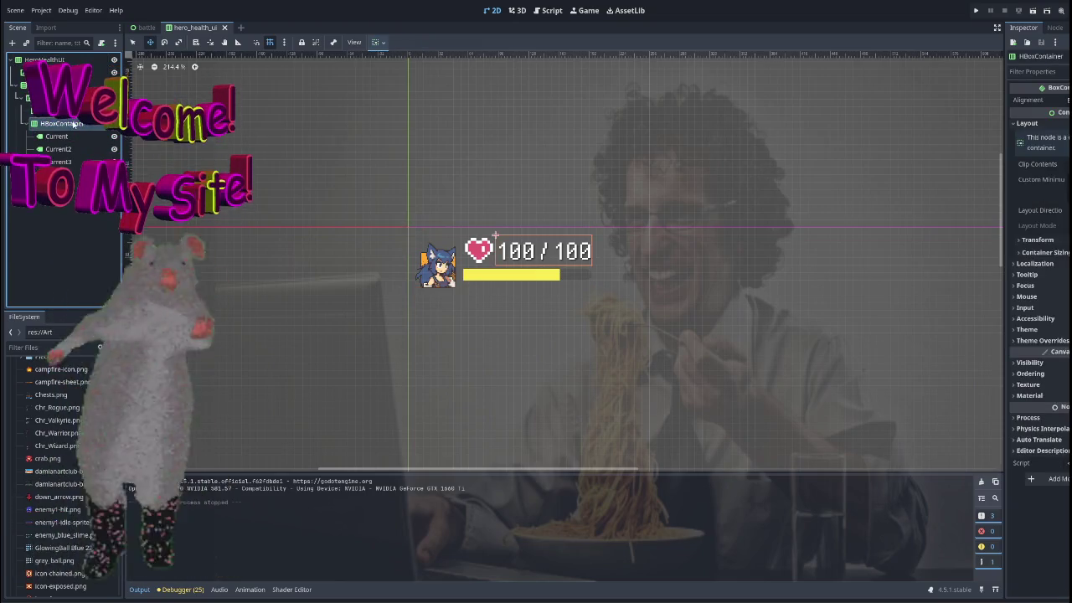
{"action": "left_click", "coordinate": [463, 237]}
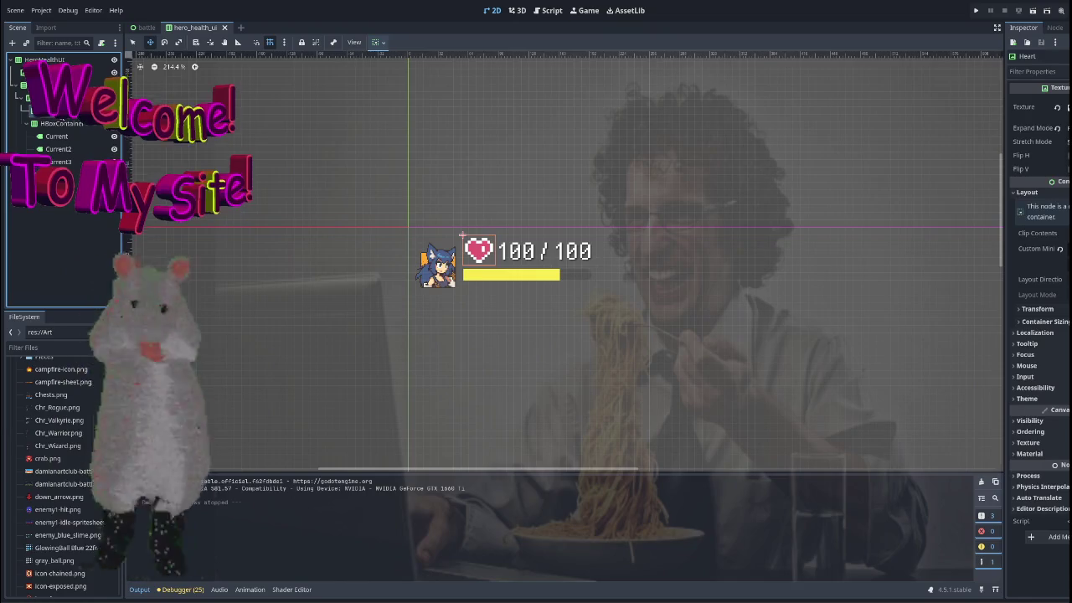
{"action": "left_click", "coordinate": [495, 237]}
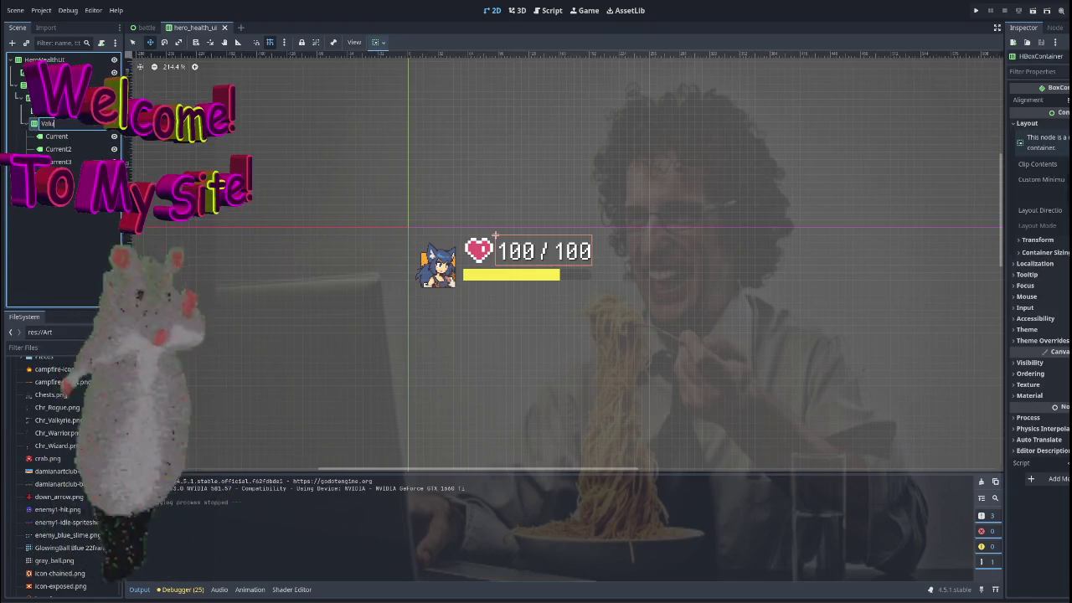
{"action": "left_click", "coordinate": [539, 237]}
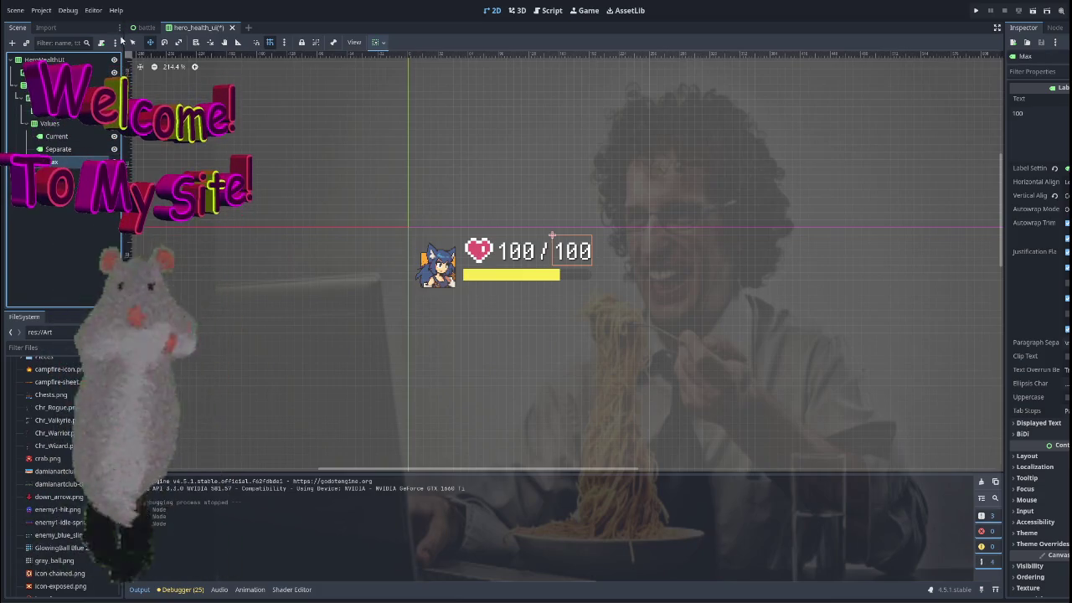
{"action": "left_click", "coordinate": [46, 149]}
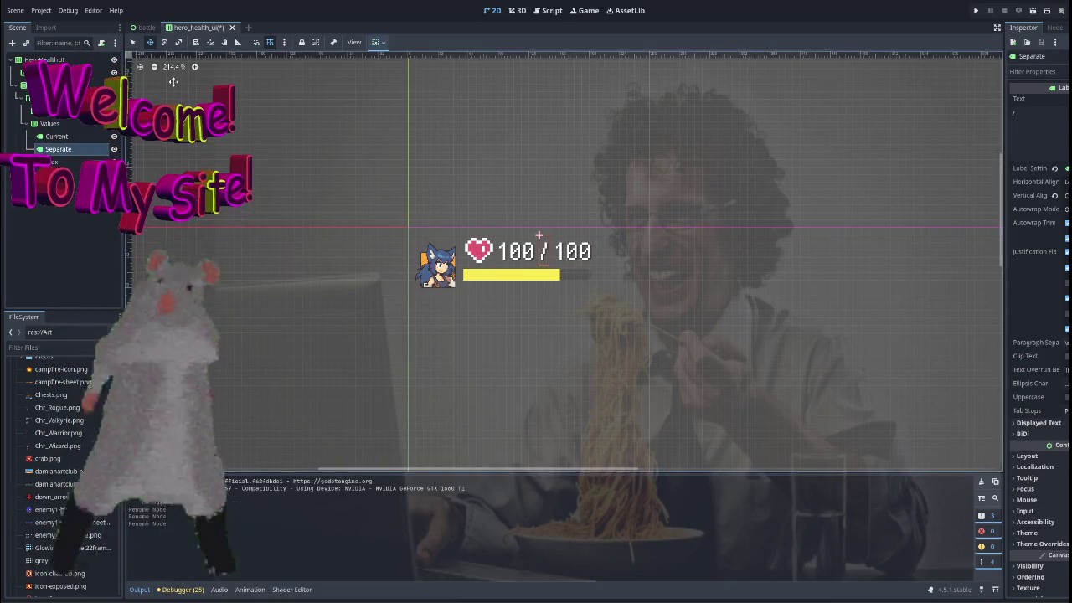
{"action": "left_click", "coordinate": [76, 136]}
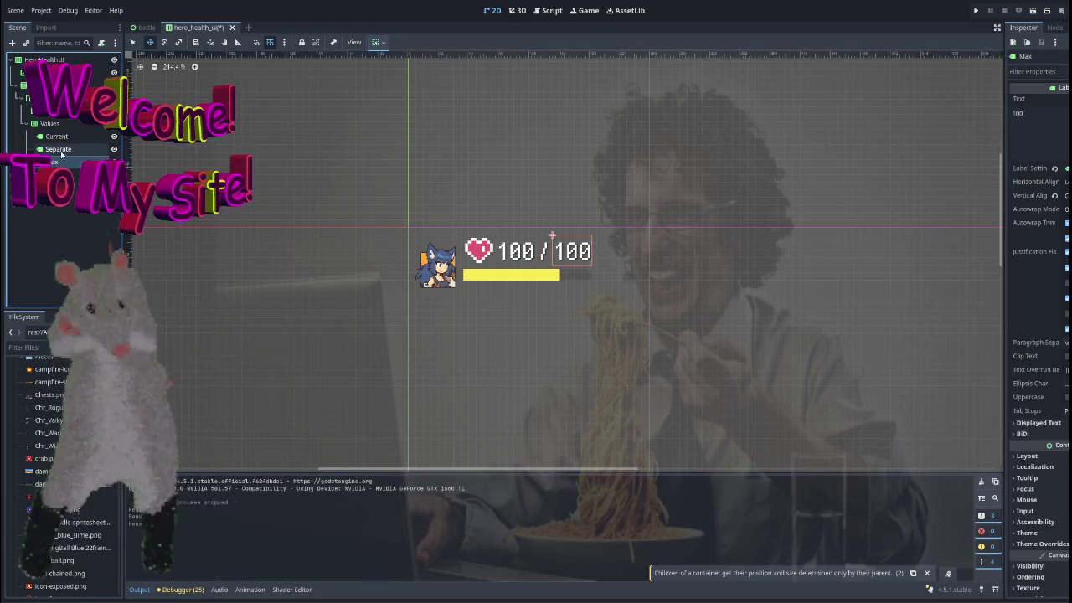
{"action": "left_click", "coordinate": [72, 137]}
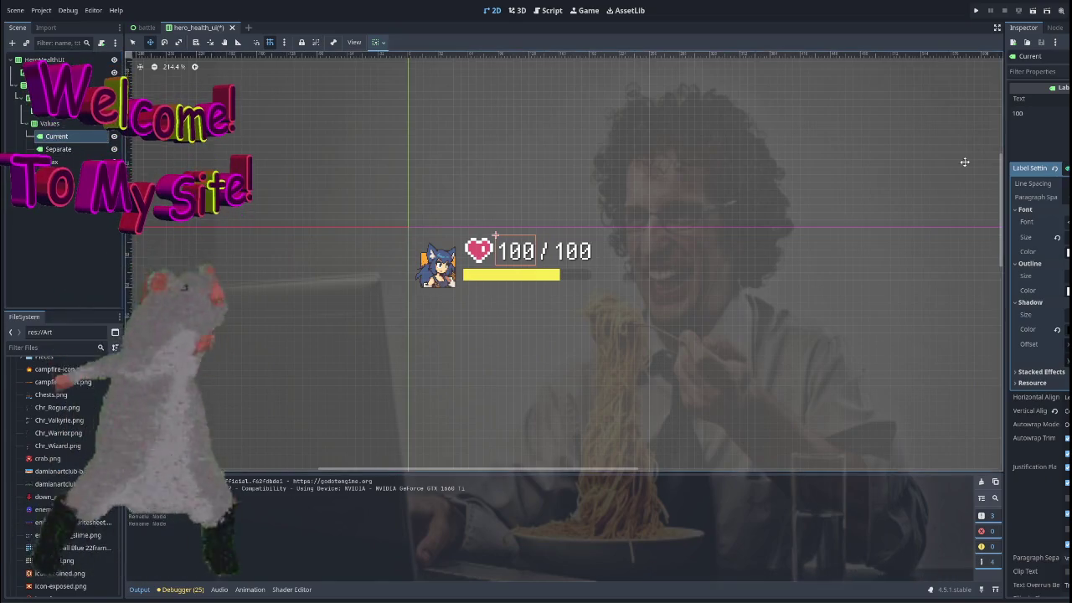
Try a long test value on the Current label, revert it, and collapse the label settings.
{"action": "type", "text": "0000"}
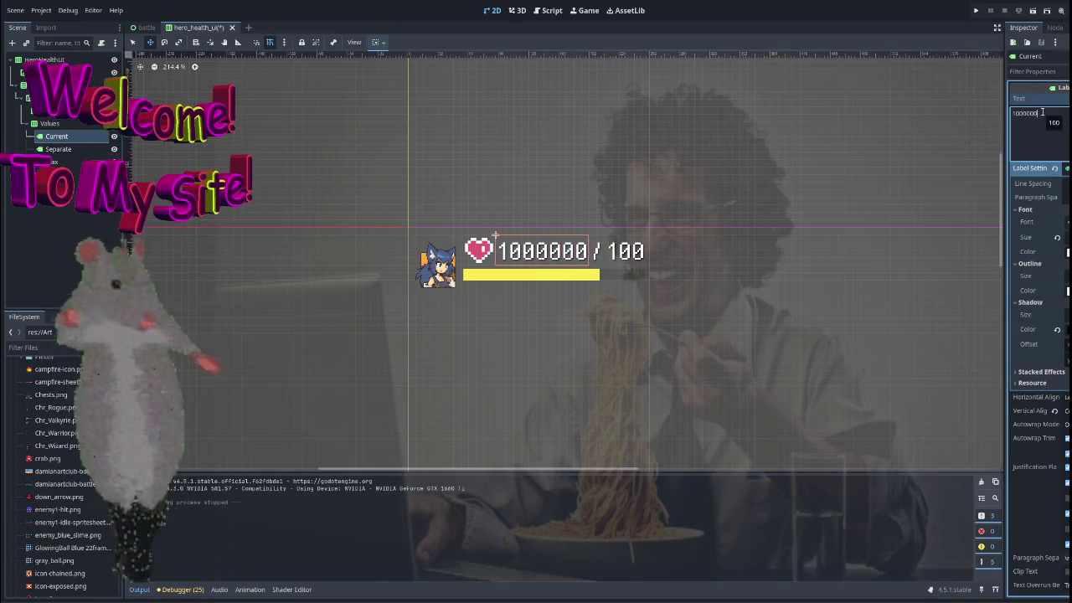
{"action": "key", "text": "BackSpace"}
{"action": "key", "text": "BackSpace"}
{"action": "key", "text": "BackSpace"}
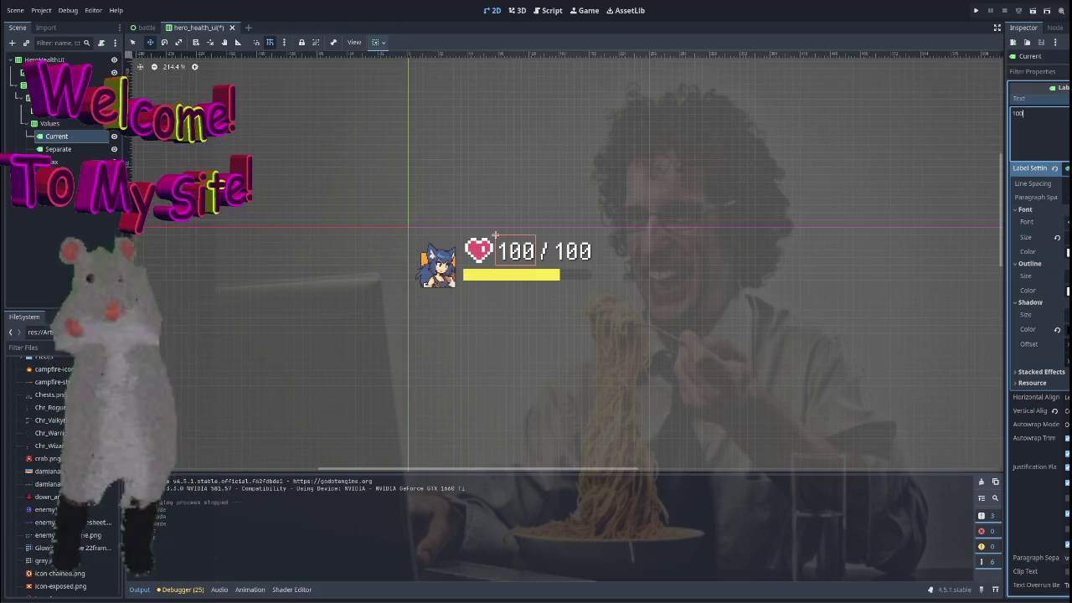
{"action": "scroll", "coordinate": [1063, 276], "scroll_direction": "down", "scroll_amount": 2}
{"action": "scroll", "coordinate": [1062, 267], "scroll_direction": "up", "scroll_amount": 2}
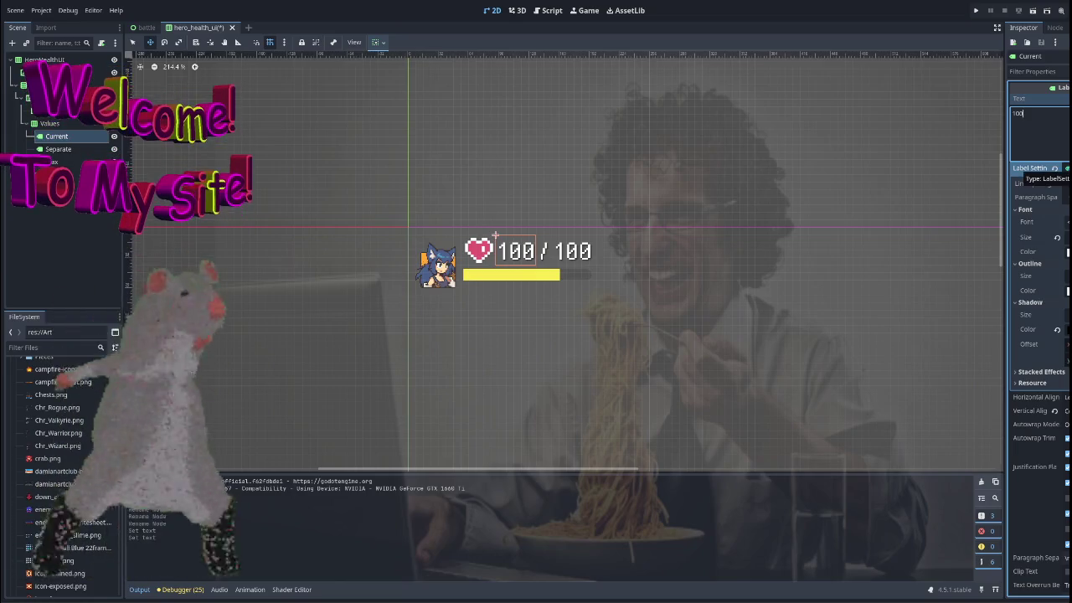
{"action": "left_click", "coordinate": [1030, 167]}
{"action": "scroll", "coordinate": [419, 205], "scroll_direction": "down", "scroll_amount": 3}
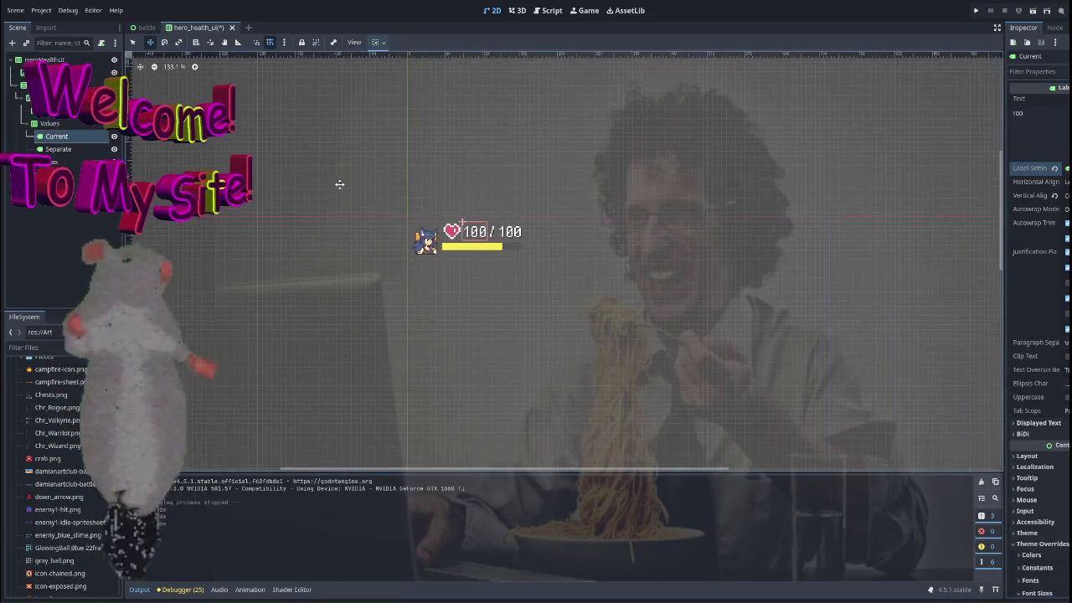
Try an oversized Max label value, undo it so it reads 100, and reselect Max.
{"action": "left_click", "coordinate": [52, 161]}
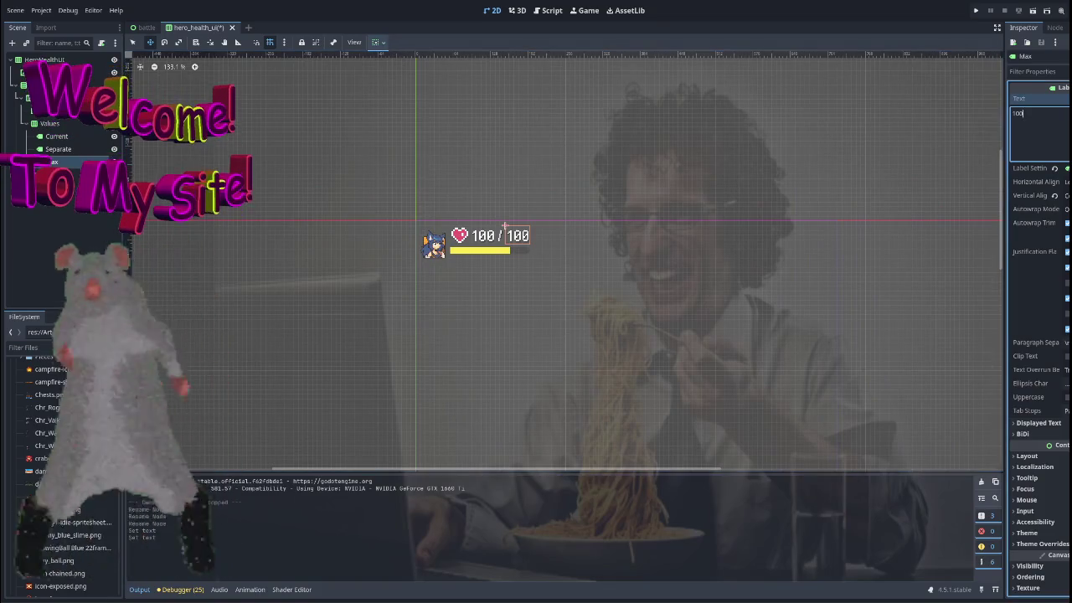
{"action": "left_click", "coordinate": [1038, 113]}
{"action": "type", "text": "000000"}
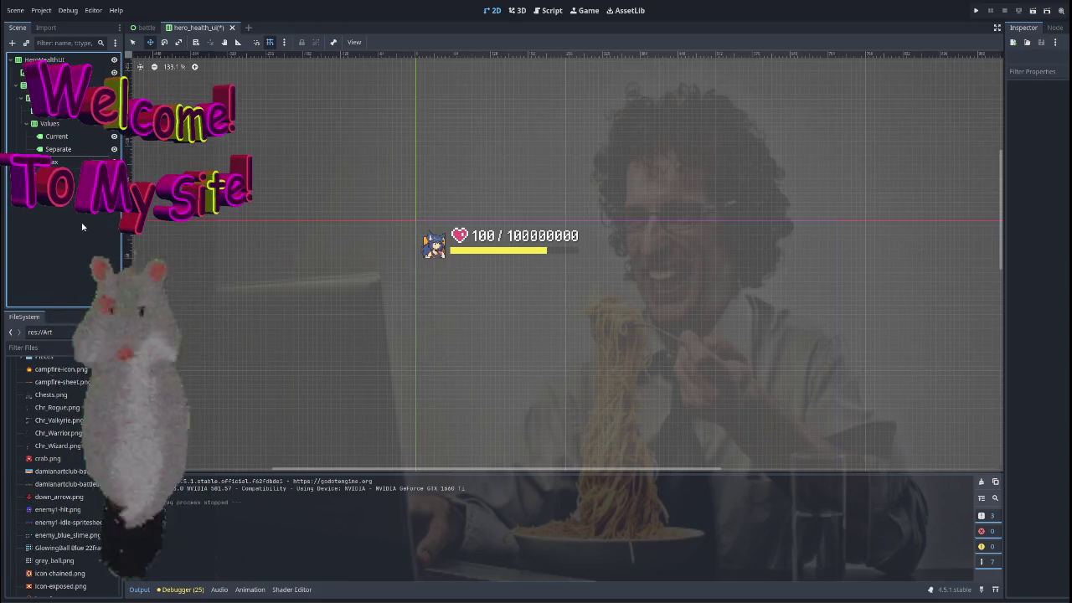
{"action": "left_click", "coordinate": [56, 149]}
{"action": "left_click", "coordinate": [55, 163]}
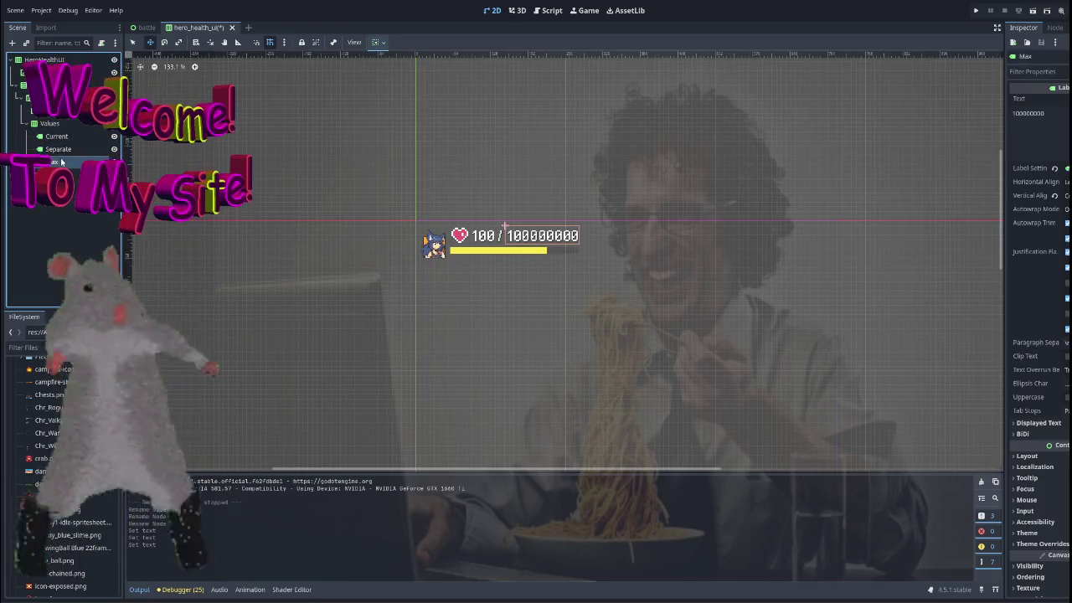
{"action": "left_click", "coordinate": [58, 149]}
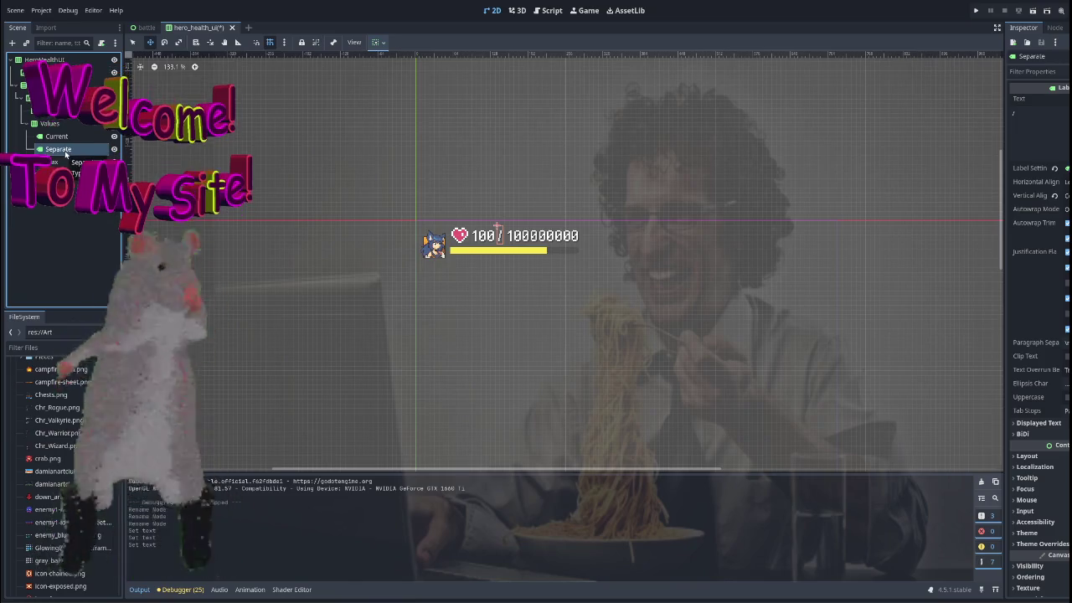
{"action": "key", "text": "ctrl+z"}
{"action": "left_click", "coordinate": [55, 137]}
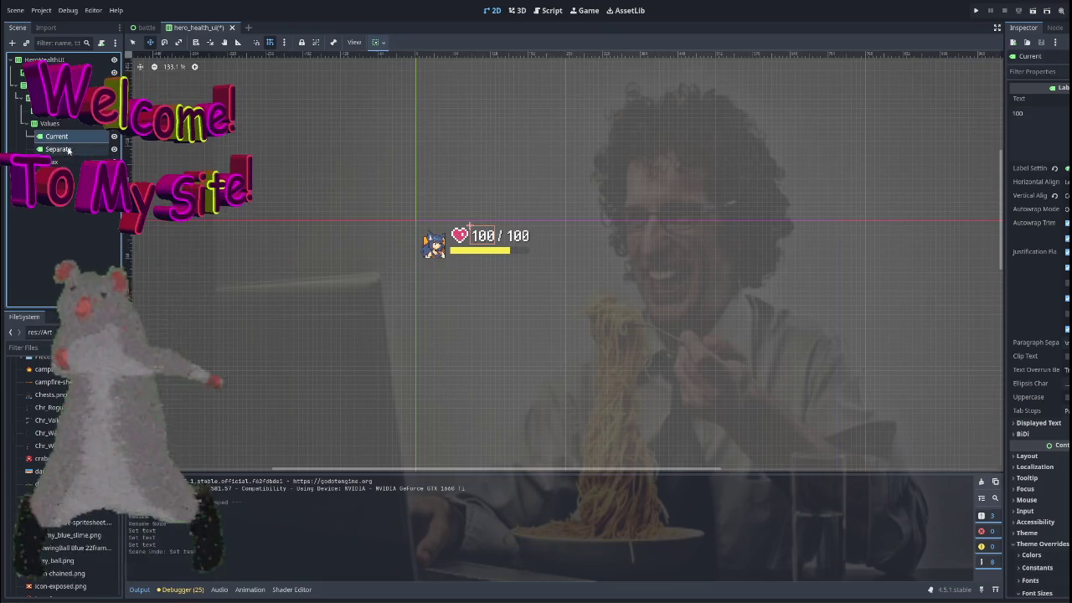
{"action": "left_click", "coordinate": [52, 161]}
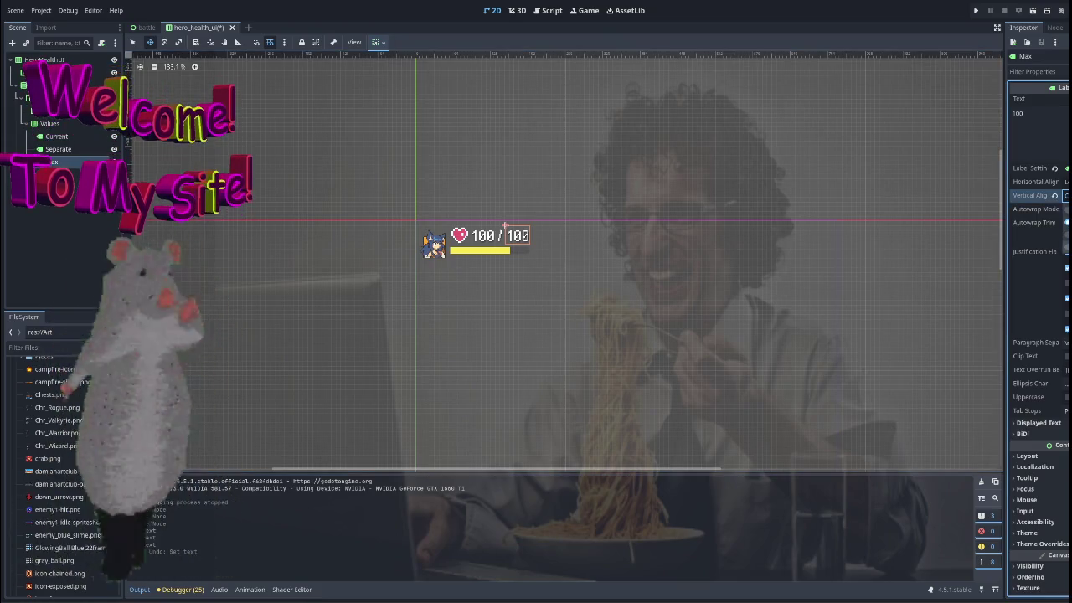
Change the Max label's vertical and horizontal alignment, then test longer text and revert to 100.
{"action": "left_click", "coordinate": [1067, 249]}
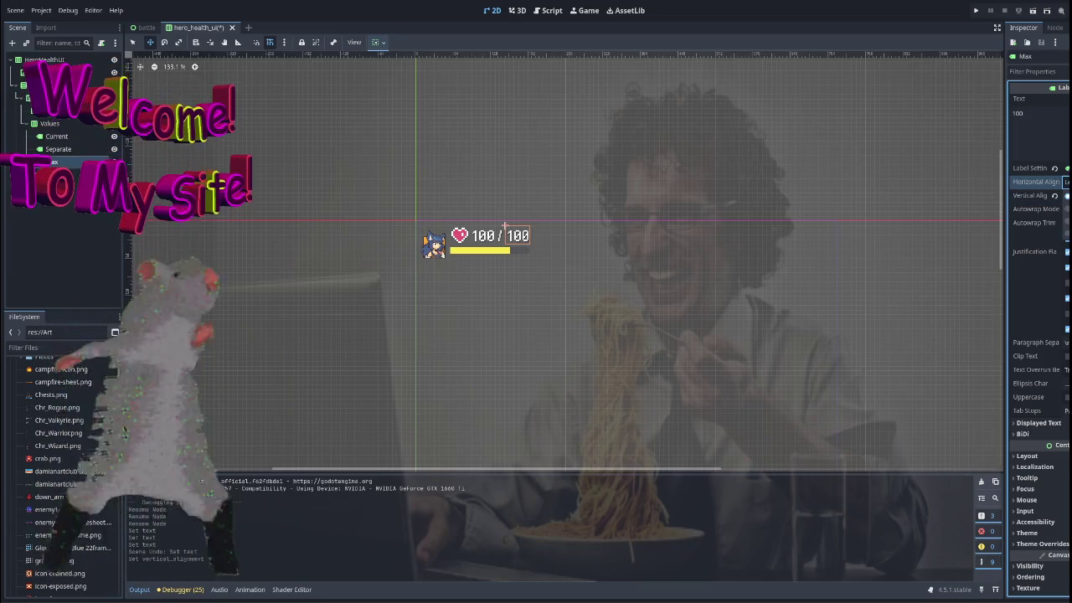
{"action": "left_click", "coordinate": [1066, 234]}
{"action": "scroll", "coordinate": [706, 179], "scroll_direction": "up", "scroll_amount": 2}
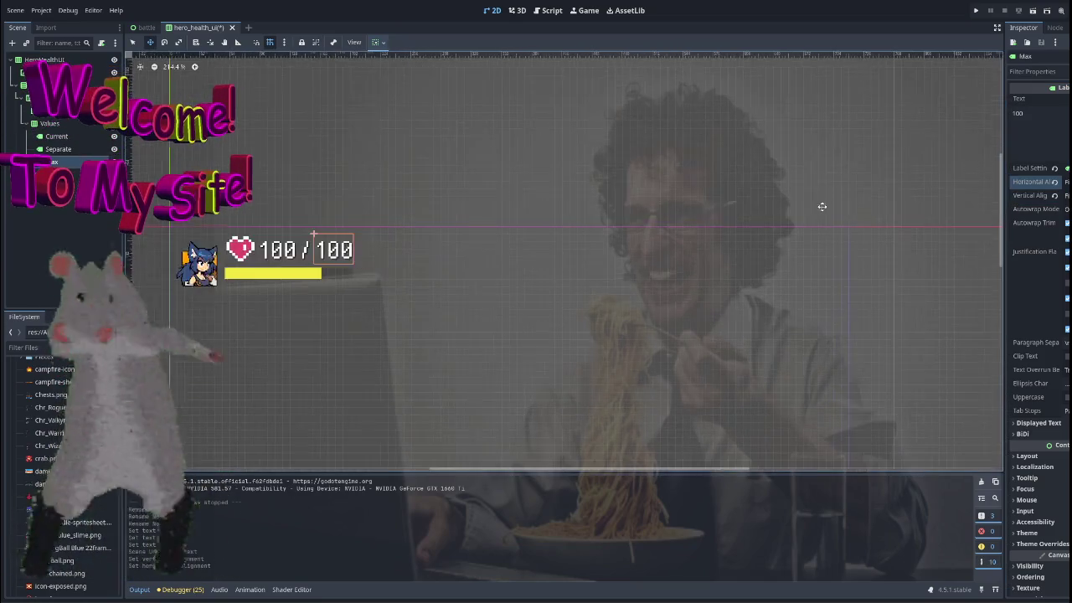
{"action": "left_click", "coordinate": [1059, 130]}
{"action": "type", "text": "00000"}
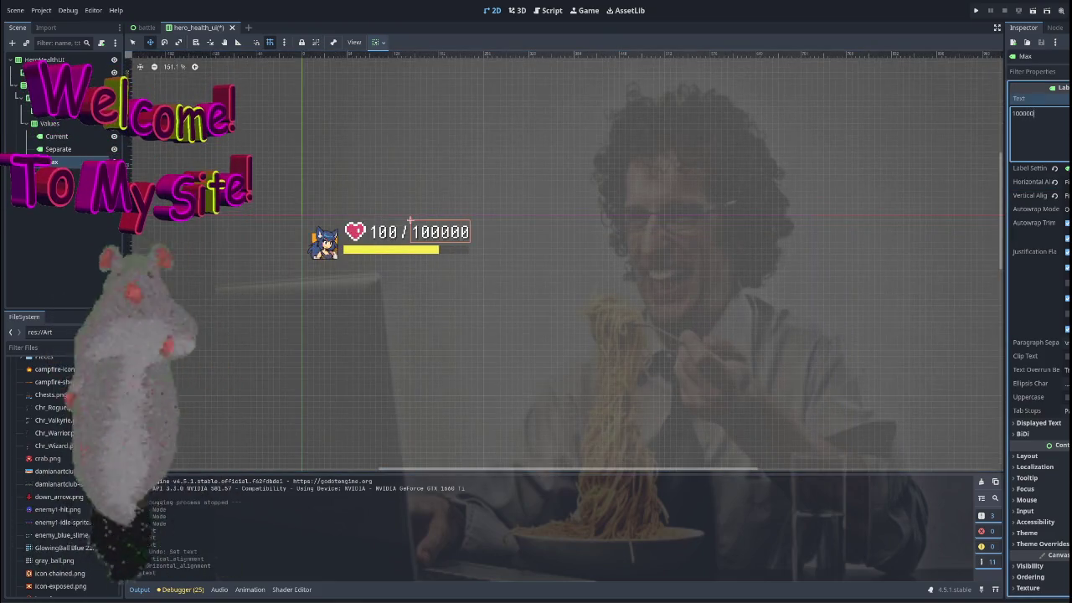
{"action": "key", "text": "ctrl+z"}
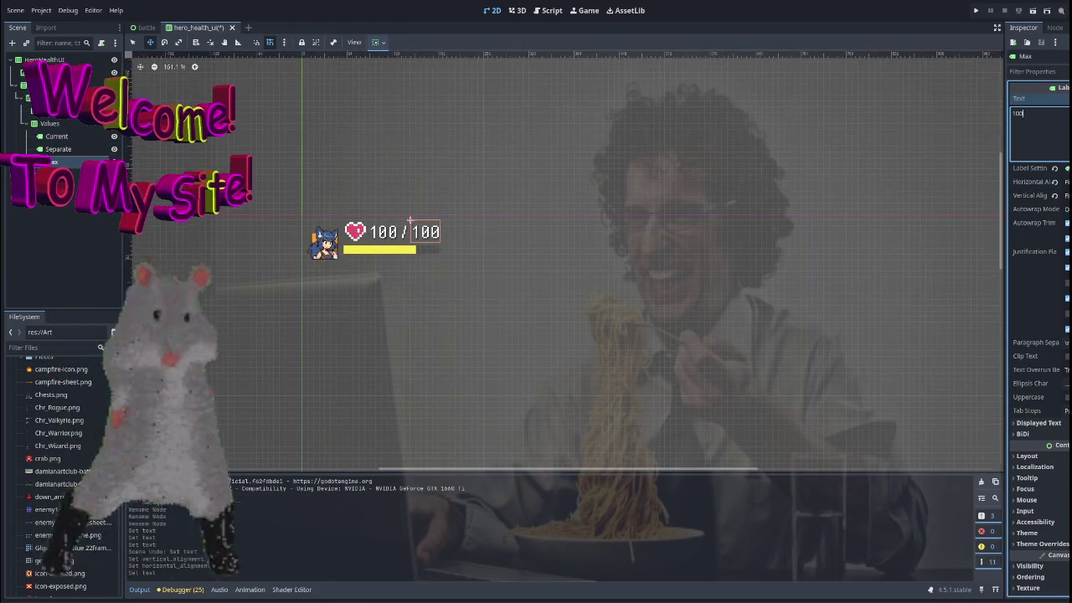
{"action": "left_click", "coordinate": [1036, 182]}
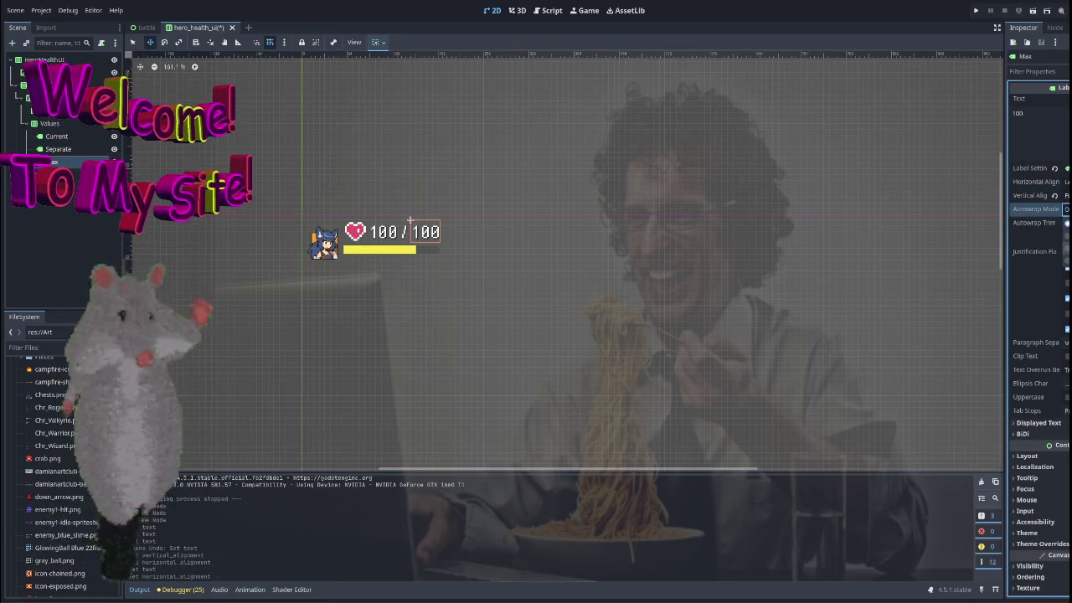
Try Autowrap Mode on the Max label, then undo it.
{"action": "left_click", "coordinate": [1063, 222]}
{"action": "scroll", "coordinate": [729, 198], "scroll_direction": "down", "scroll_amount": 2}
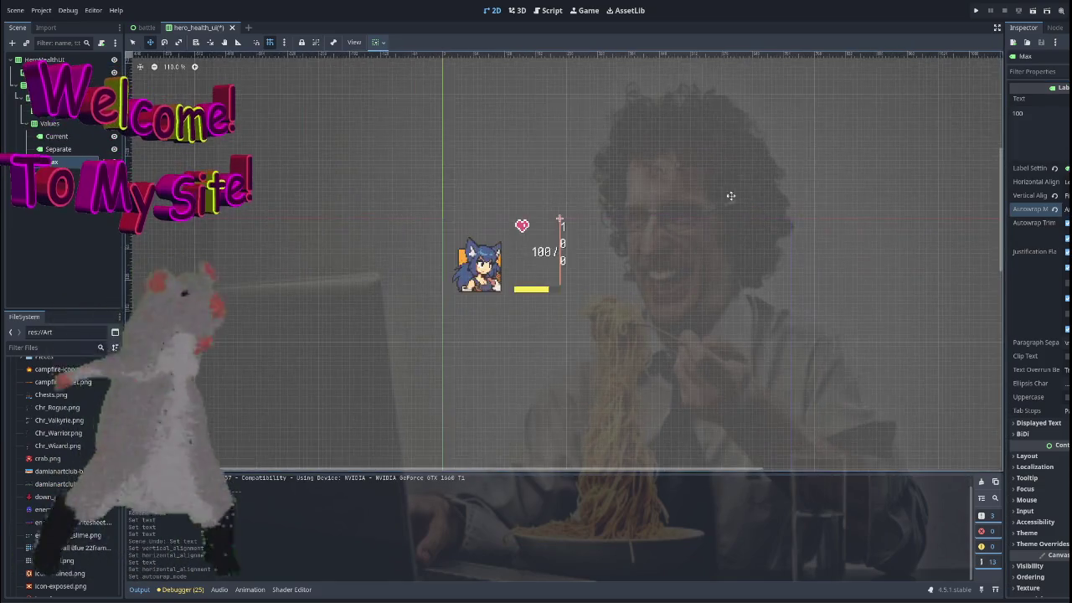
{"action": "key", "text": "ctrl+z"}
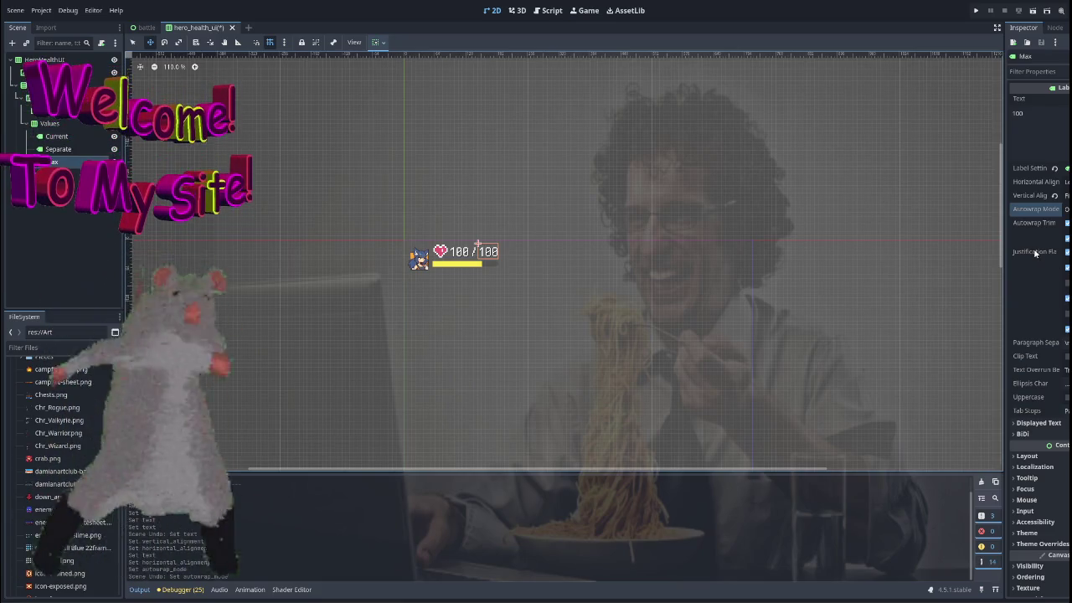
Enable Clip Text on the Max label.
{"action": "mouse_move", "coordinate": [1035, 253]}
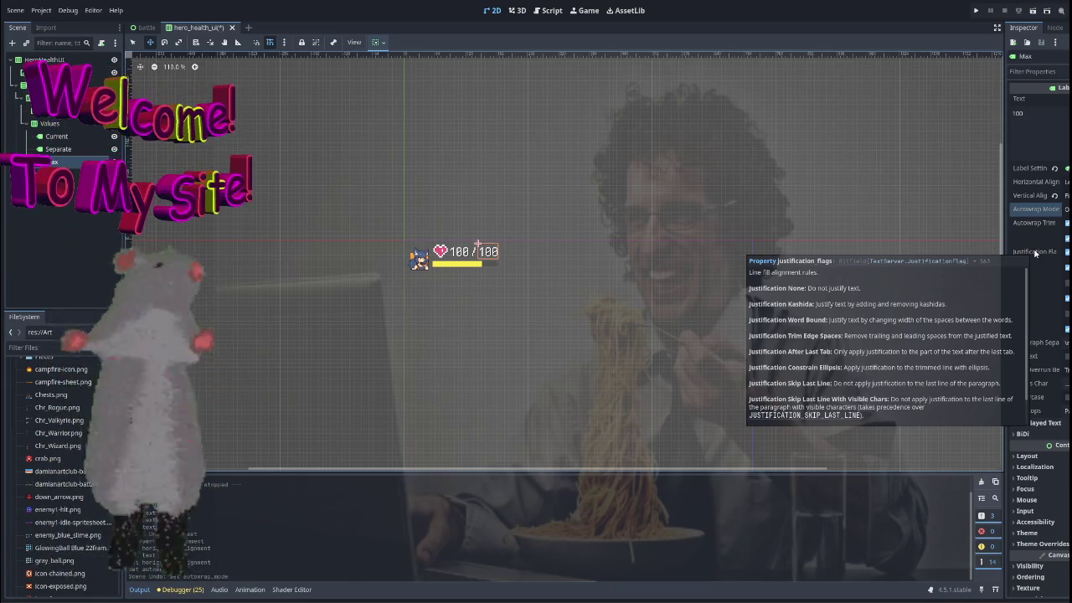
{"action": "scroll", "coordinate": [1065, 306], "scroll_direction": "down", "scroll_amount": 2}
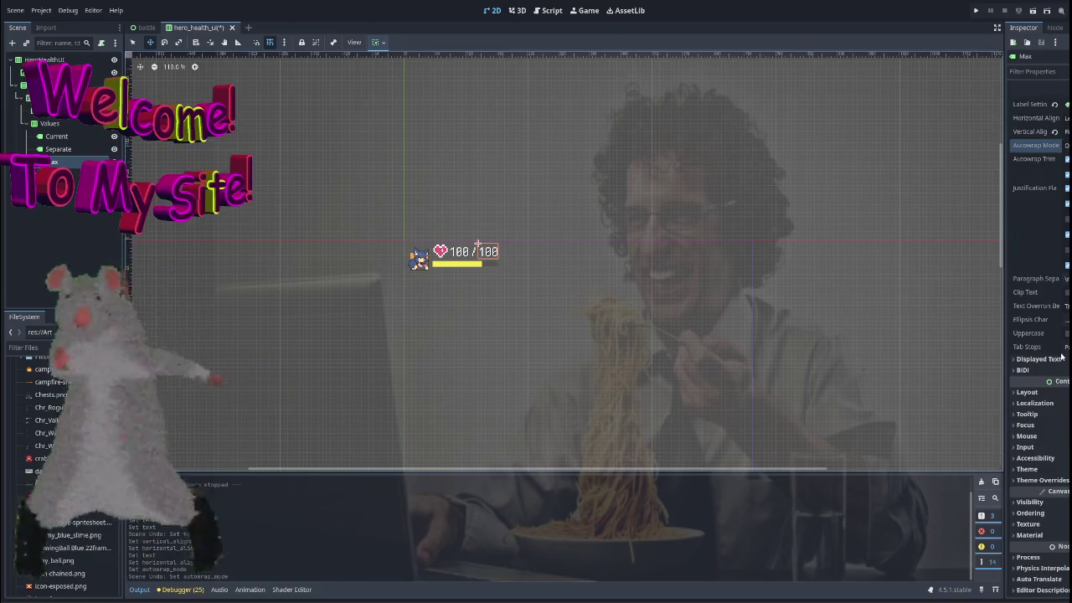
{"action": "left_click", "coordinate": [1066, 292]}
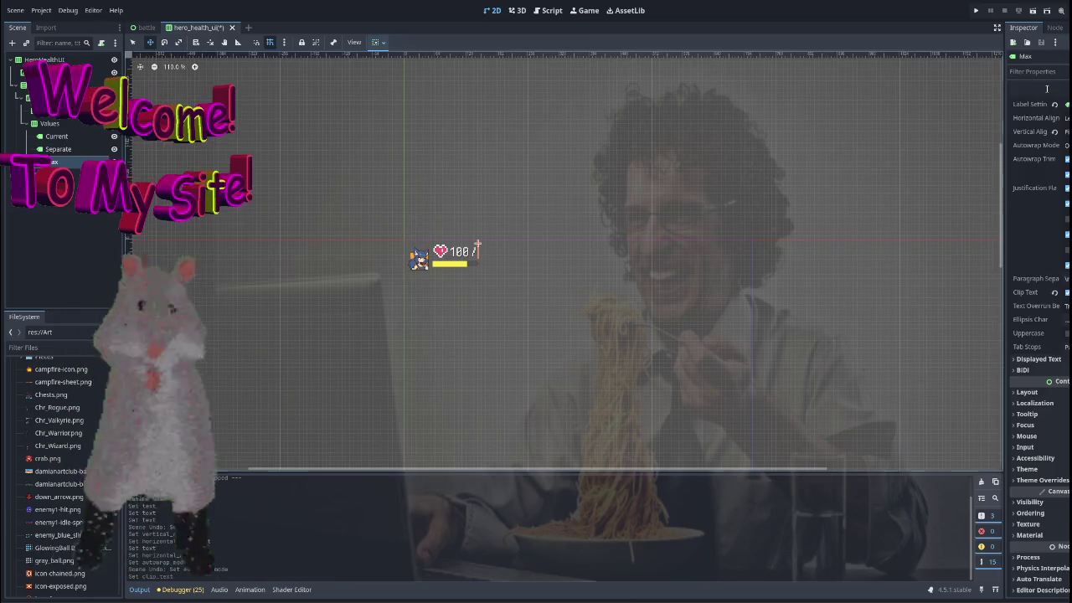
{"action": "scroll", "coordinate": [1053, 117], "scroll_direction": "up", "scroll_amount": 1}
{"action": "scroll", "coordinate": [1052, 117], "scroll_direction": "up", "scroll_amount": 1}
{"action": "scroll", "coordinate": [713, 231], "scroll_direction": "up", "scroll_amount": 1}
Test extra zeros in the clipped Max label, restore 100, and inspect the Displayed Text settings.
{"action": "type", "text": "000"}
{"action": "key", "text": "BackSpace"}
{"action": "key", "text": "BackSpace"}
{"action": "key", "text": "BackSpace"}
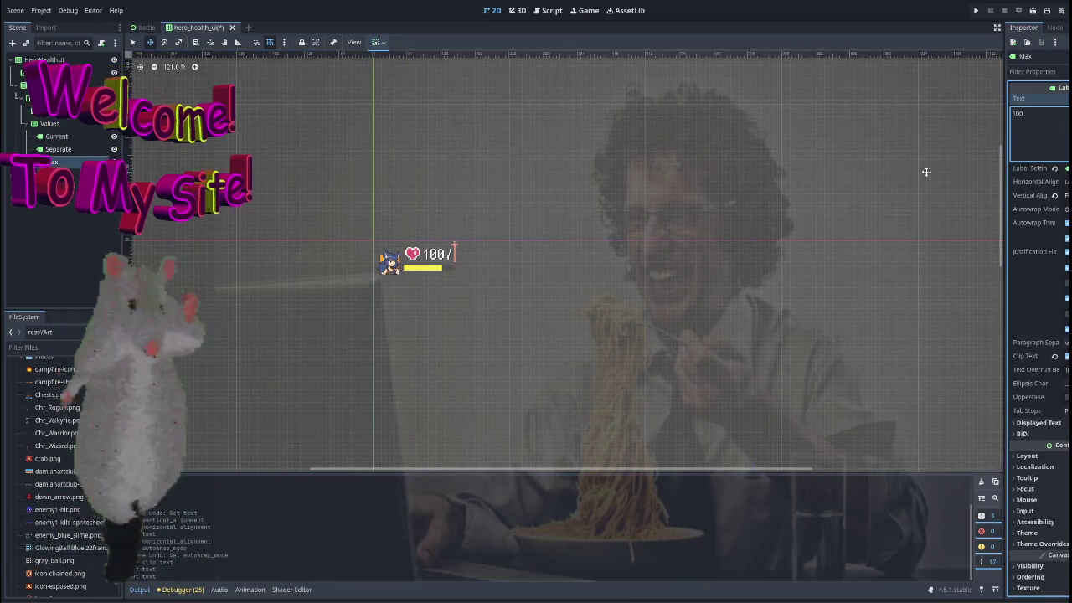
{"action": "scroll", "coordinate": [638, 276], "scroll_direction": "up", "scroll_amount": 6}
{"action": "left_click_drag", "start_coordinate": [388, 256], "coordinate": [478, 251]}
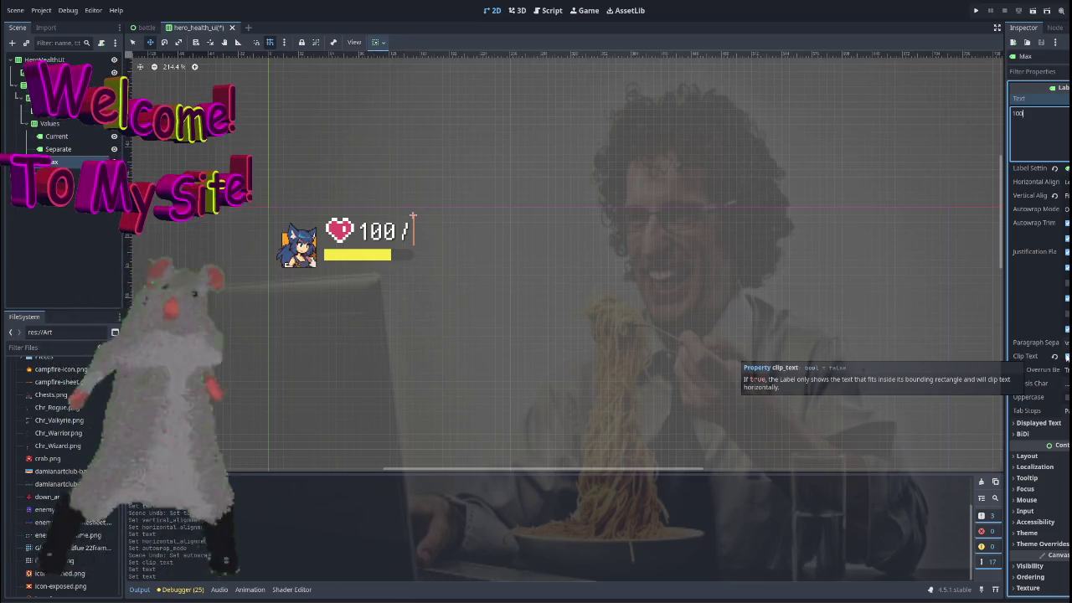
{"action": "left_click", "coordinate": [1066, 356]}
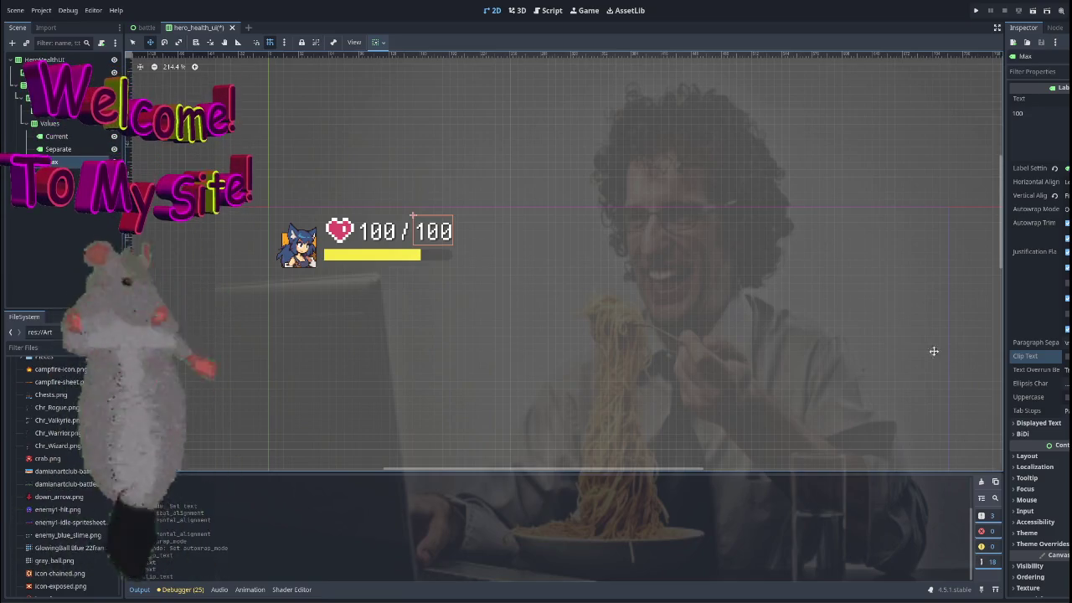
{"action": "left_click", "coordinate": [1026, 423]}
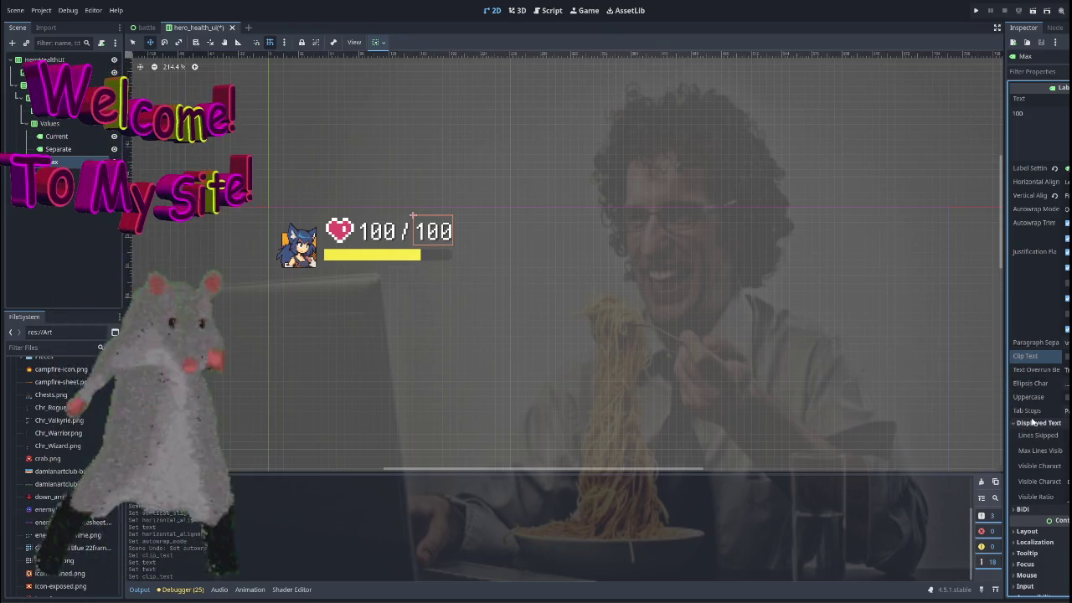
{"action": "left_click", "coordinate": [1036, 422]}
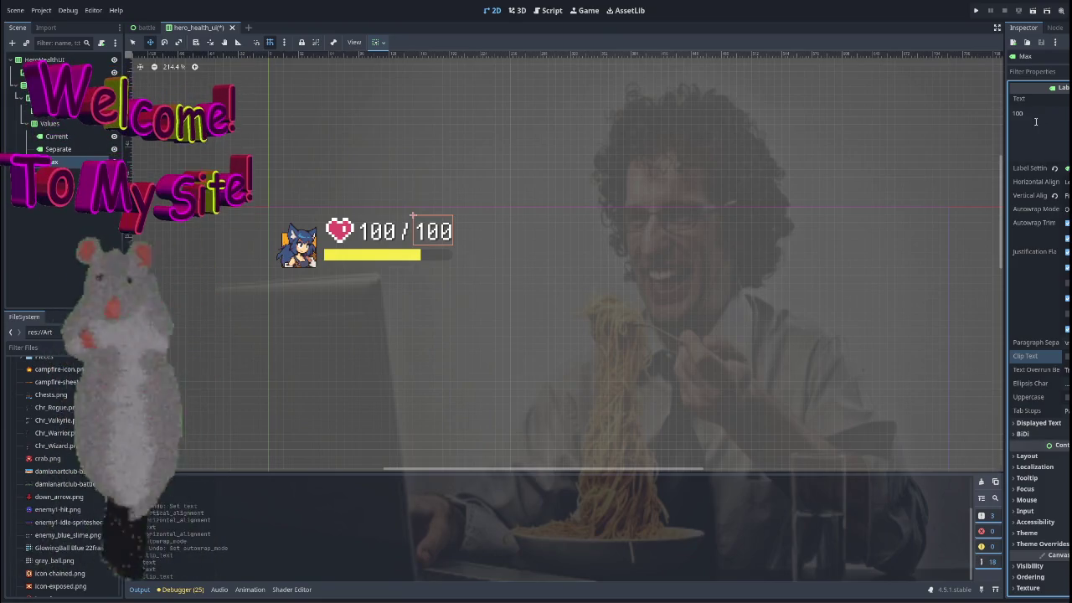
{"action": "left_click", "coordinate": [1039, 72]}
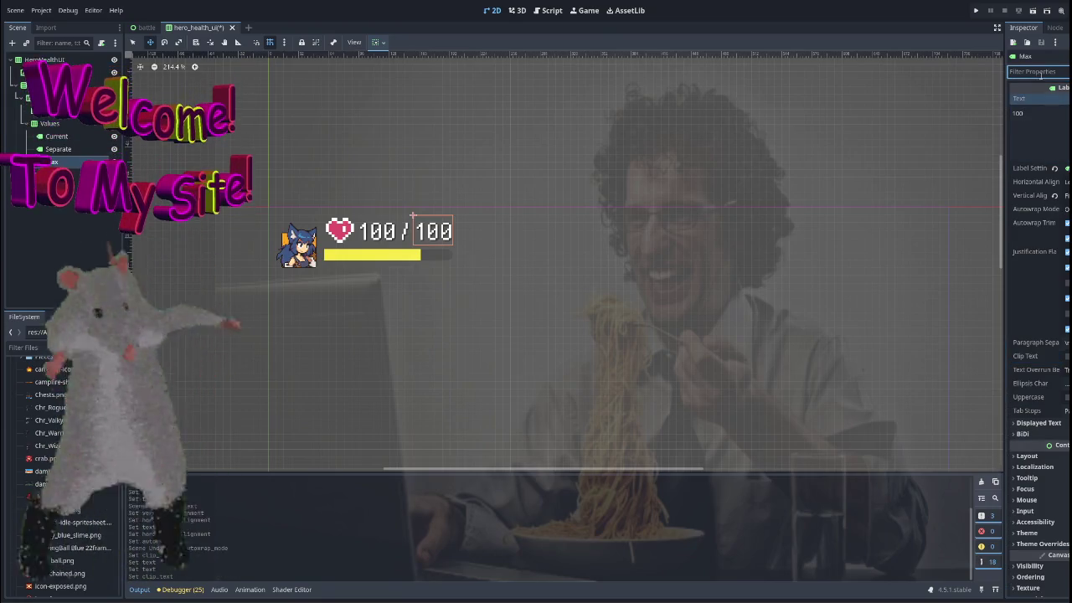
Filter for 'min' and adjust the Max label's Layout Custom Minimum Size x, then clear the filter.
{"action": "type", "text": "mini"}
{"action": "left_click", "coordinate": [1026, 121]}
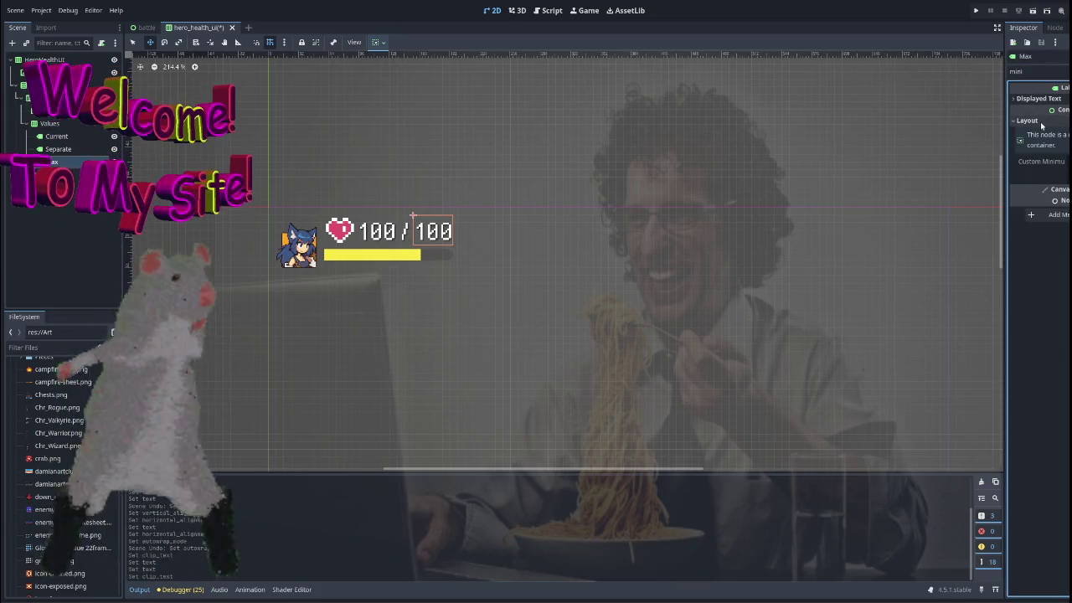
{"action": "left_click_drag", "start_coordinate": [1068, 165], "coordinate": [1068, 163]}
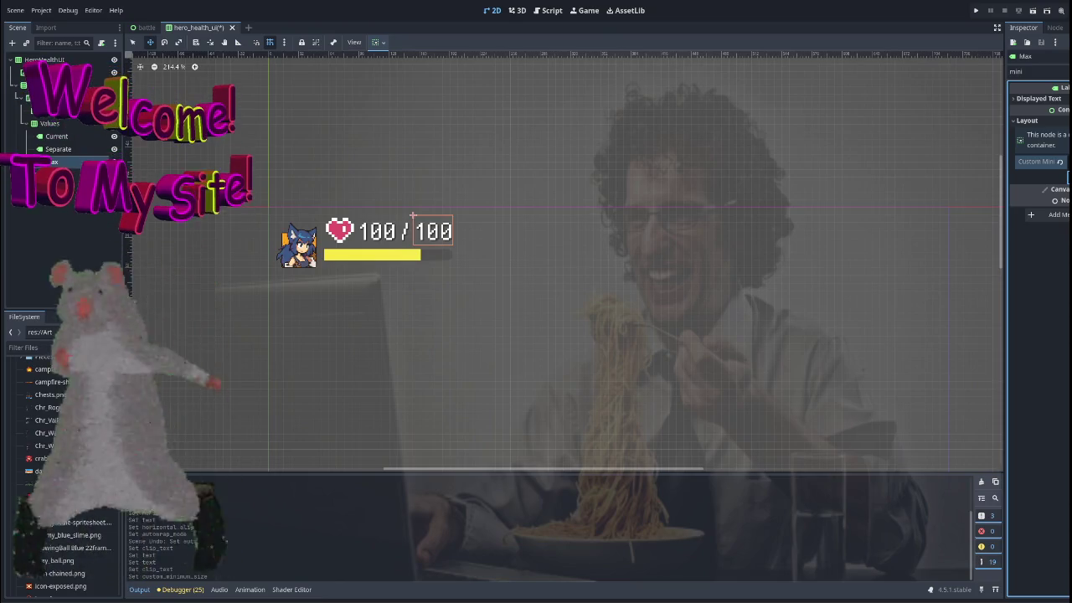
{"action": "key", "text": "ctrl+z"}
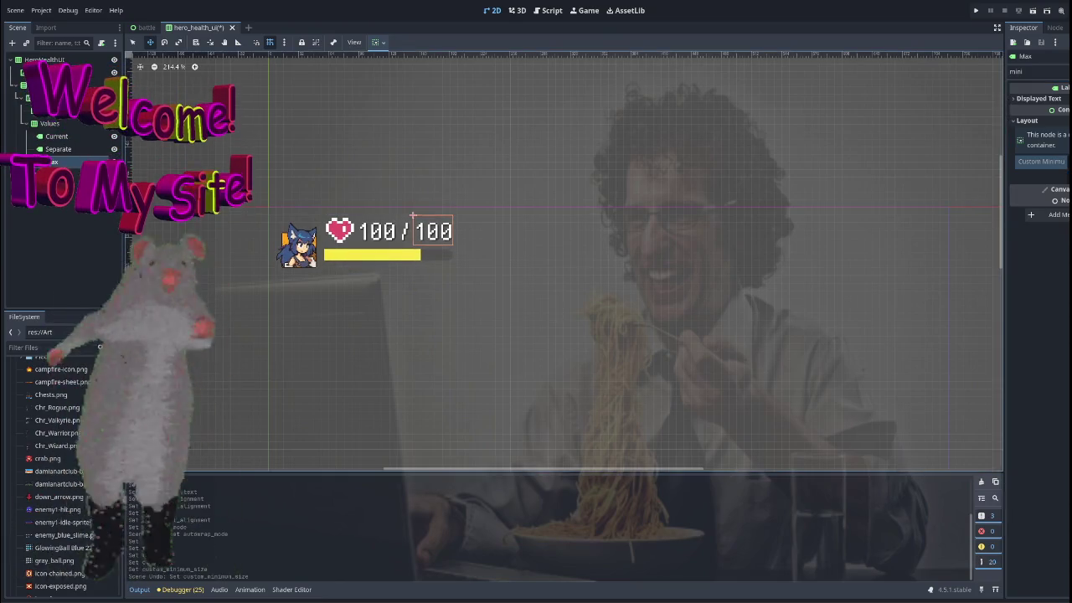
{"action": "key", "text": "ctrl+shift+z"}
{"action": "left_click_drag", "start_coordinate": [1065, 162], "coordinate": [1065, 162]}
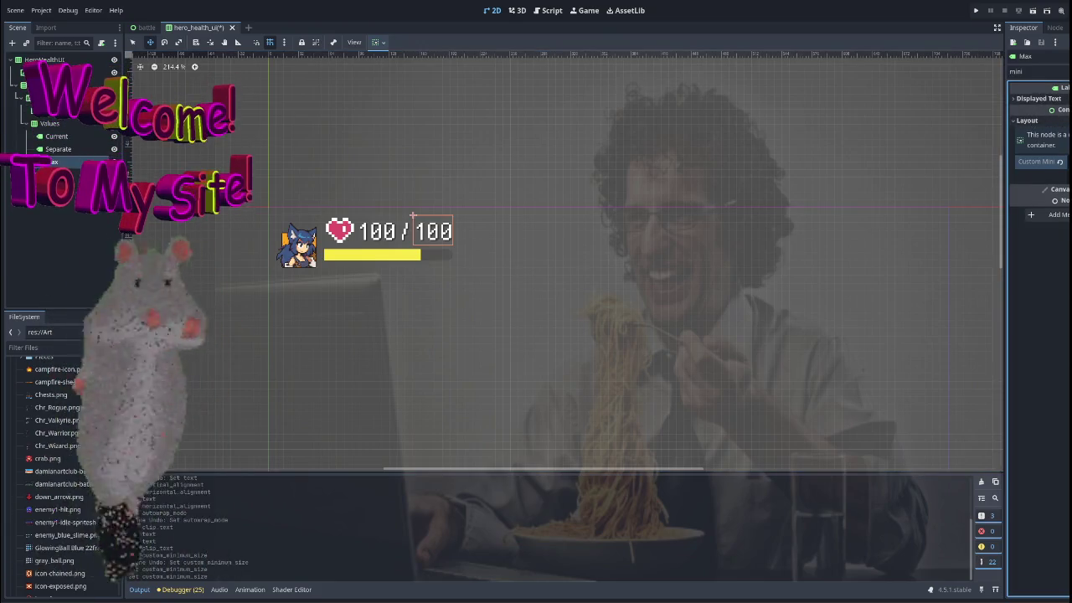
{"action": "key", "text": "BackSpace"}
{"action": "key", "text": "BackSpace"}
{"action": "key", "text": "BackSpace"}
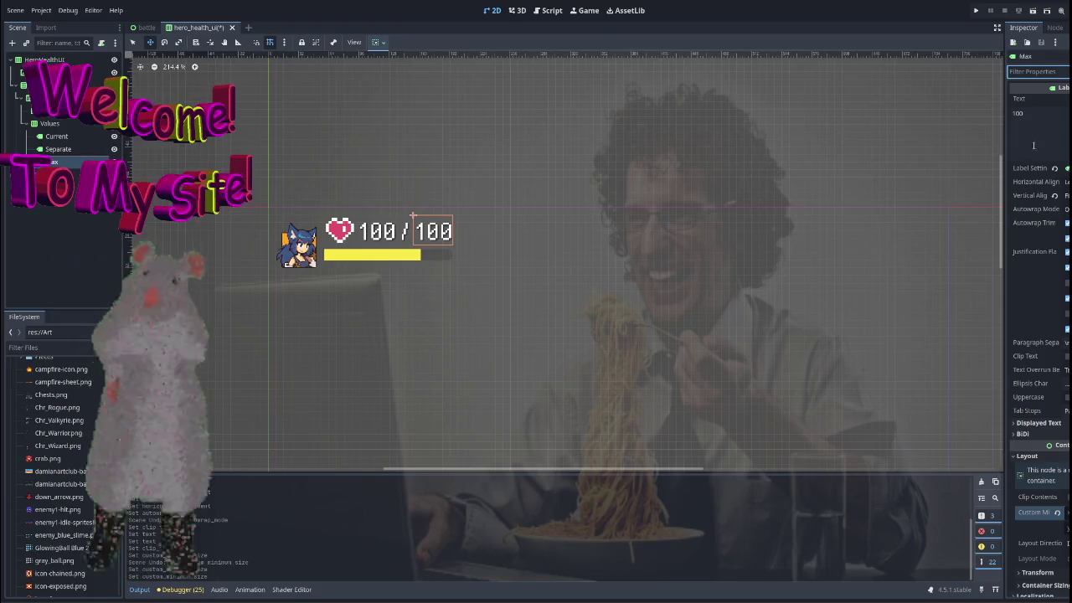
{"action": "left_click", "coordinate": [1045, 150]}
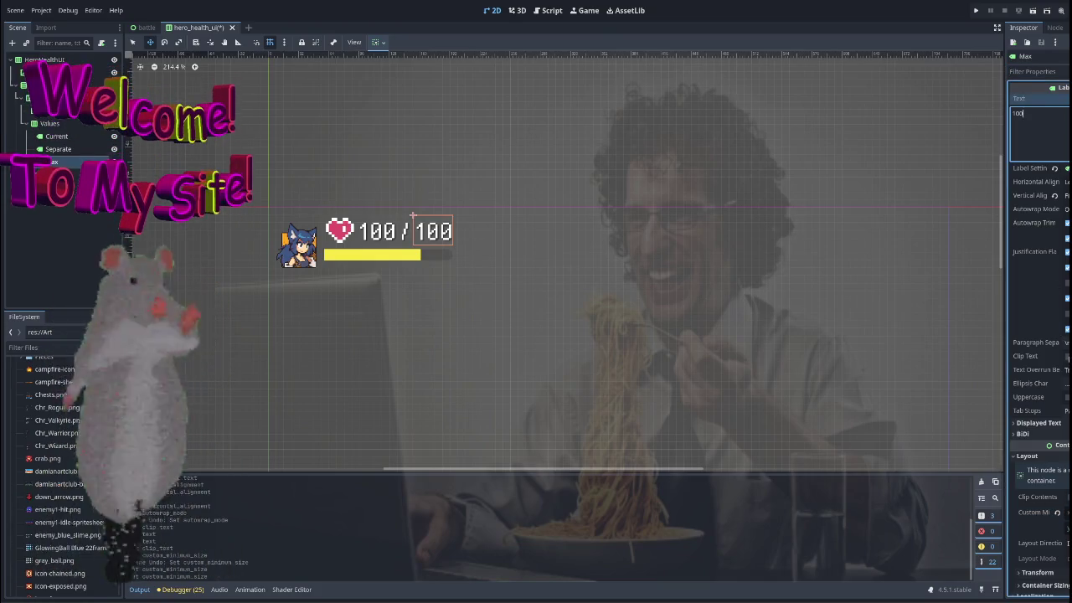
Change the Max label's text to 9999 after trying longer test values.
{"action": "left_click", "coordinate": [1066, 356]}
{"action": "left_click", "coordinate": [1058, 128]}
{"action": "key", "text": "BackSpace"}
{"action": "key", "text": "BackSpace"}
{"action": "key", "text": "BackSpace"}
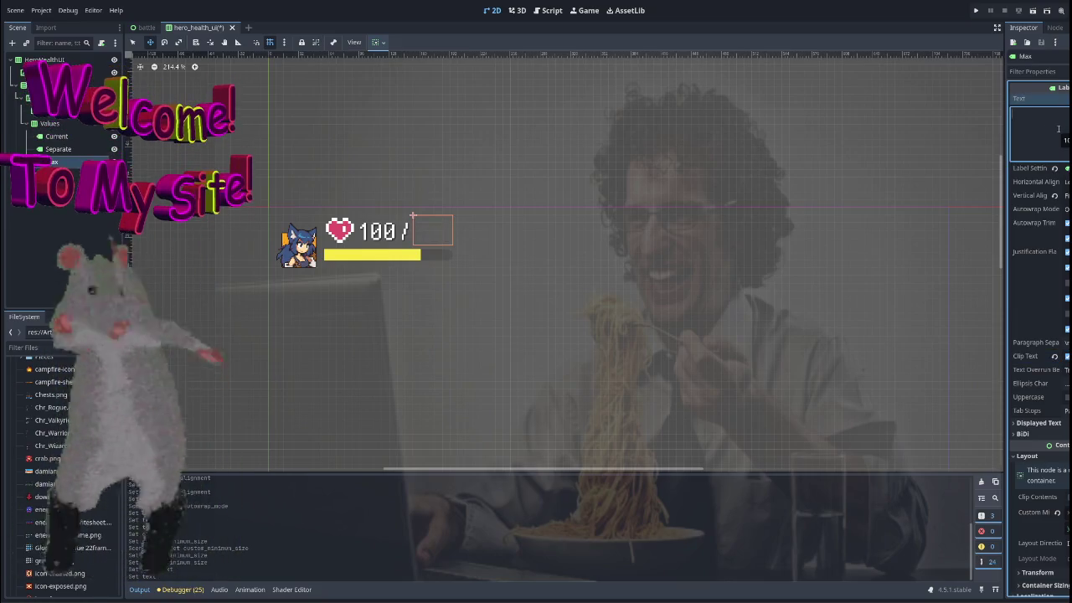
{"action": "type", "text": "6666666"}
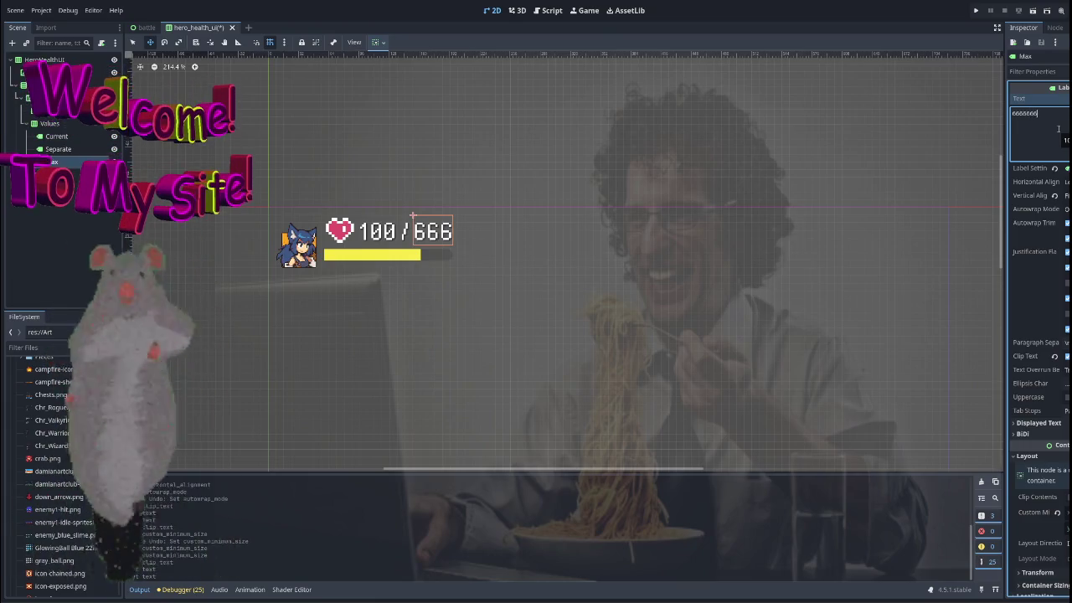
{"action": "key", "text": "BackSpace"}
{"action": "key", "text": "BackSpace"}
{"action": "key", "text": "BackSpace"}
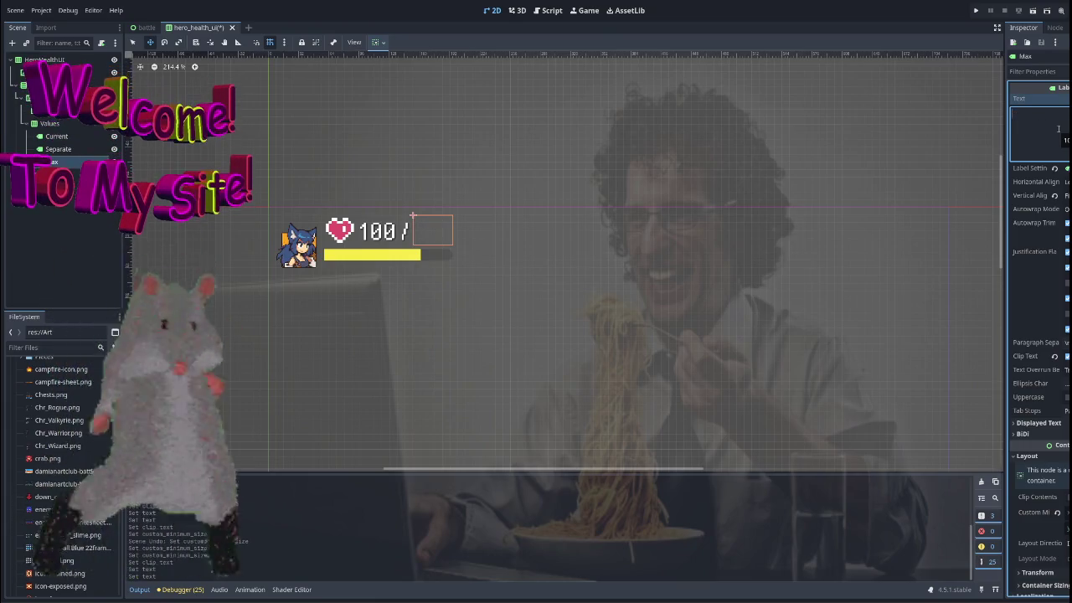
{"action": "type", "text": "999"}
{"action": "key", "text": "BackSpace"}
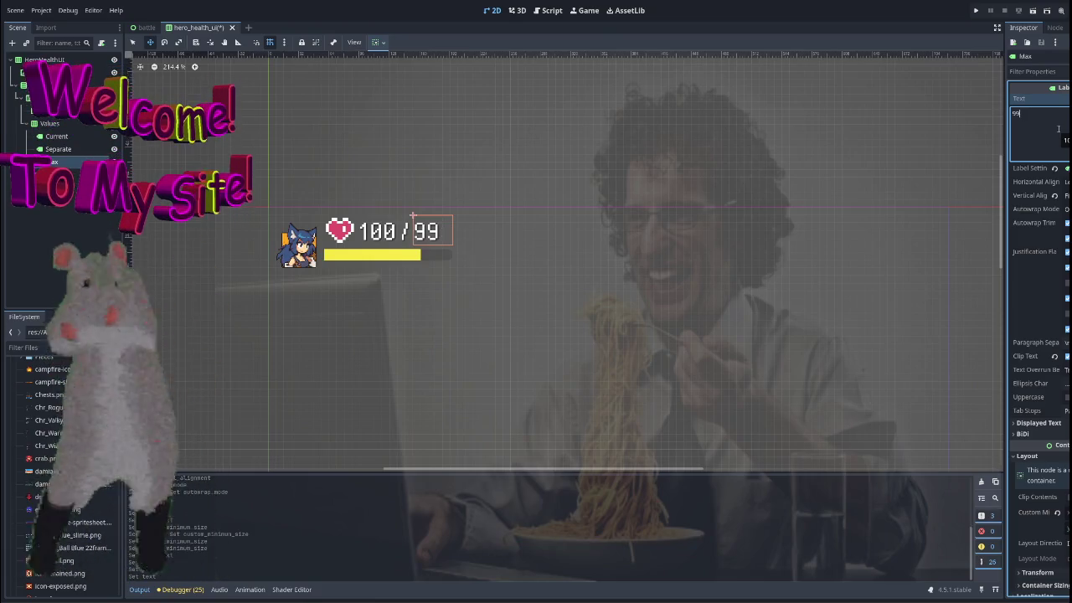
{"action": "type", "text": "0"}
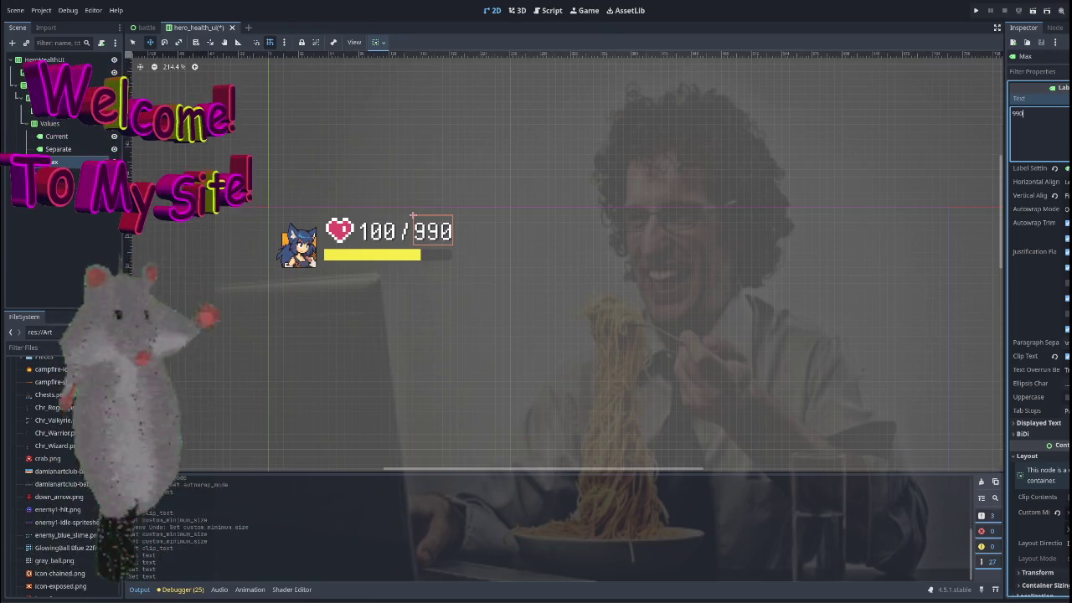
{"action": "key", "text": "BackSpace"}
{"action": "key", "text": "BackSpace"}
{"action": "key", "text": "BackSpace"}
{"action": "type", "text": "999"}
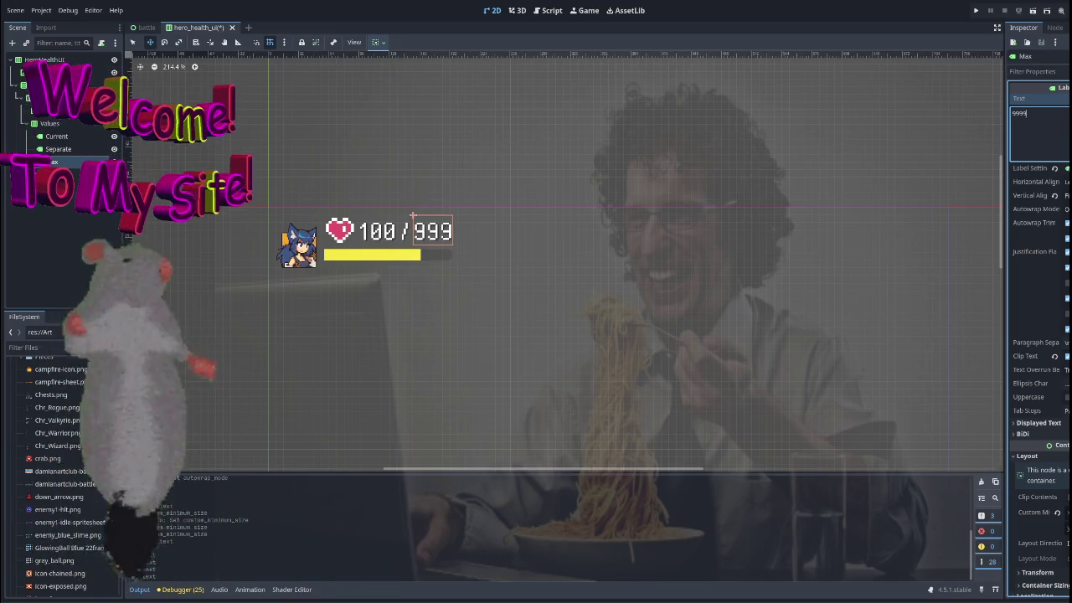
Filter for 'mini' and step Custom Minimum Size x until 9999 fits the Max label.
{"action": "left_click", "coordinate": [1038, 72]}
{"action": "type", "text": "mini"}
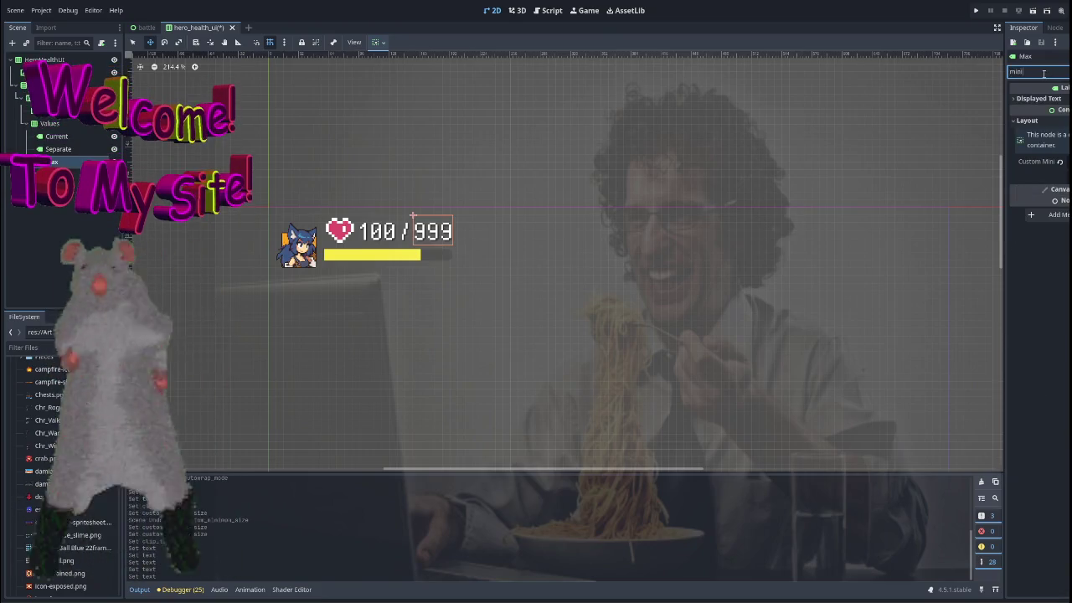
{"action": "key", "text": "Tab"}
{"action": "key", "text": "Up"}
{"action": "key", "text": "Up"}
{"action": "key", "text": "Up"}
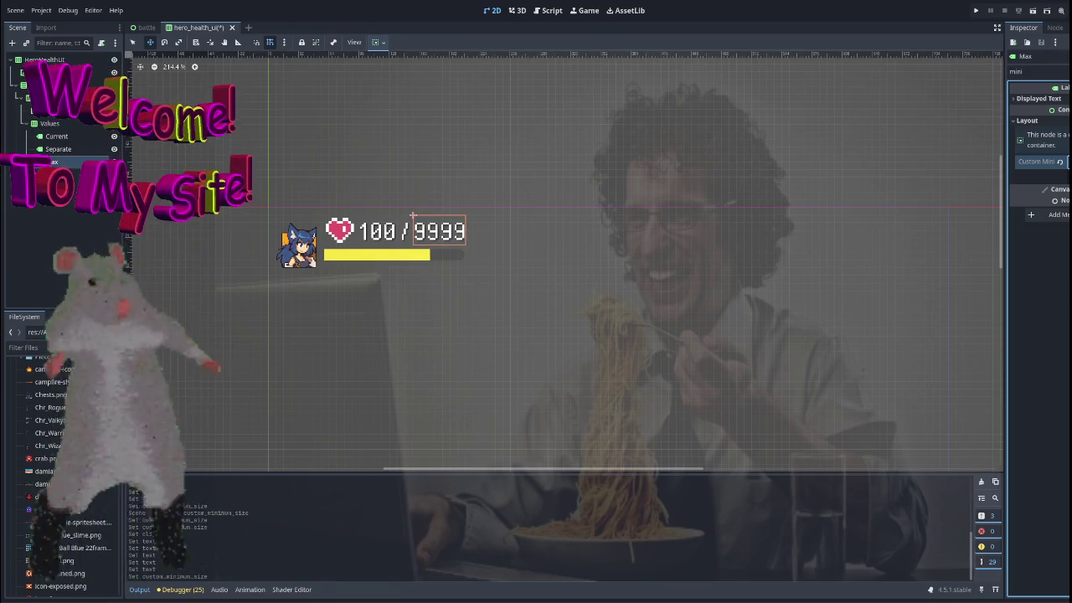
{"action": "key", "text": "Down"}
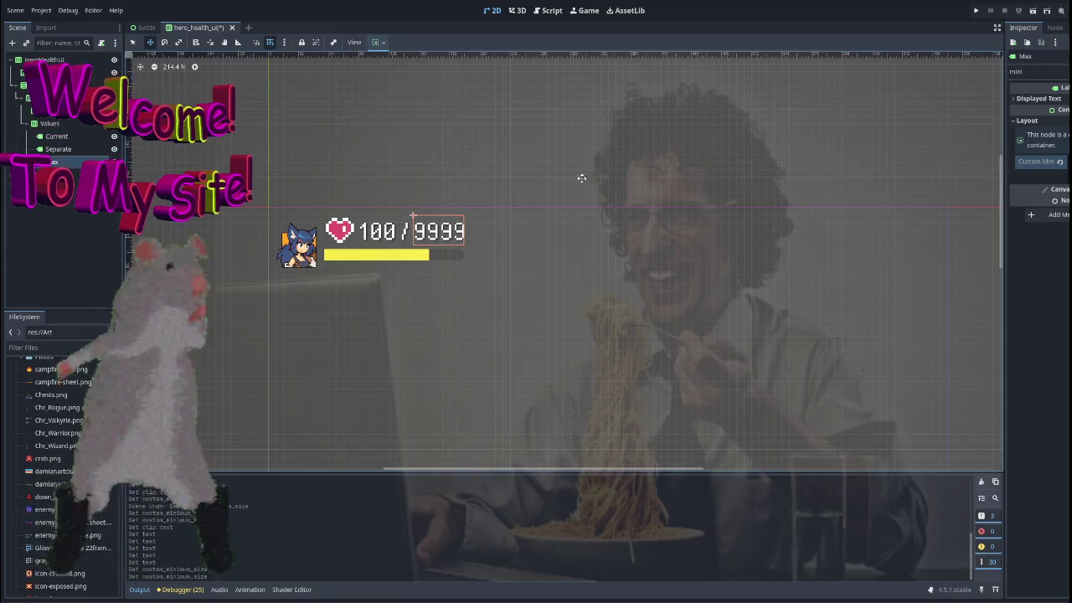
{"action": "left_click", "coordinate": [59, 149]}
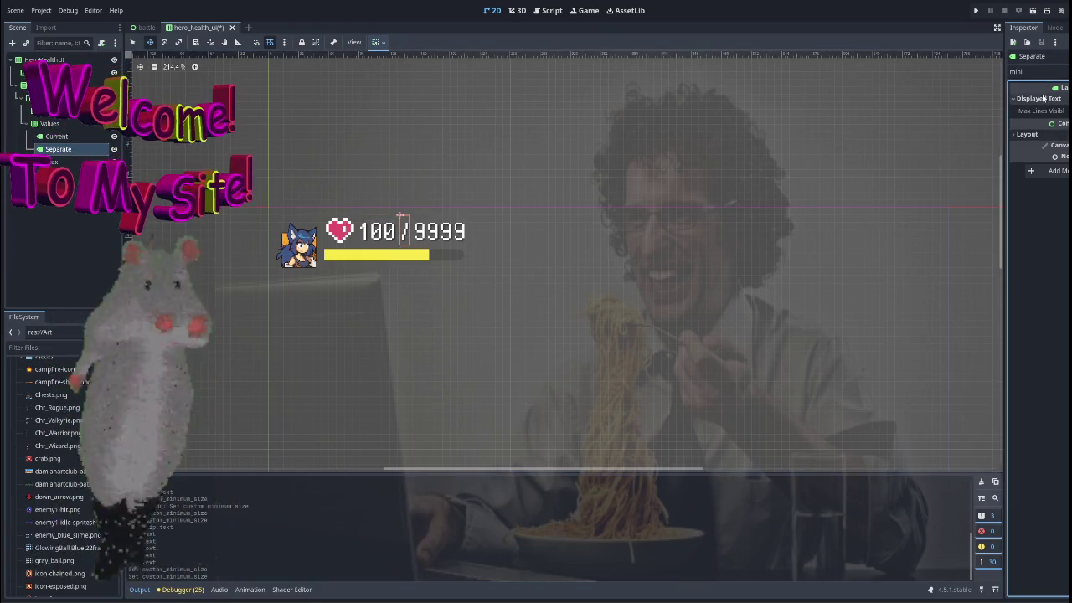
Increase the Current label's Layout Custom Minimum Size x to give it a fixed width.
{"action": "key", "text": "Up"}
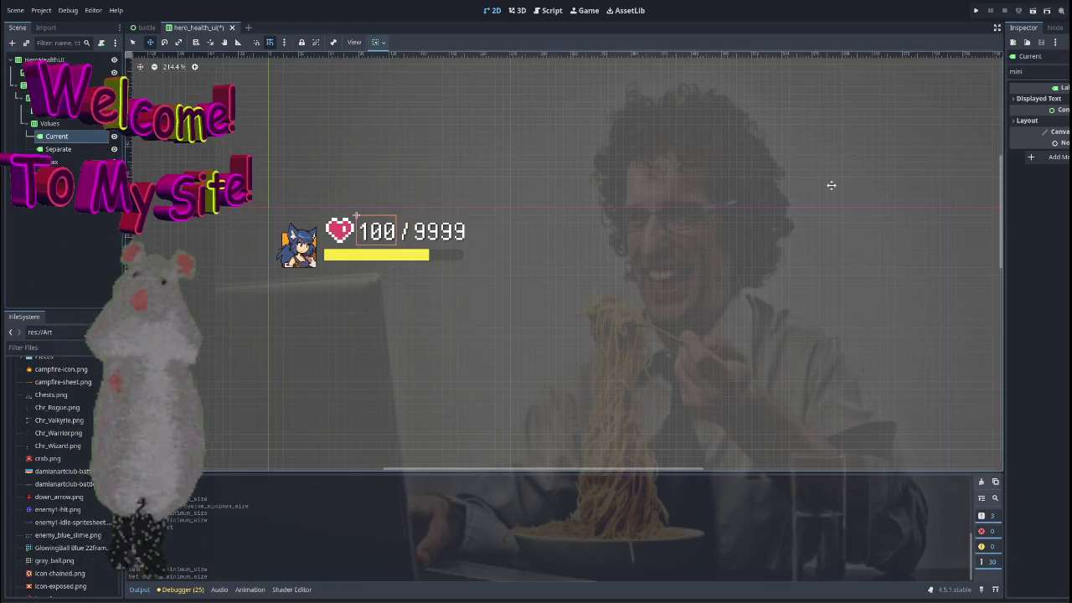
{"action": "left_click", "coordinate": [1038, 120]}
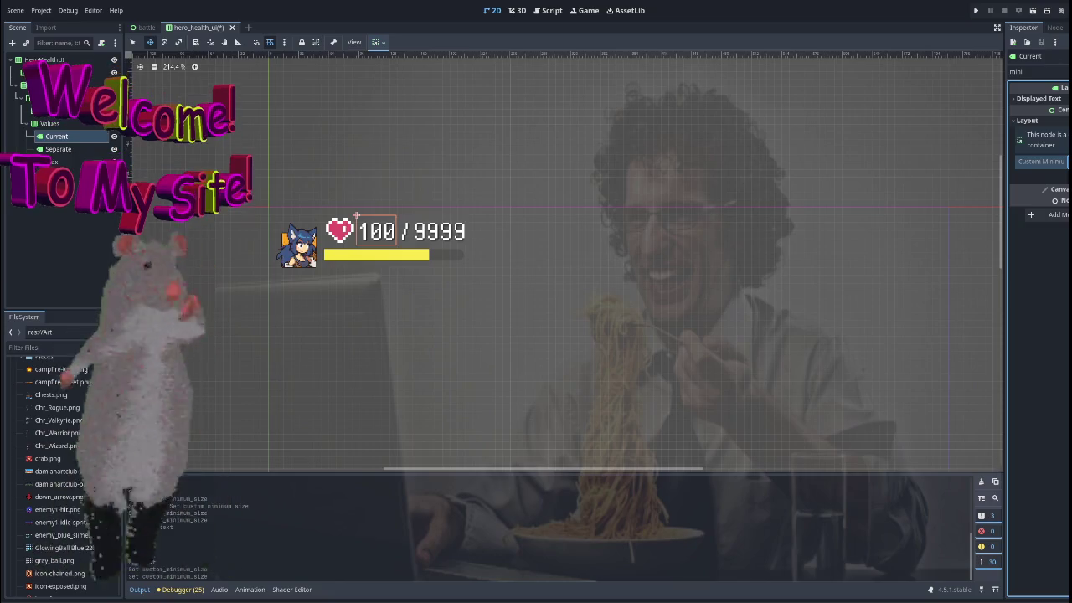
{"action": "key", "text": "Return"}
{"action": "left_click_drag", "start_coordinate": [598, 205], "coordinate": [547, 215]}
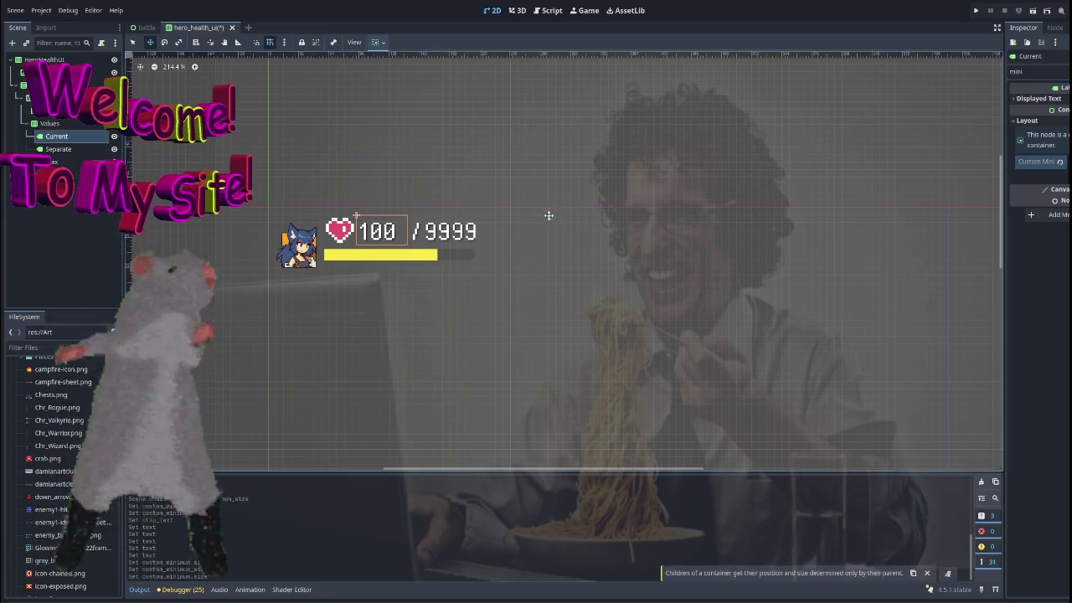
{"action": "left_click", "coordinate": [516, 204]}
{"action": "scroll", "coordinate": [507, 223], "scroll_direction": "down", "scroll_amount": 2}
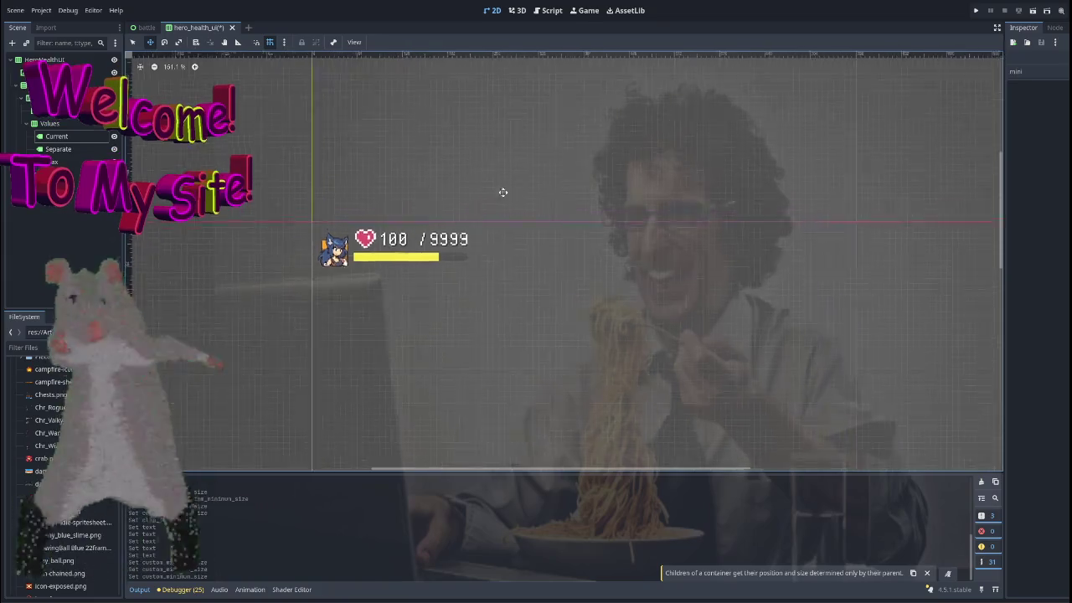
Change the Max label's text back to 100.
{"action": "left_click", "coordinate": [72, 163]}
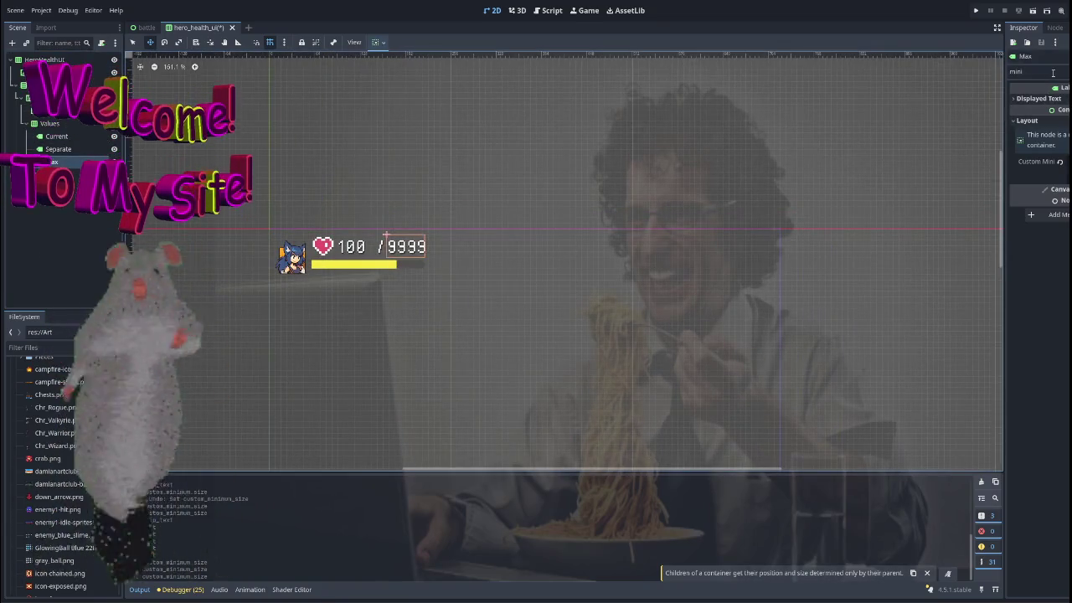
{"action": "key", "text": "ctrl+a"}
{"action": "key", "text": "BackSpace"}
{"action": "key", "text": "Tab"}
{"action": "type", "text": "100"}
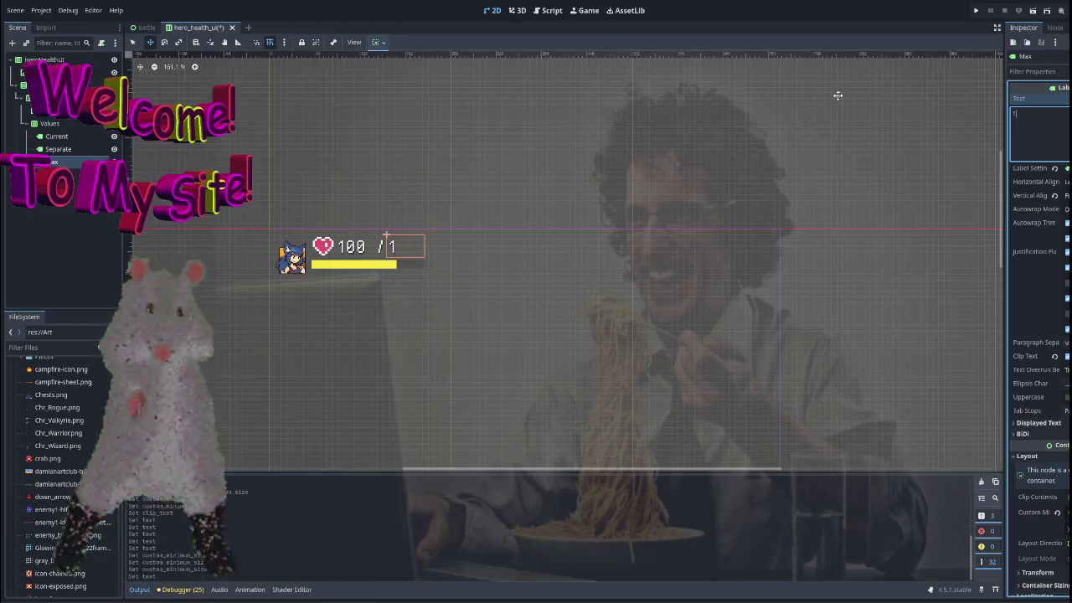
{"action": "left_click", "coordinate": [505, 253]}
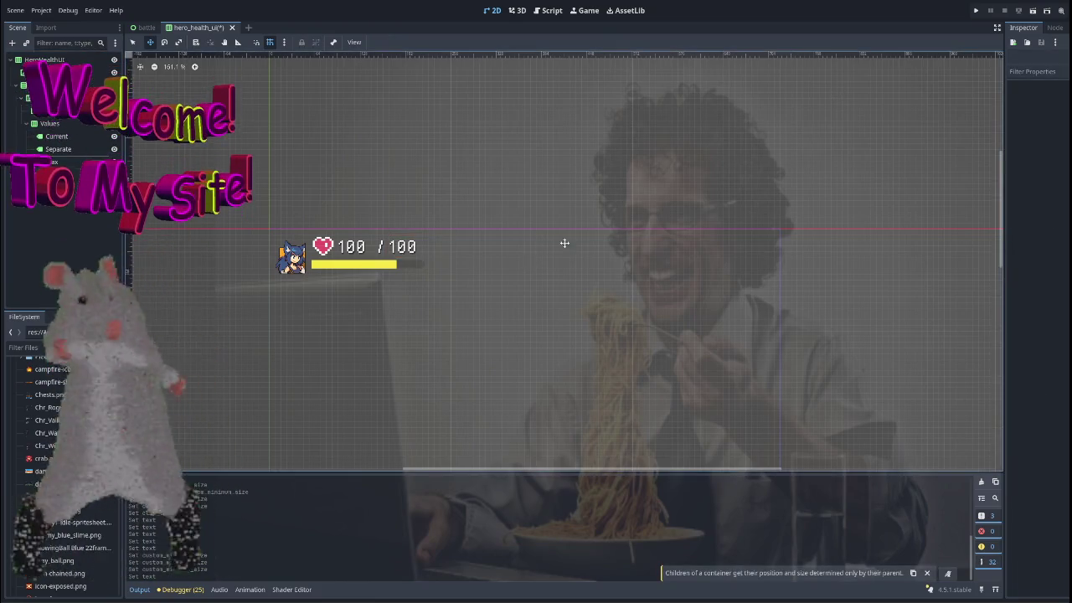
{"action": "left_click_drag", "start_coordinate": [512, 252], "coordinate": [497, 247]}
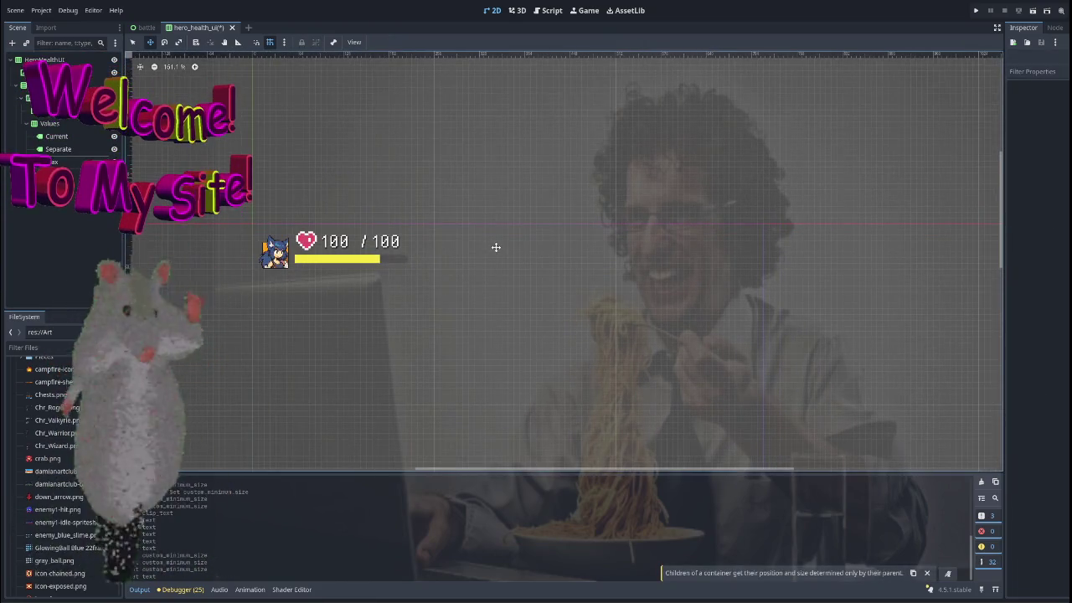
{"action": "left_click", "coordinate": [79, 166]}
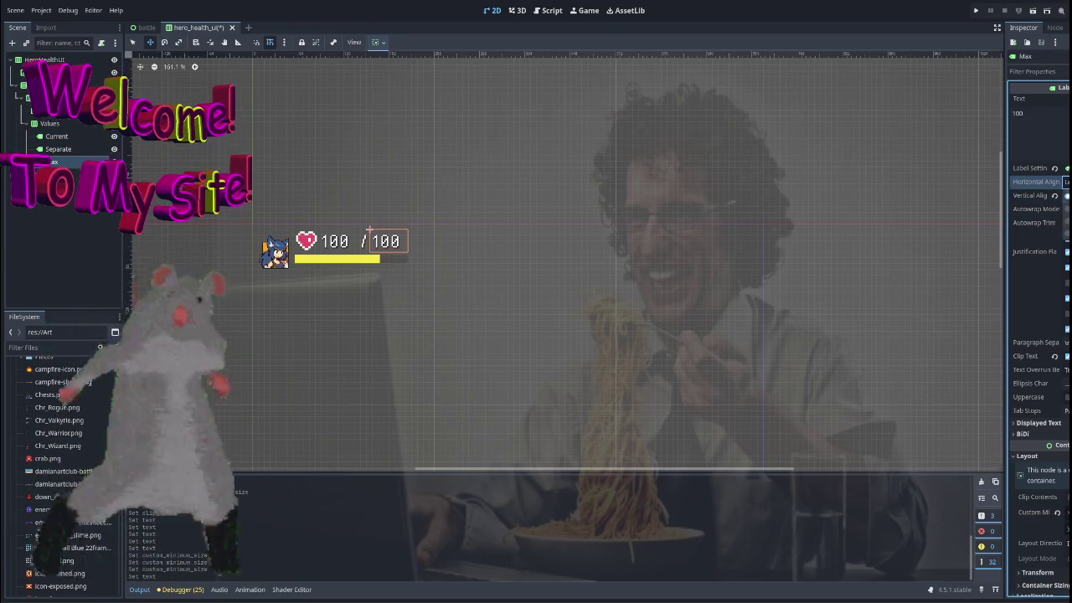
Set Horizontal Alignment to Center on the Max label and then the Current label.
{"action": "left_click", "coordinate": [1057, 197]}
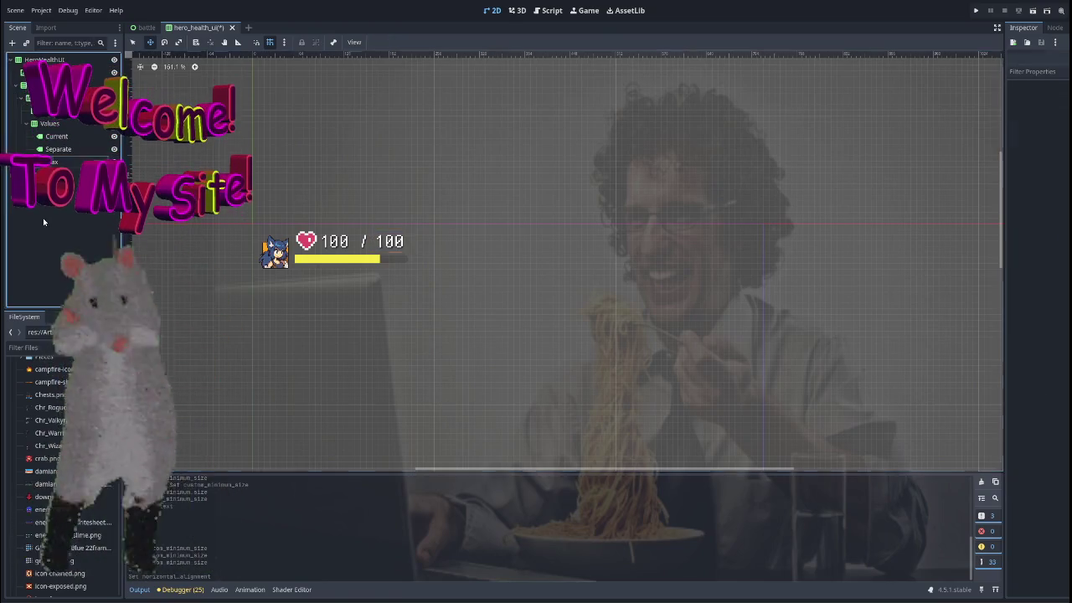
{"action": "left_click", "coordinate": [57, 136]}
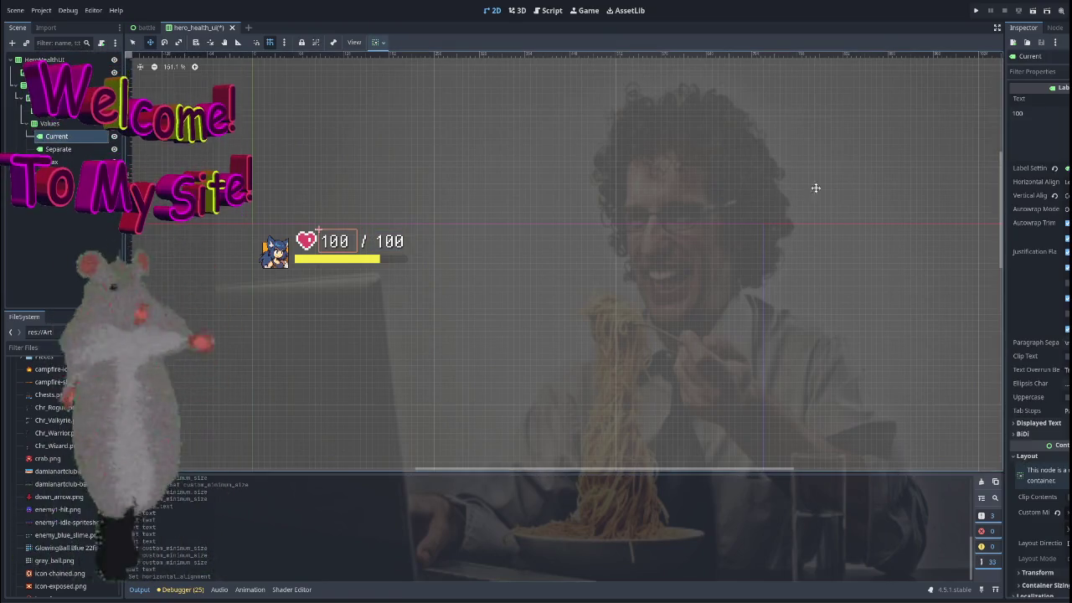
{"action": "left_click", "coordinate": [1057, 182]}
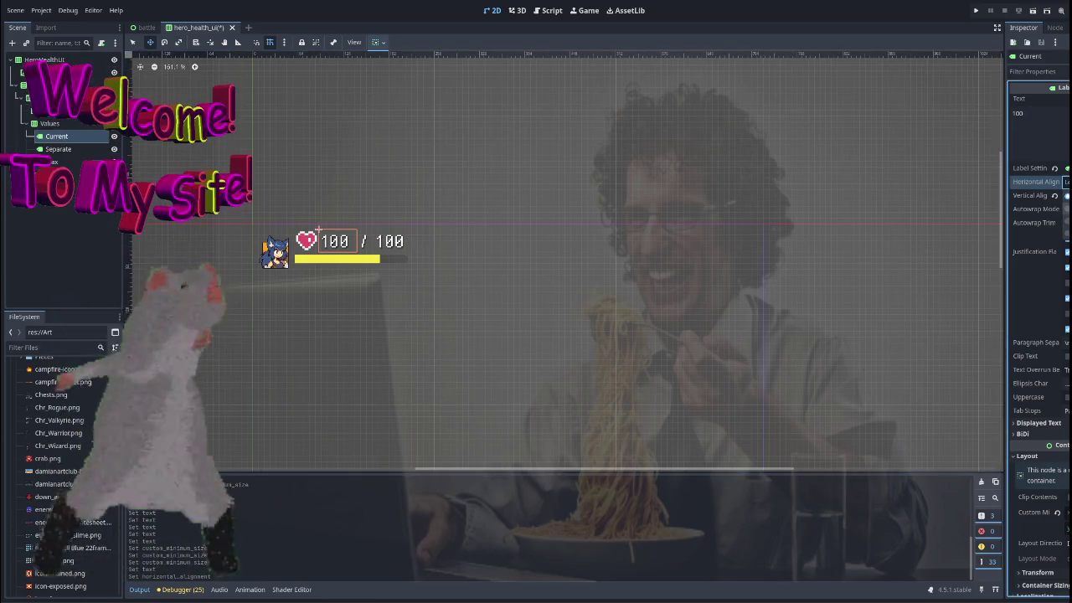
Check the Values container, Separate slash and Current labels by selecting each in turn.
{"action": "left_click", "coordinate": [117, 256]}
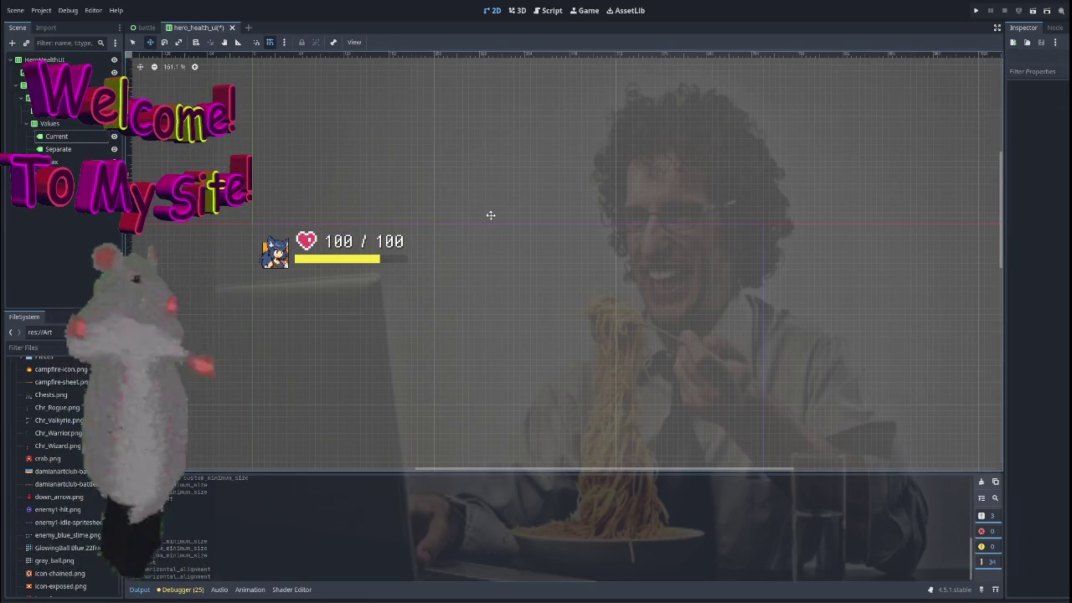
{"action": "scroll", "coordinate": [501, 231], "scroll_direction": "down", "scroll_amount": 2}
{"action": "left_click", "coordinate": [51, 136]}
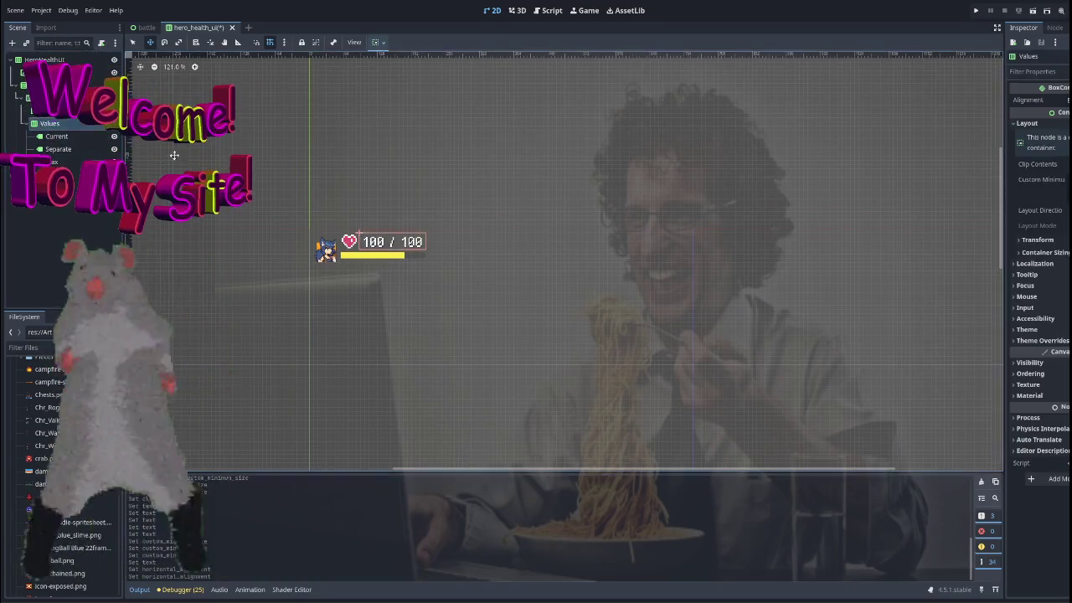
{"action": "scroll", "coordinate": [318, 209], "scroll_direction": "up", "scroll_amount": 1}
{"action": "scroll", "coordinate": [335, 192], "scroll_direction": "left", "scroll_amount": 1}
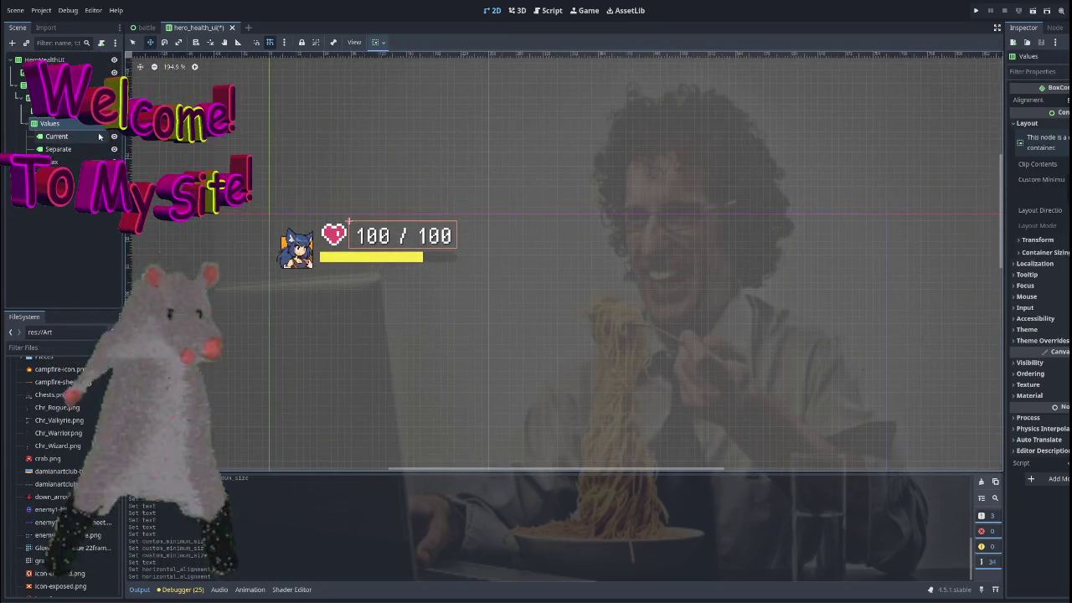
{"action": "left_click", "coordinate": [58, 149]}
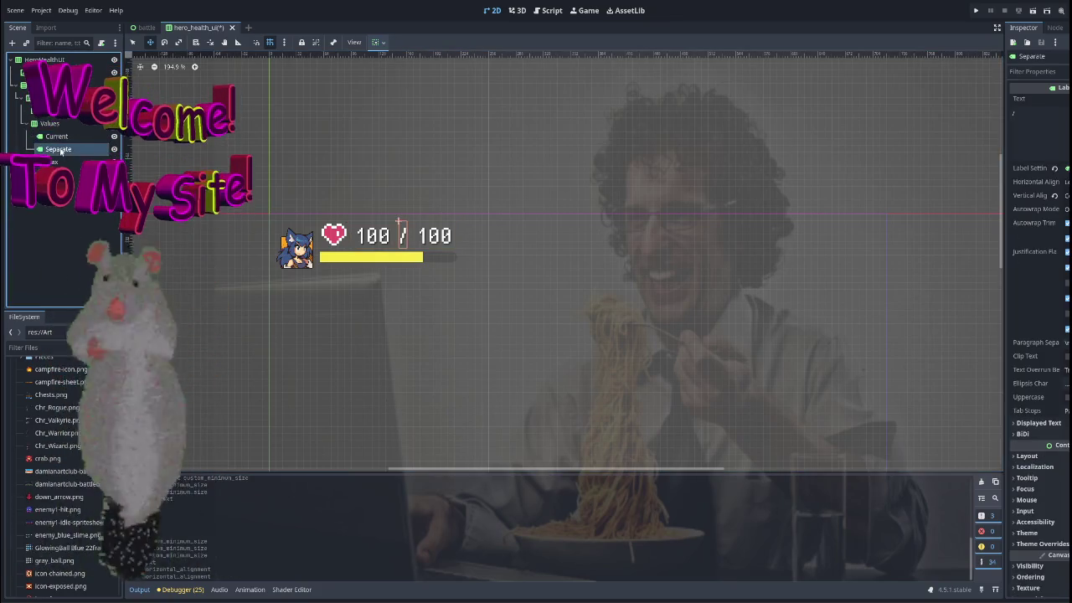
{"action": "left_click", "coordinate": [56, 137]}
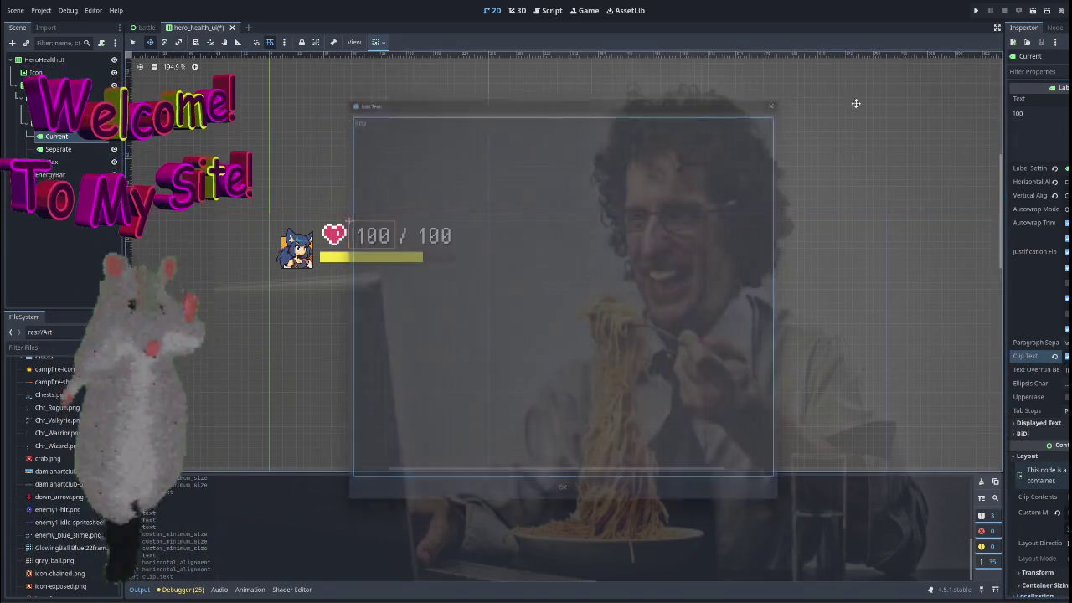
Set the Current label's Horizontal Alignment to Right so its 100 hugs the slash.
{"action": "left_click", "coordinate": [1038, 117]}
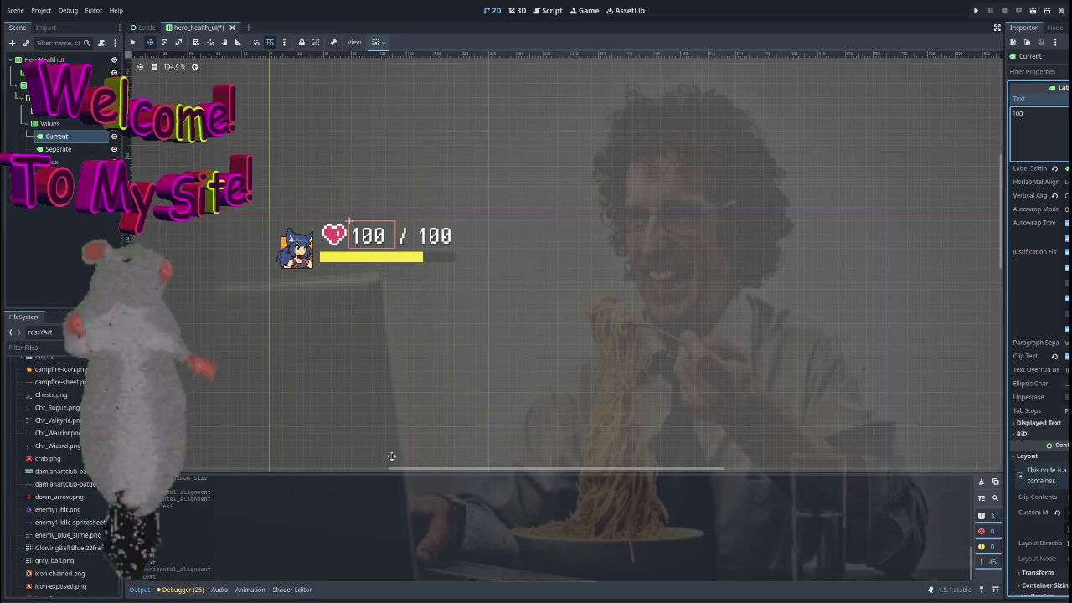
{"action": "left_click_drag", "start_coordinate": [548, 271], "coordinate": [564, 275]}
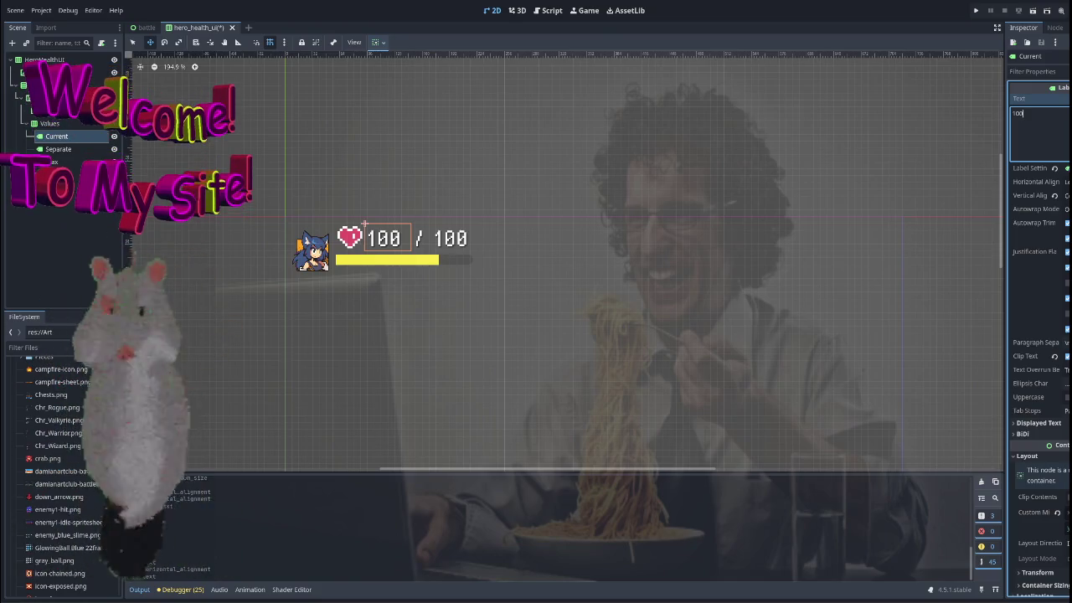
{"action": "scroll", "coordinate": [578, 211], "scroll_direction": "down", "scroll_amount": 3}
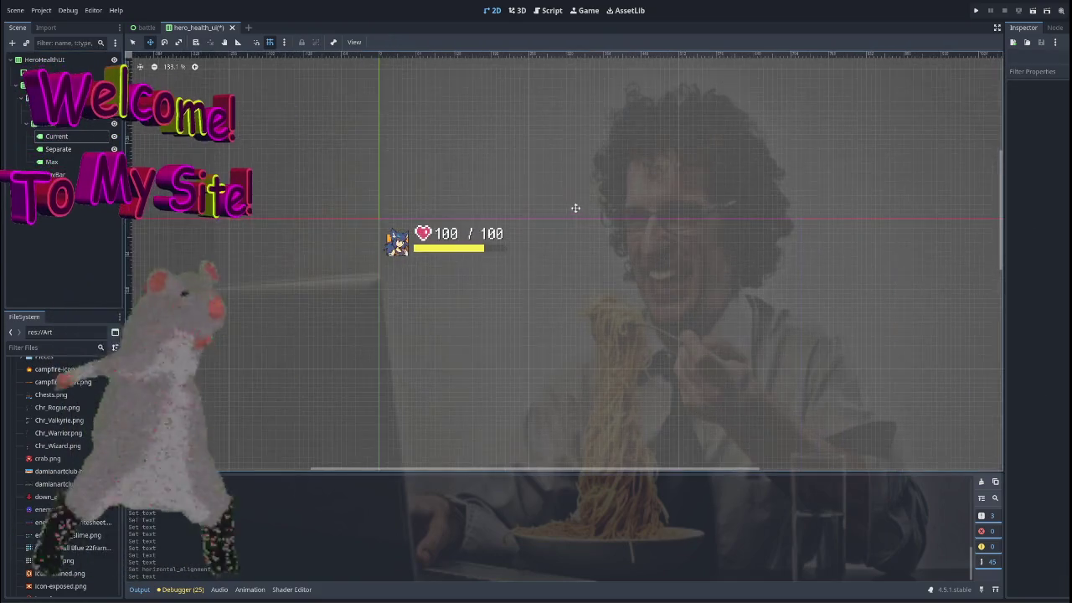
{"action": "left_click", "coordinate": [611, 232]}
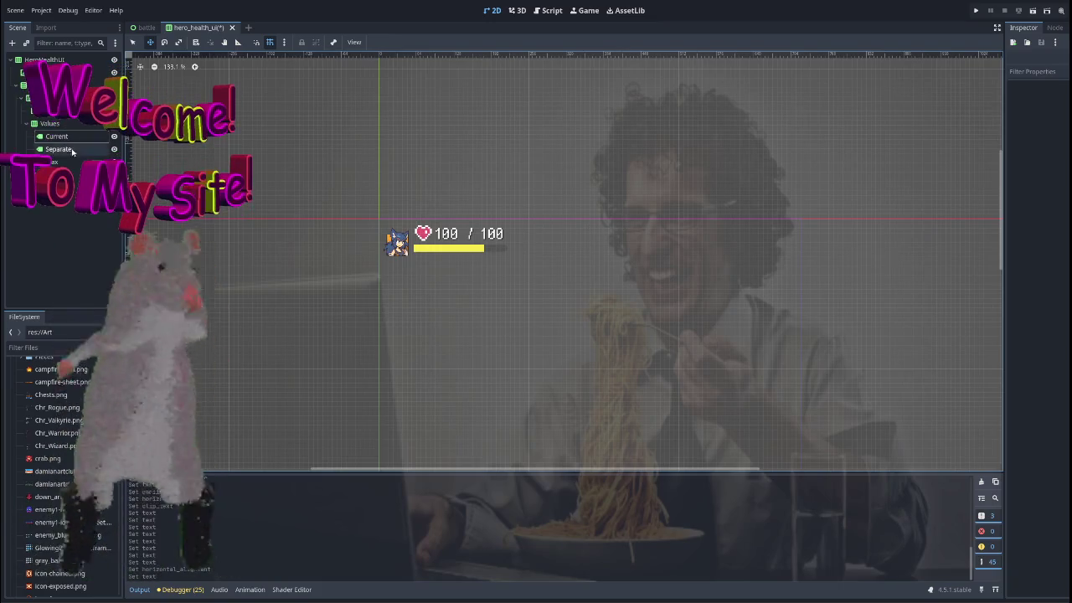
{"action": "left_click", "coordinate": [446, 234]}
{"action": "left_click", "coordinate": [1064, 182]}
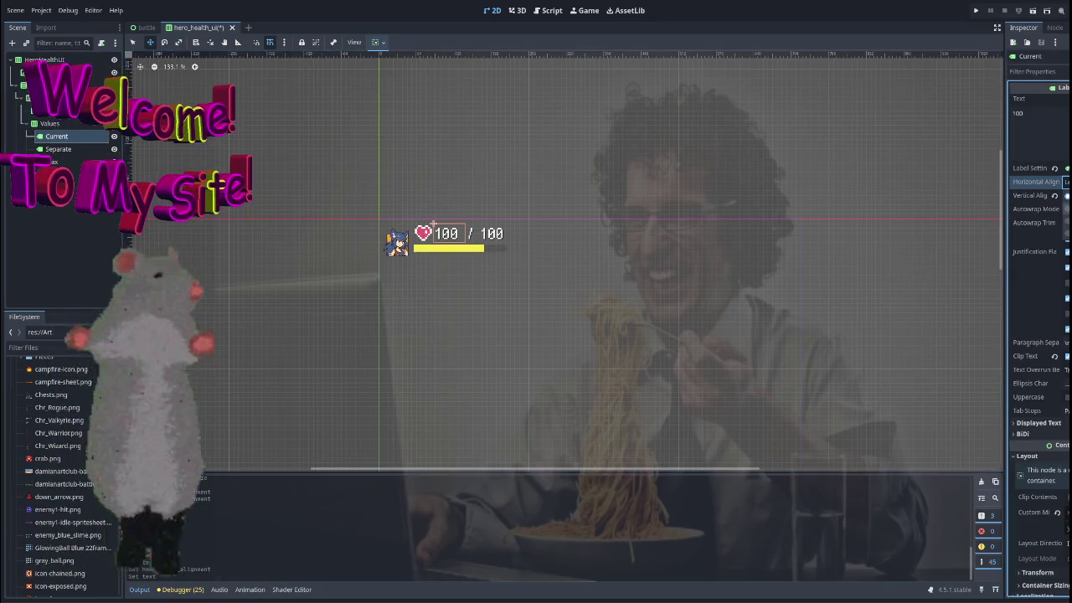
{"action": "left_click", "coordinate": [694, 304]}
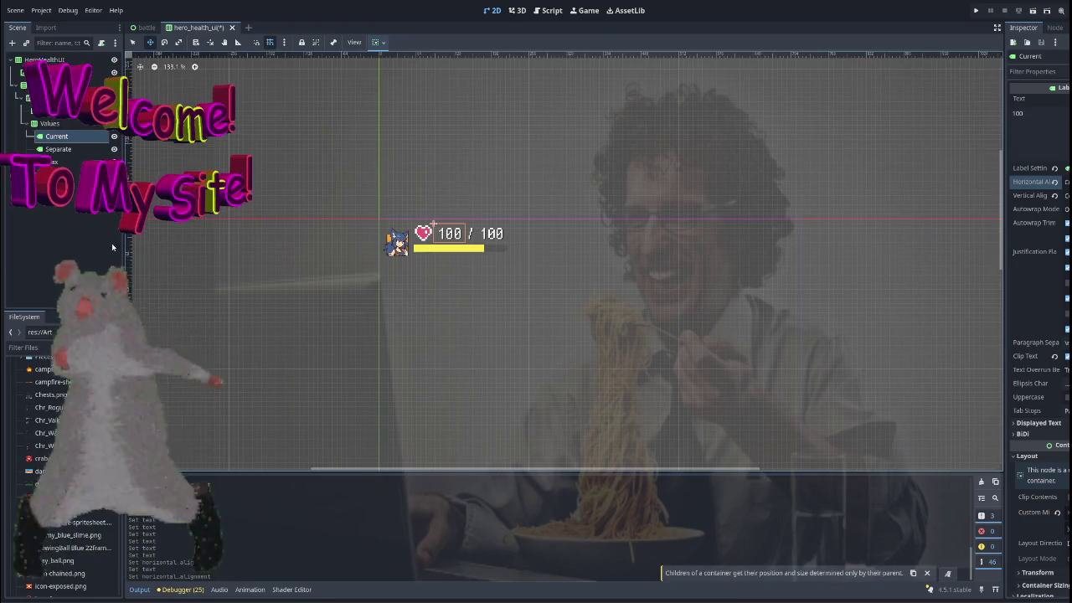
Change the Current label's Vertical Alignment in the Inspector.
{"action": "scroll", "coordinate": [710, 285], "scroll_direction": "left", "scroll_amount": 3}
{"action": "scroll", "coordinate": [641, 318], "scroll_direction": "right", "scroll_amount": 3}
{"action": "scroll", "coordinate": [639, 311], "scroll_direction": "up", "scroll_amount": 5}
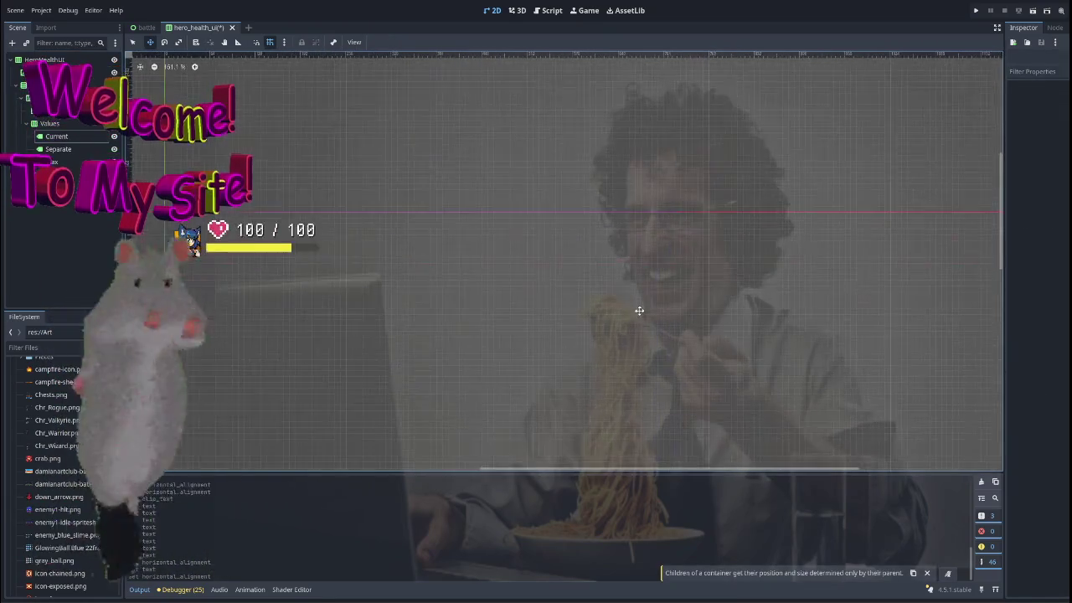
{"action": "scroll", "coordinate": [674, 285], "scroll_direction": "left", "scroll_amount": 4}
{"action": "scroll", "coordinate": [586, 276], "scroll_direction": "left", "scroll_amount": 1}
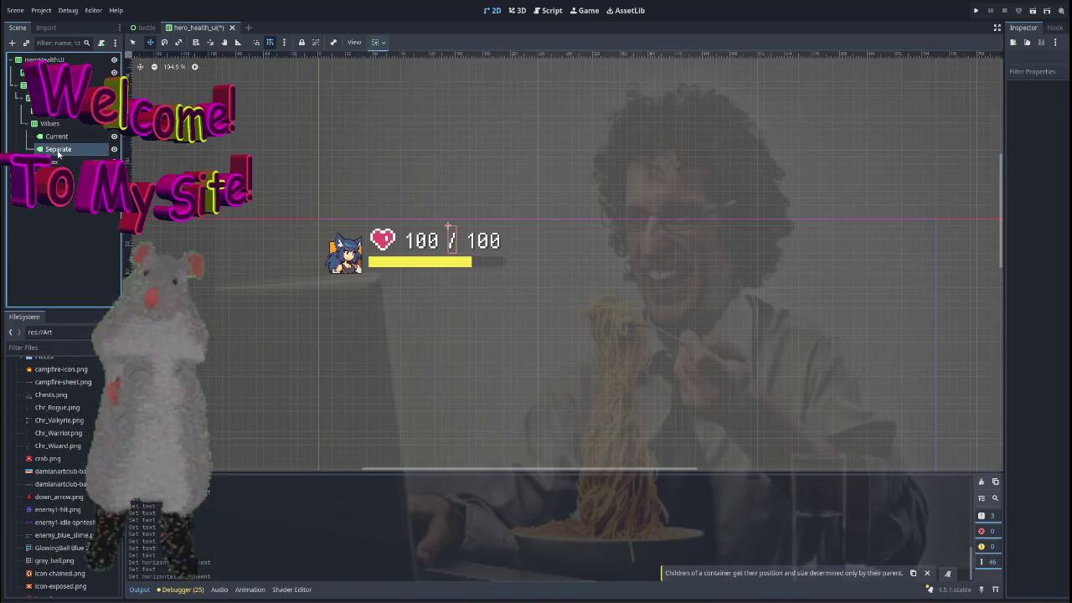
{"action": "left_click", "coordinate": [55, 162]}
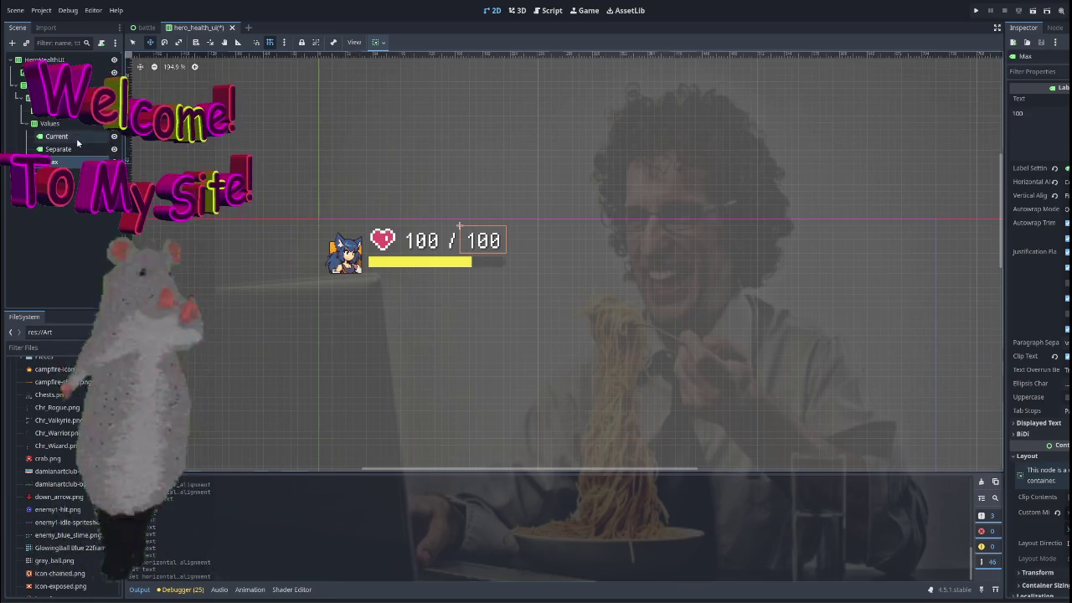
{"action": "left_click", "coordinate": [422, 242]}
{"action": "left_click", "coordinate": [1066, 195]}
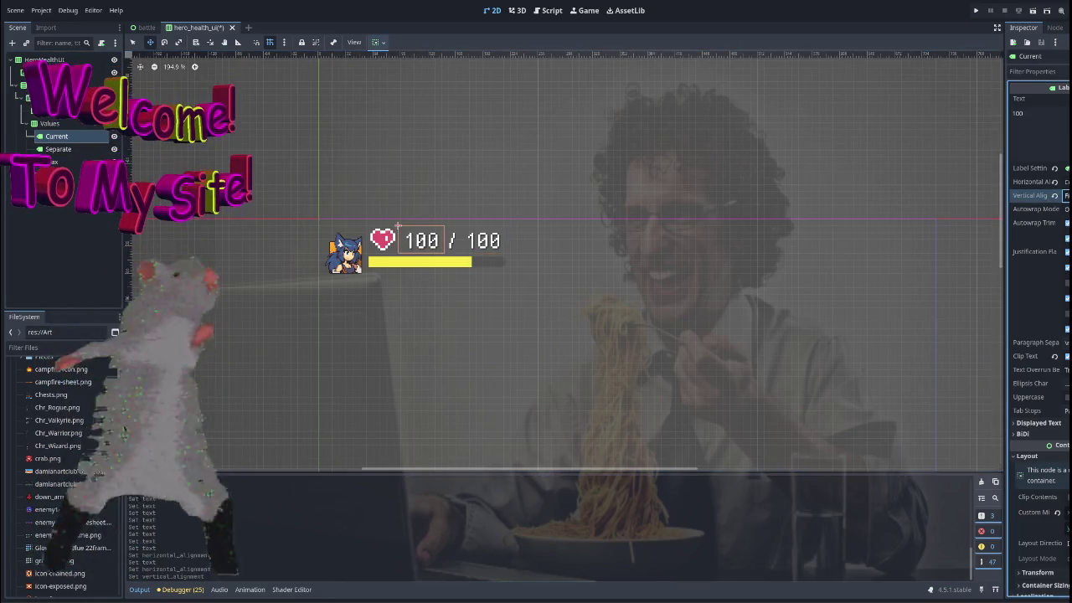
{"action": "left_click", "coordinate": [1053, 210]}
Test the Current label with a longer 9999 value, restore it to 100, then save and run the scene.
{"action": "left_click", "coordinate": [1053, 135]}
{"action": "type", "text": "9999"}
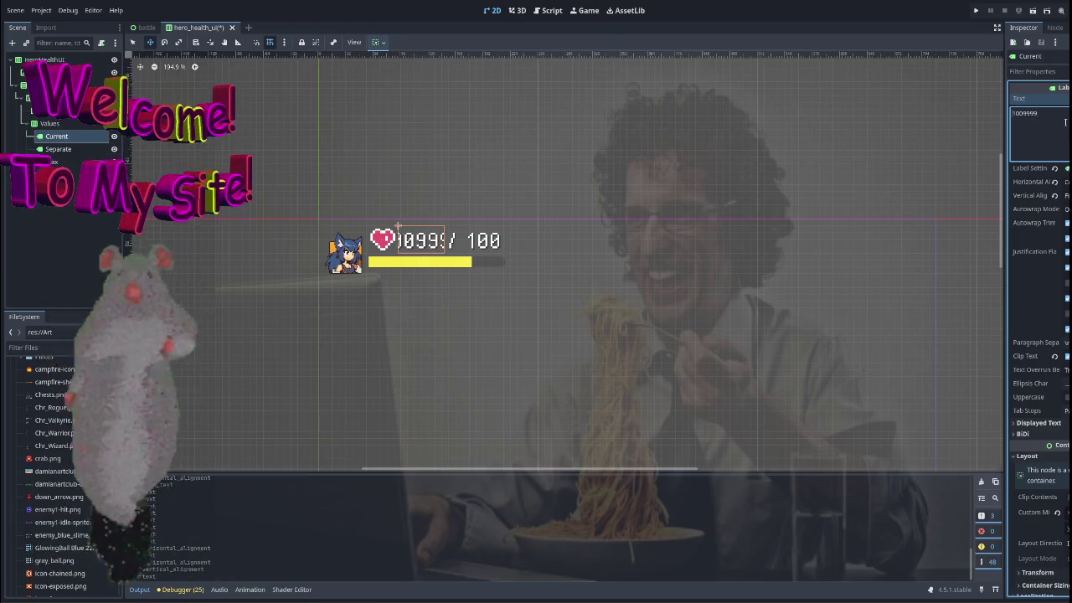
{"action": "key", "text": "BackSpace"}
{"action": "key", "text": "BackSpace"}
{"action": "key", "text": "BackSpace"}
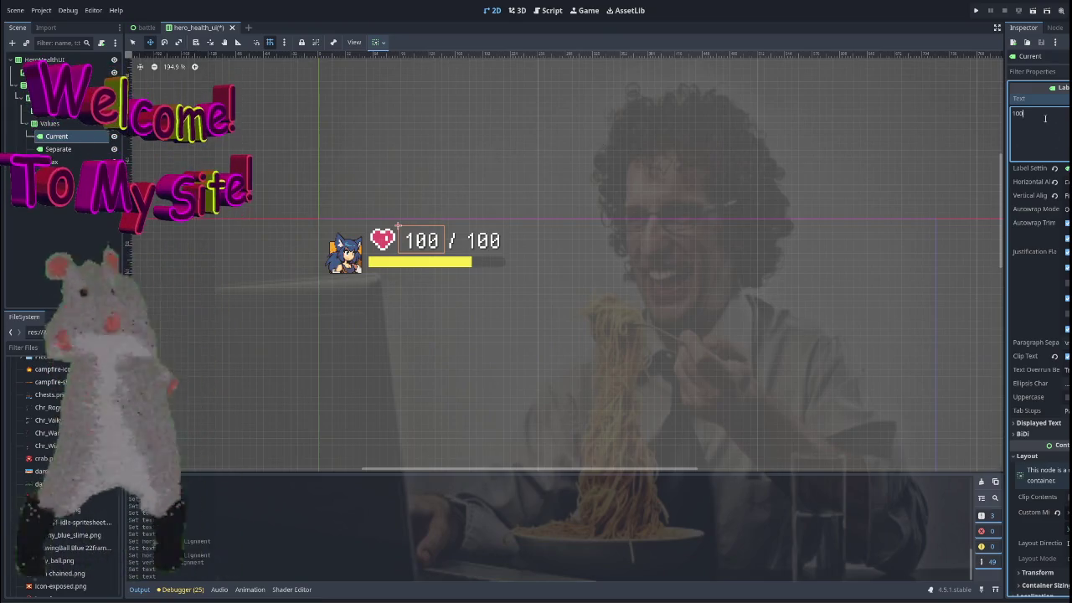
{"action": "left_click", "coordinate": [81, 235]}
{"action": "scroll", "coordinate": [567, 294], "scroll_direction": "down", "scroll_amount": 2}
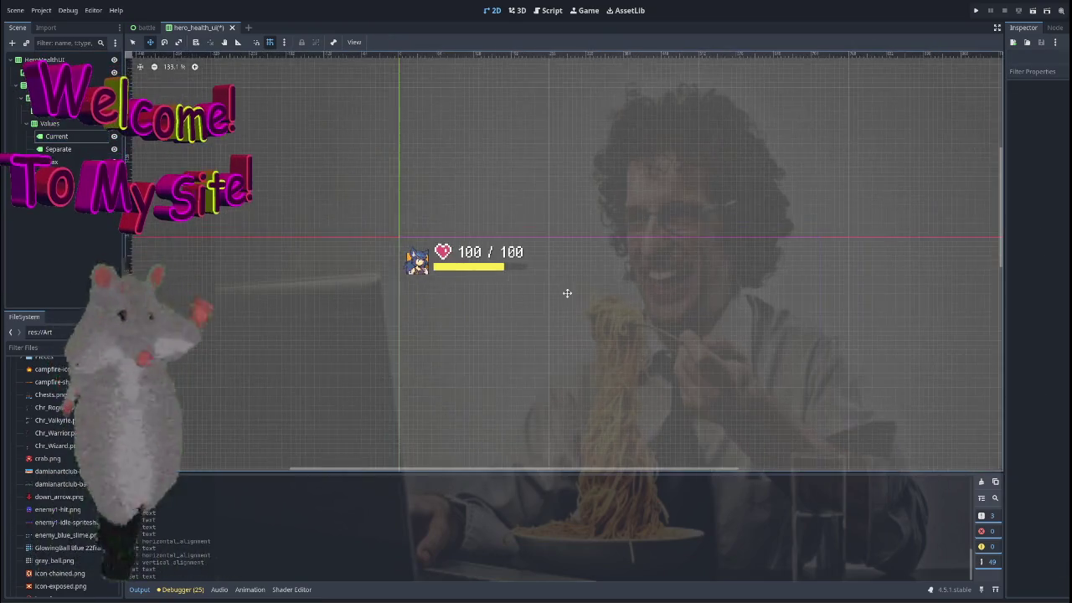
{"action": "scroll", "coordinate": [531, 307], "scroll_direction": "up", "scroll_amount": 1}
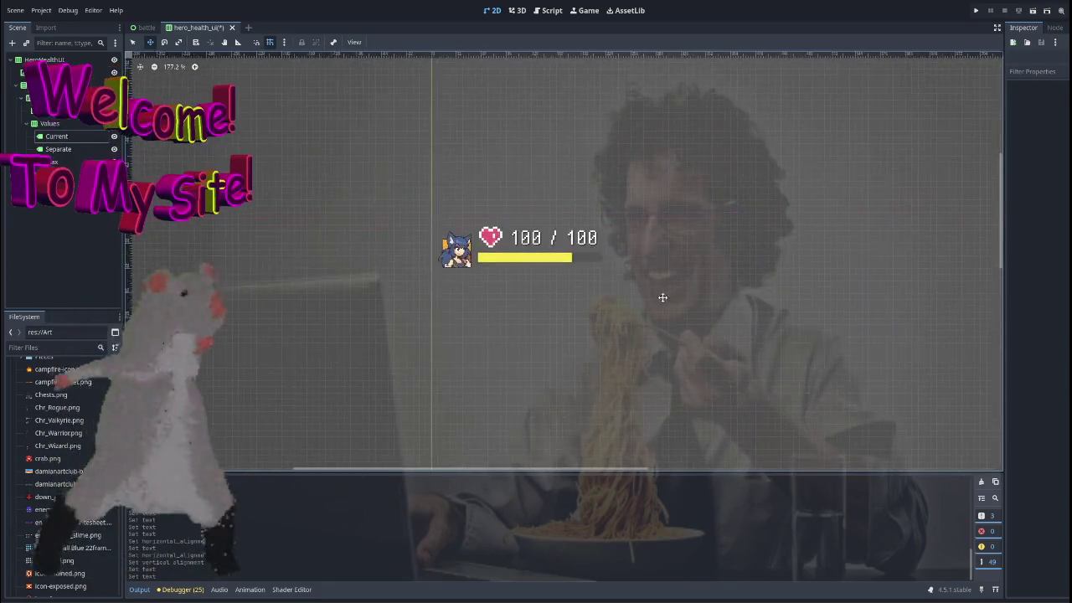
{"action": "scroll", "coordinate": [519, 293], "scroll_direction": "right", "scroll_amount": 3}
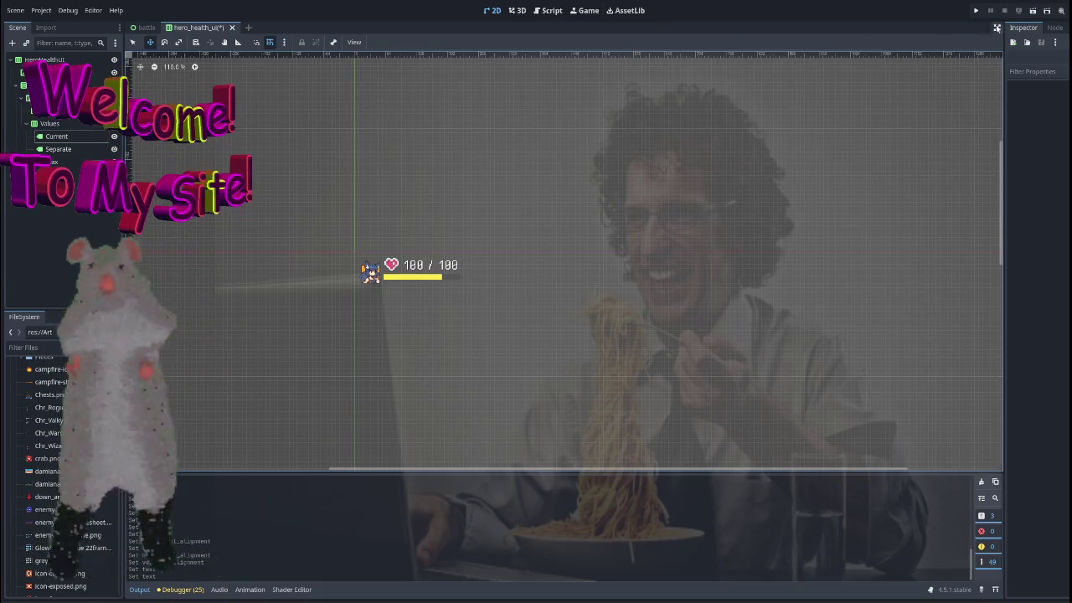
{"action": "left_click", "coordinate": [1012, 13]}
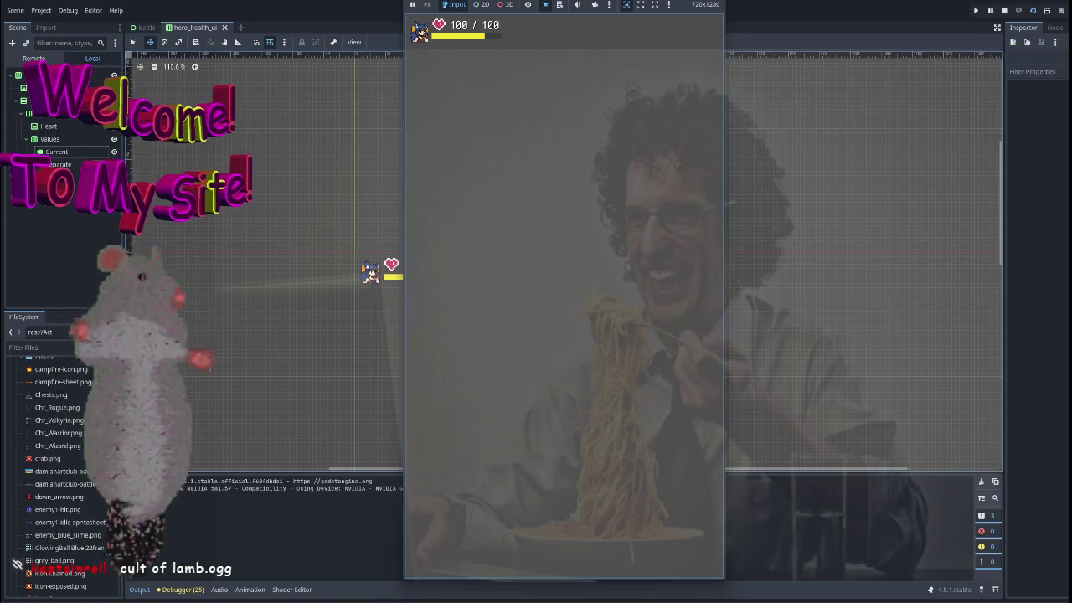
{"action": "key", "text": "F8"}
{"action": "scroll", "coordinate": [447, 210], "scroll_direction": "up", "scroll_amount": 4}
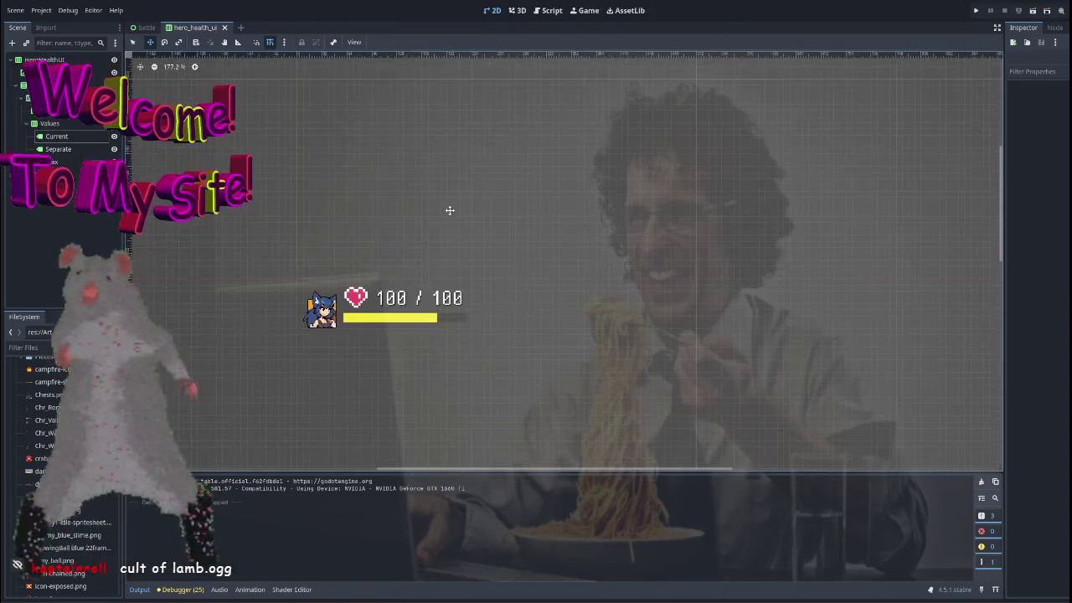
{"action": "left_click", "coordinate": [47, 85]}
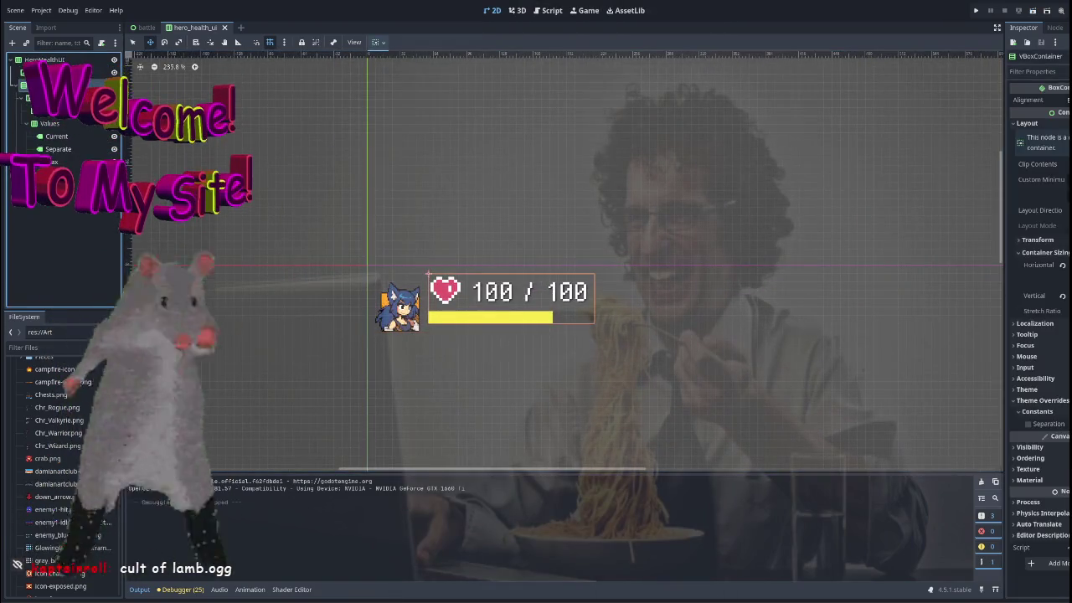
Tweak the Health row's Separation so the heart sits closer, then edit Current's text to 1009.
{"action": "left_click", "coordinate": [51, 123]}
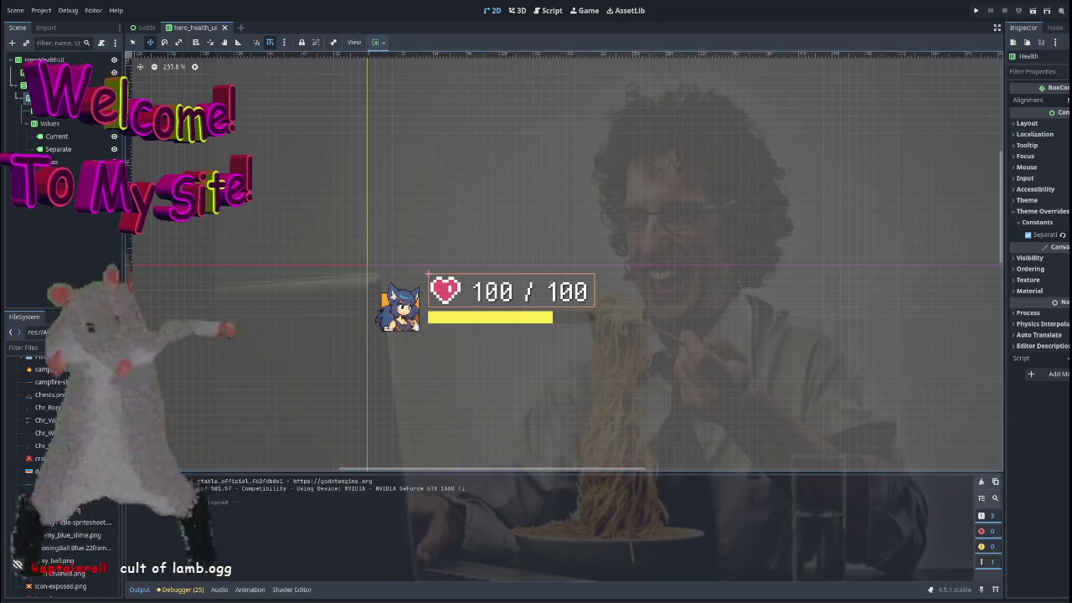
{"action": "left_click_drag", "start_coordinate": [1047, 234], "coordinate": [1042, 235]}
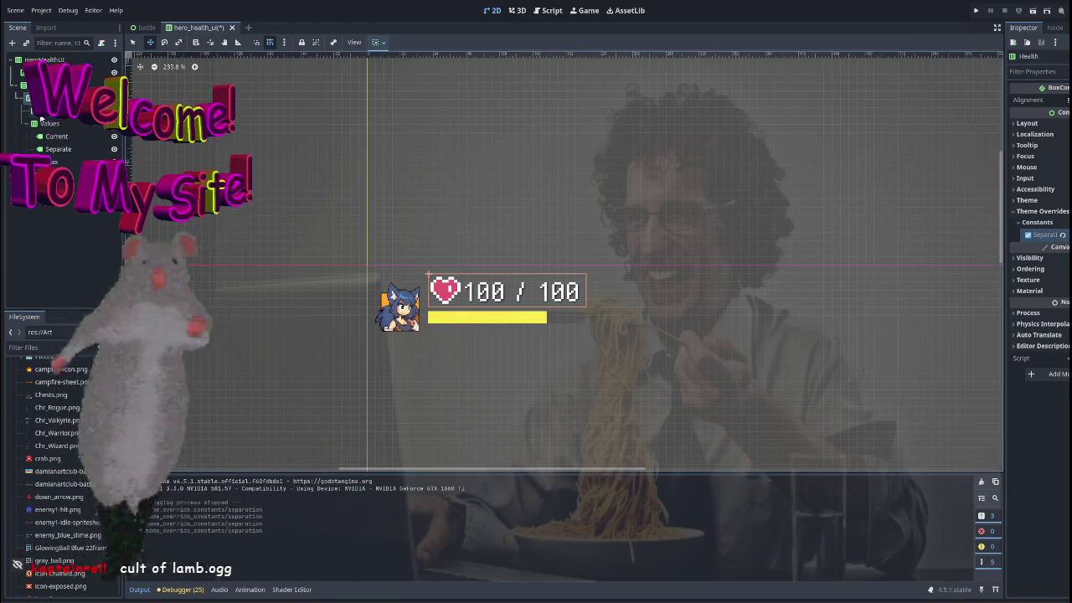
{"action": "left_click", "coordinate": [69, 139]}
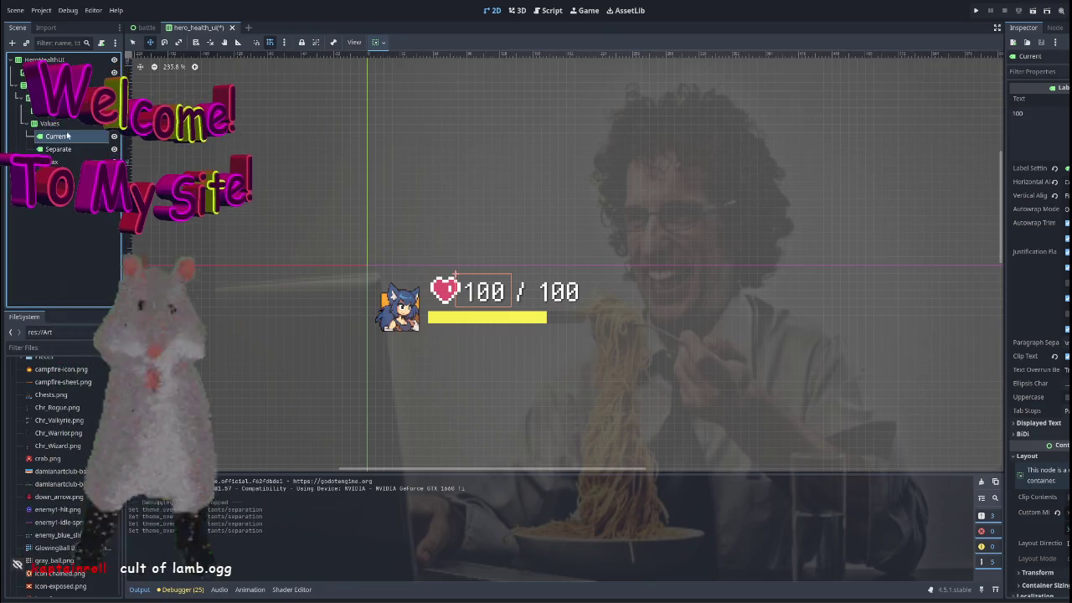
{"action": "left_click", "coordinate": [429, 276]}
{"action": "left_click", "coordinate": [41, 97]}
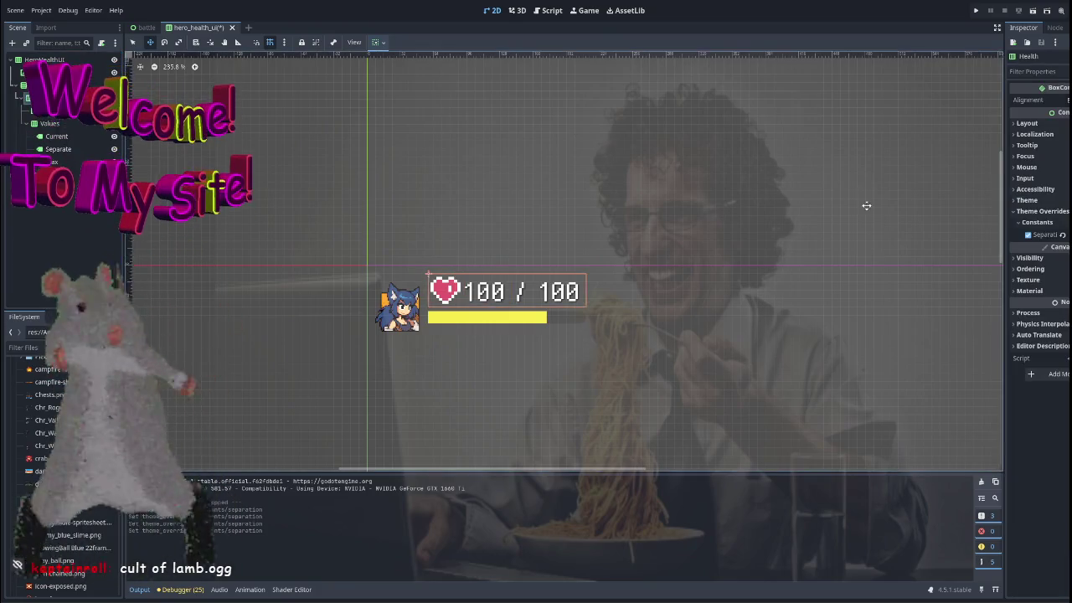
{"action": "left_click_drag", "start_coordinate": [1062, 235], "coordinate": [1067, 234]}
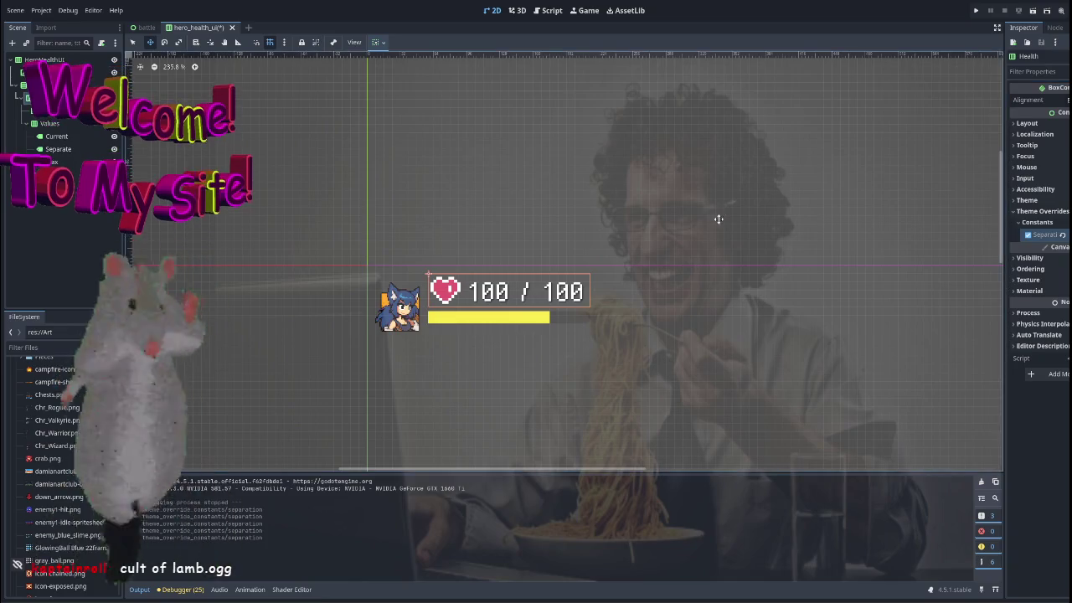
{"action": "left_click", "coordinate": [42, 136]}
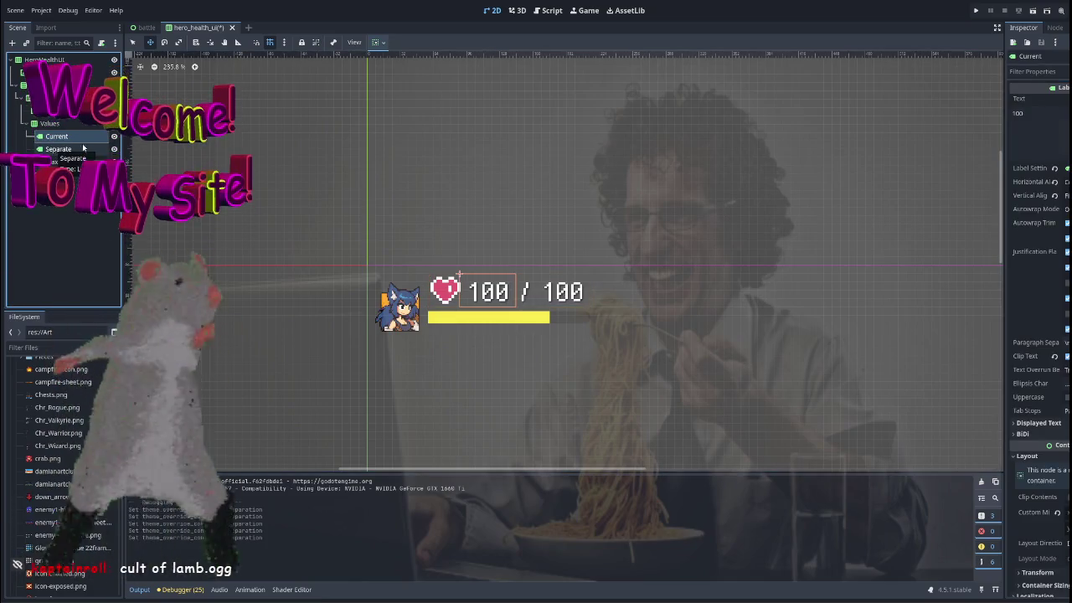
{"action": "left_click", "coordinate": [1036, 122]}
{"action": "type", "text": "9"}
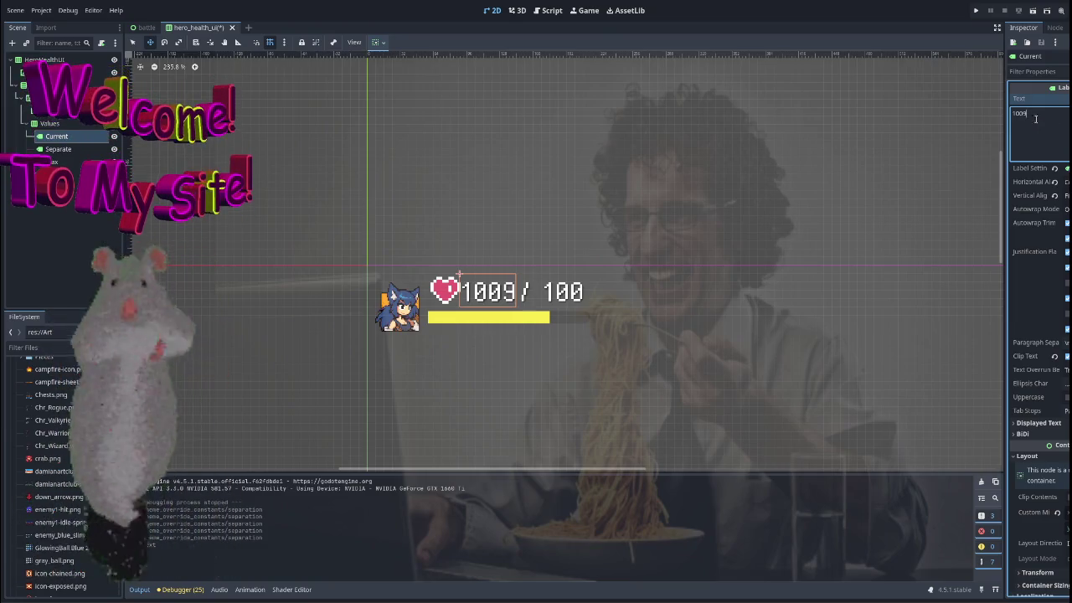
Test-run the scene with the longer value, then narrow the Health row's separation.
{"action": "left_click", "coordinate": [1021, 12]}
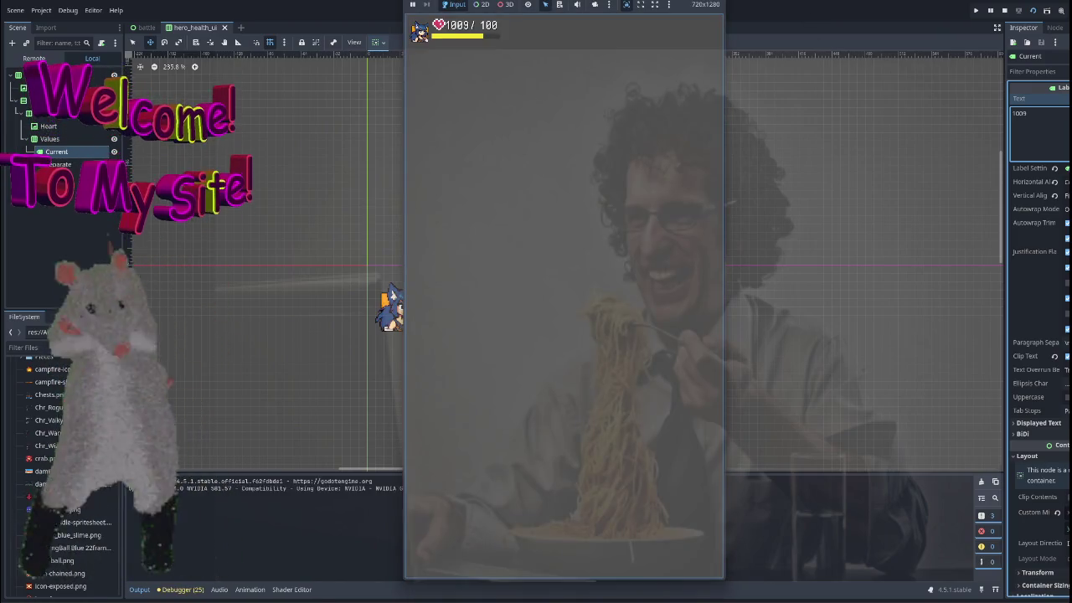
{"action": "left_click", "coordinate": [717, 5]}
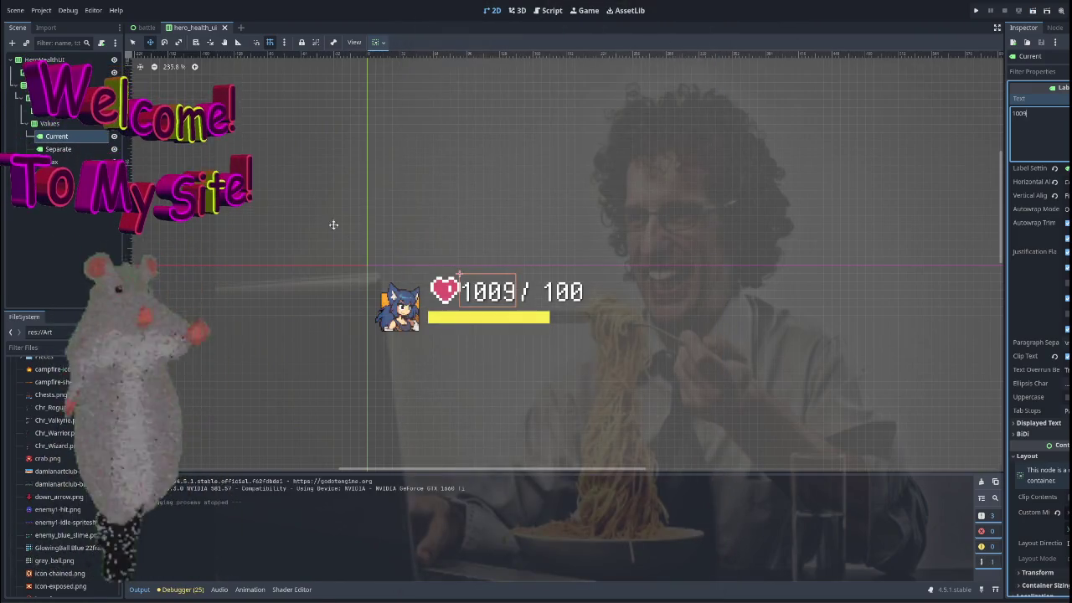
{"action": "left_click", "coordinate": [59, 85]}
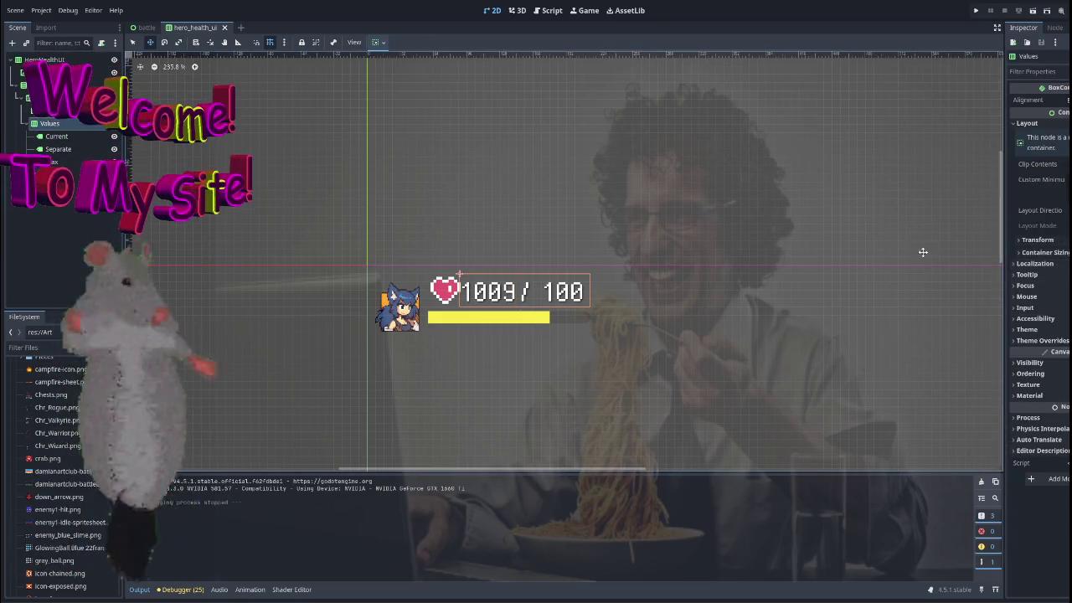
{"action": "left_click", "coordinate": [51, 123]}
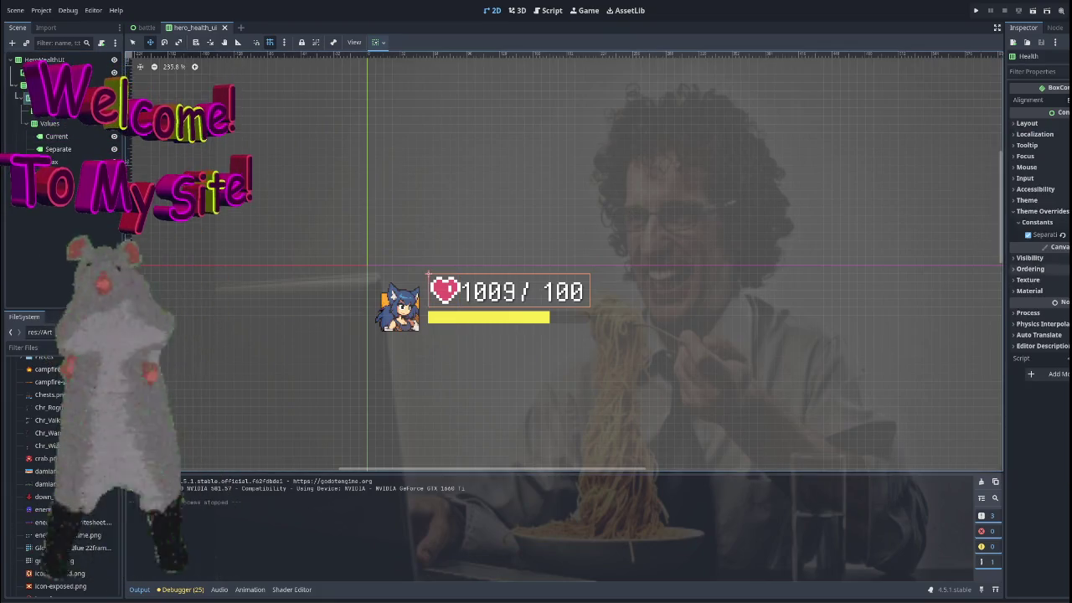
{"action": "left_click_drag", "start_coordinate": [1065, 234], "coordinate": [1057, 235]}
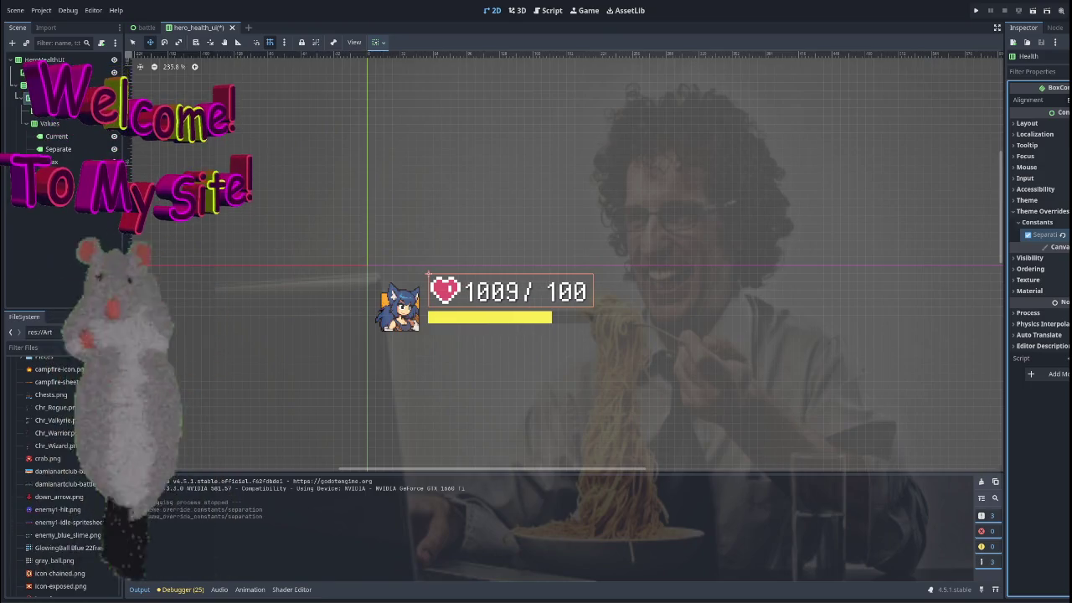
Enable a Separation constant override on the Values box and lower it.
{"action": "left_click", "coordinate": [88, 123]}
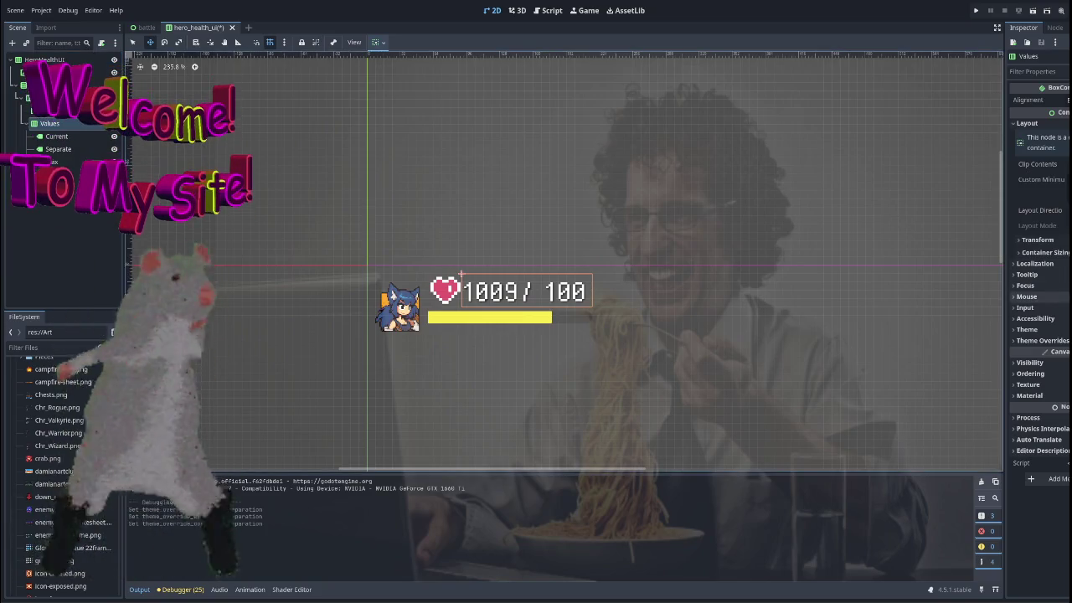
{"action": "left_click", "coordinate": [1041, 340]}
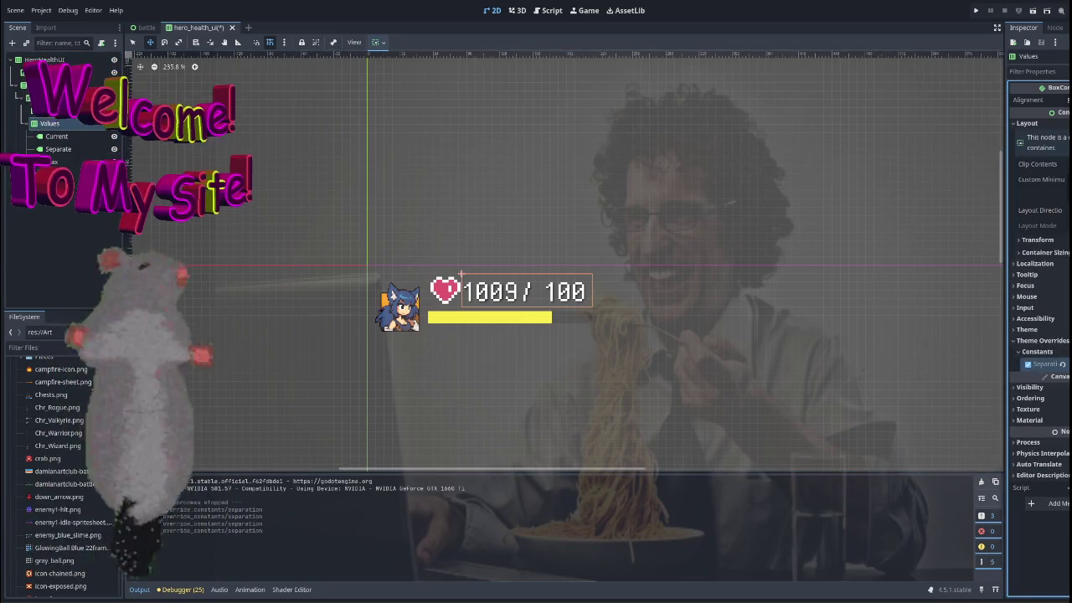
{"action": "key", "text": "Down"}
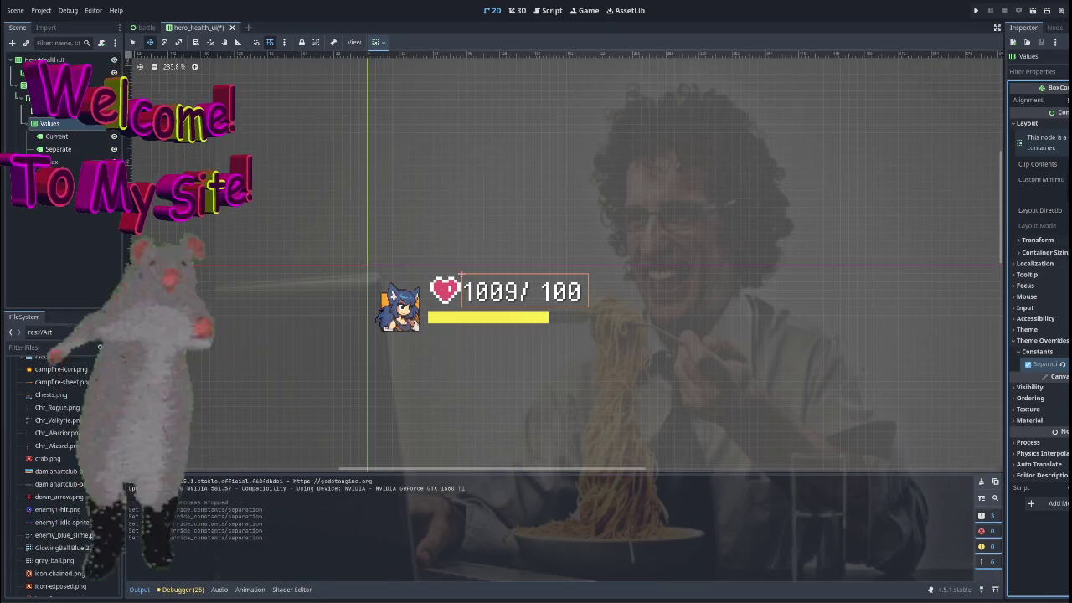
{"action": "scroll", "coordinate": [654, 184], "scroll_direction": "down", "scroll_amount": 2}
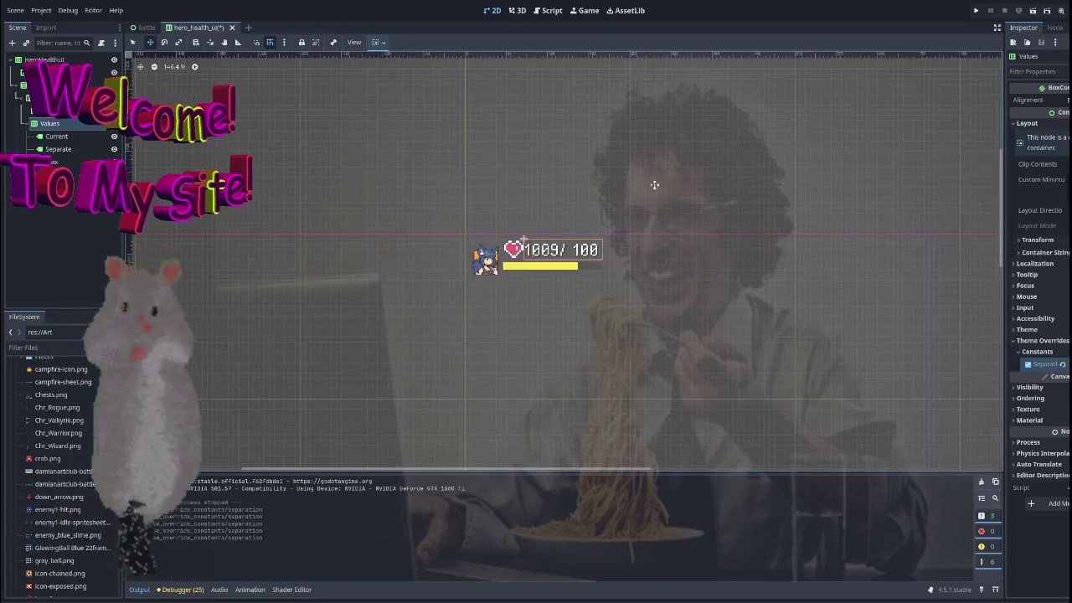
{"action": "left_click", "coordinate": [62, 126]}
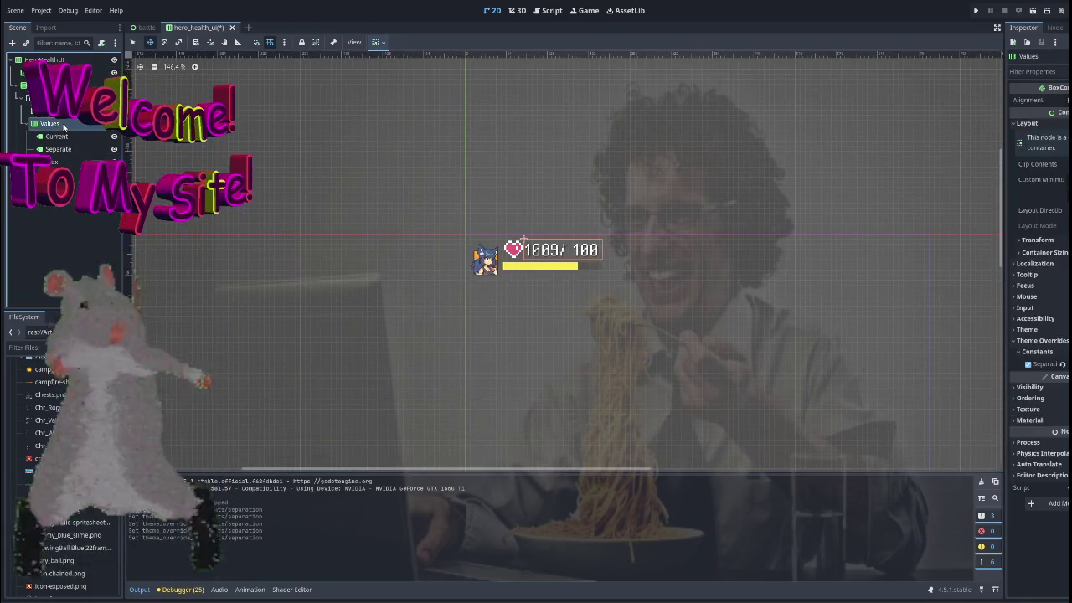
Trim the Current label's text back to 100.
{"action": "left_click", "coordinate": [50, 162]}
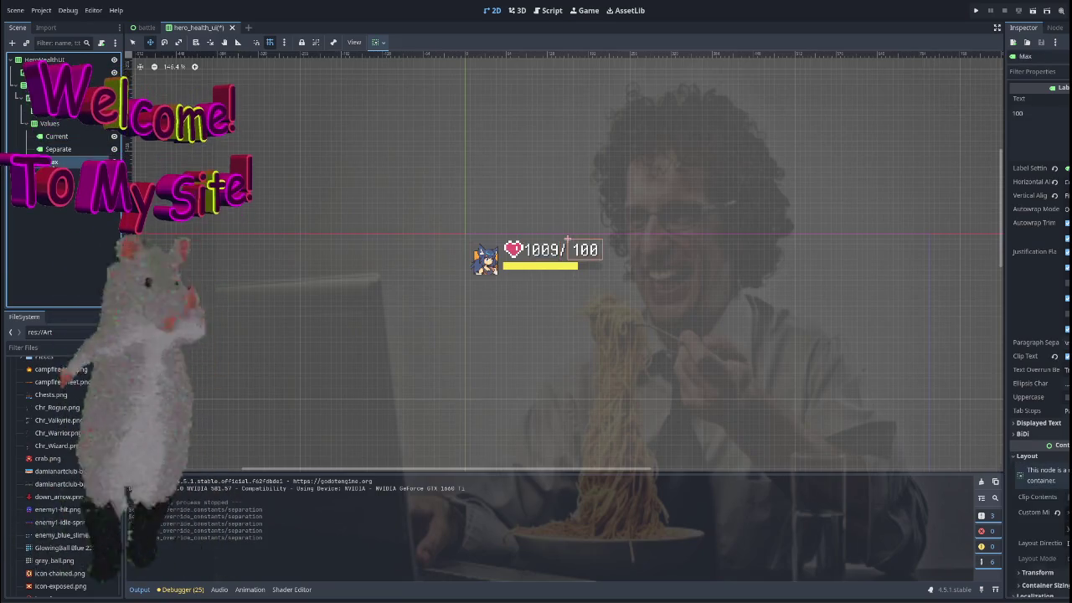
{"action": "left_click", "coordinate": [57, 135]}
{"action": "left_click", "coordinate": [1038, 117]}
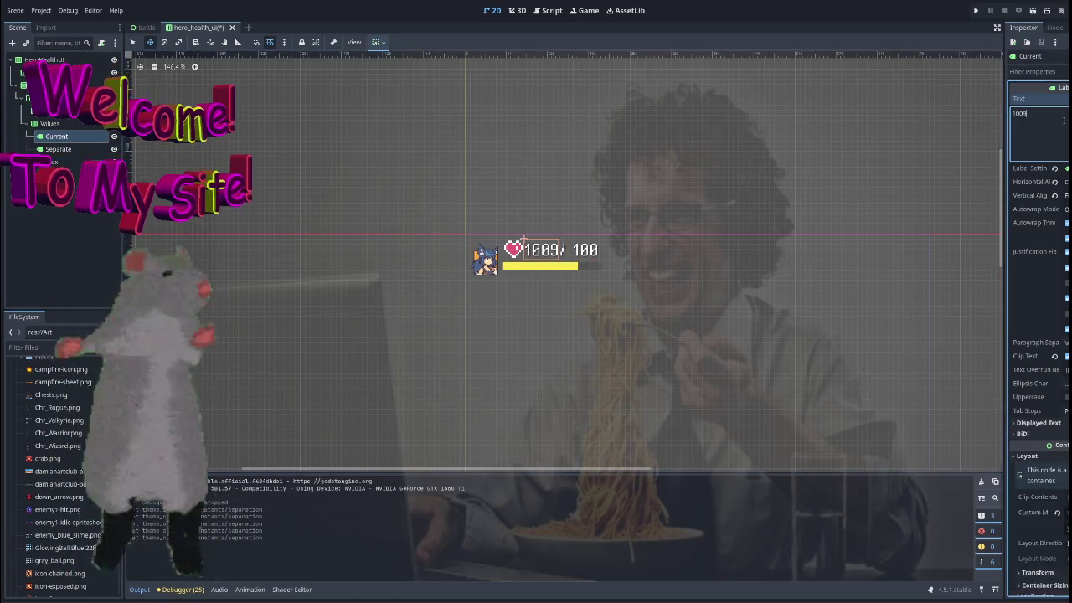
{"action": "key", "text": "BackSpace"}
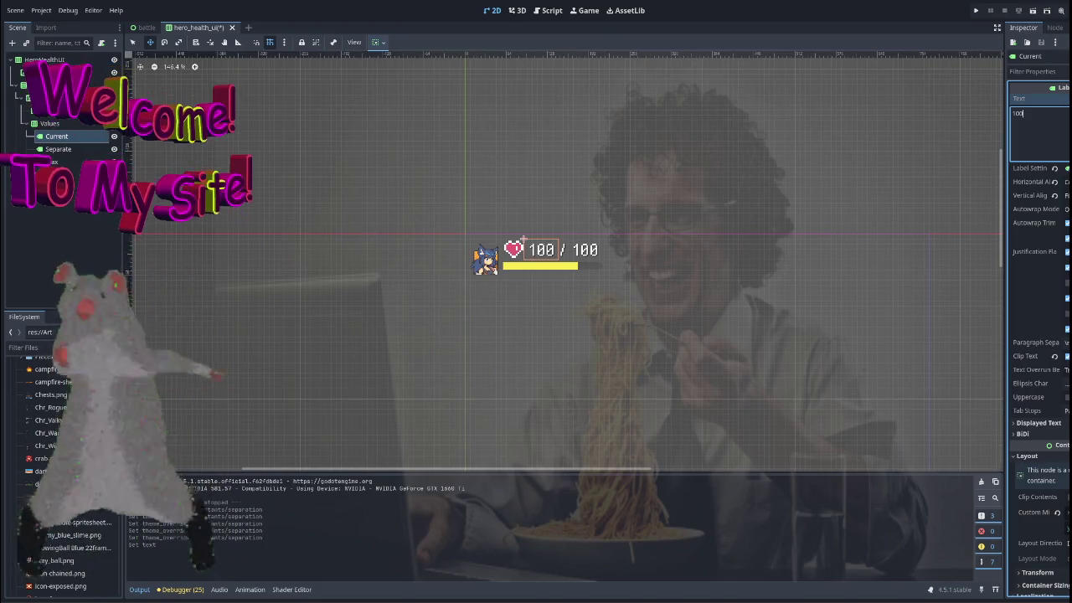
{"action": "left_click", "coordinate": [522, 241]}
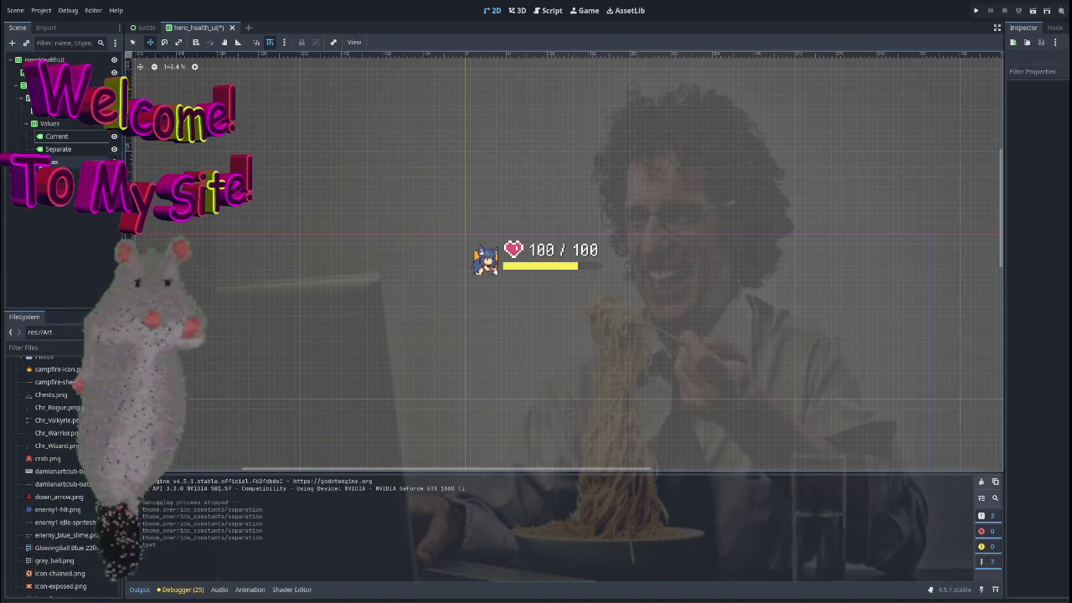
Set the Current label's Horizontal Alignment to Left, then select the '/' Separate label.
{"action": "left_click", "coordinate": [64, 138]}
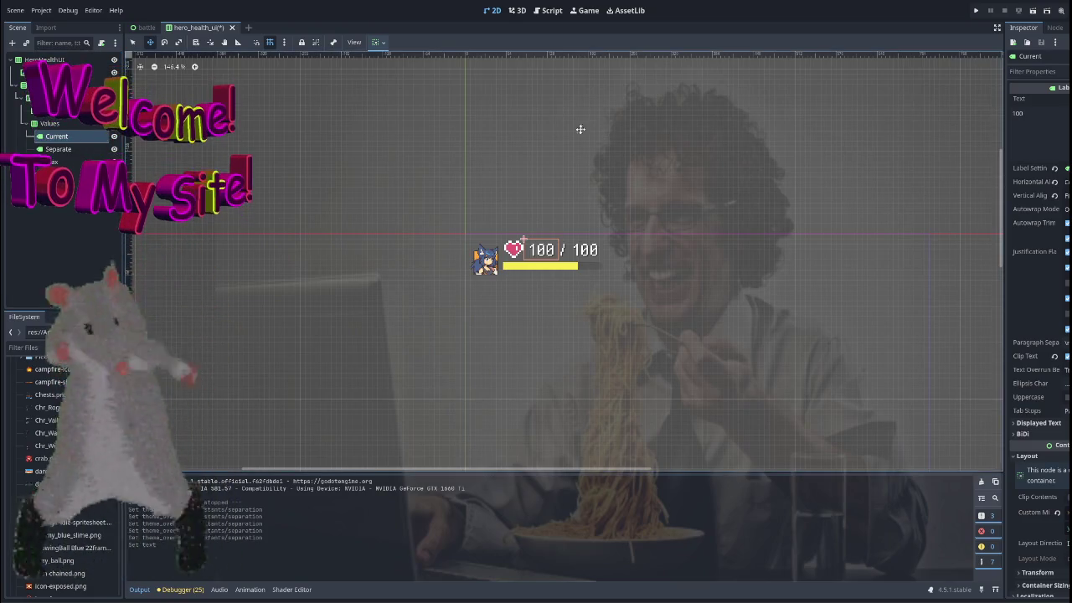
{"action": "left_click", "coordinate": [1065, 181]}
{"action": "left_click", "coordinate": [1047, 196]}
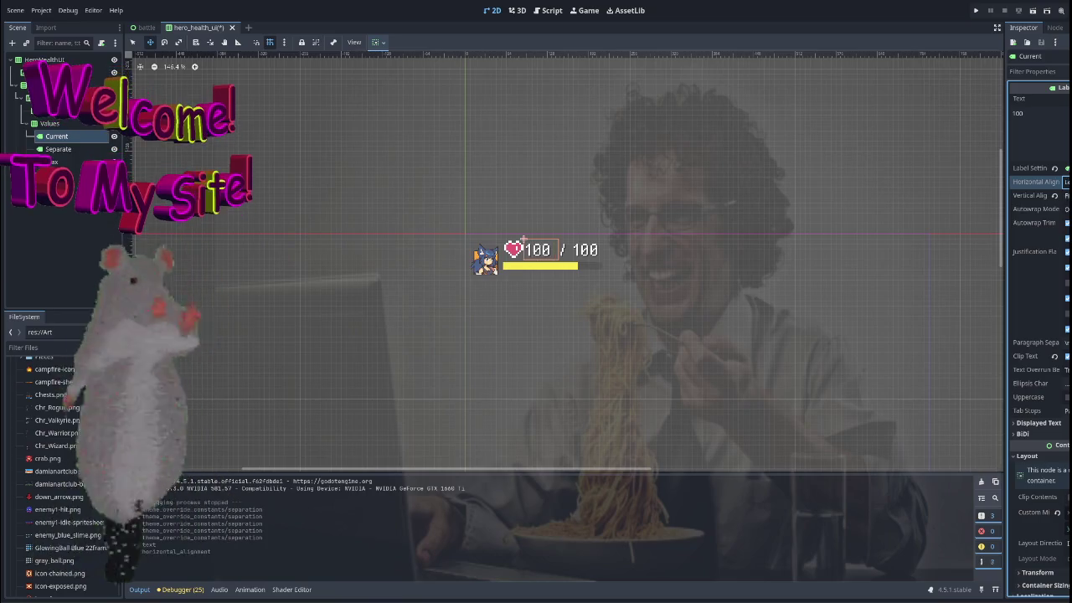
{"action": "left_click", "coordinate": [568, 242]}
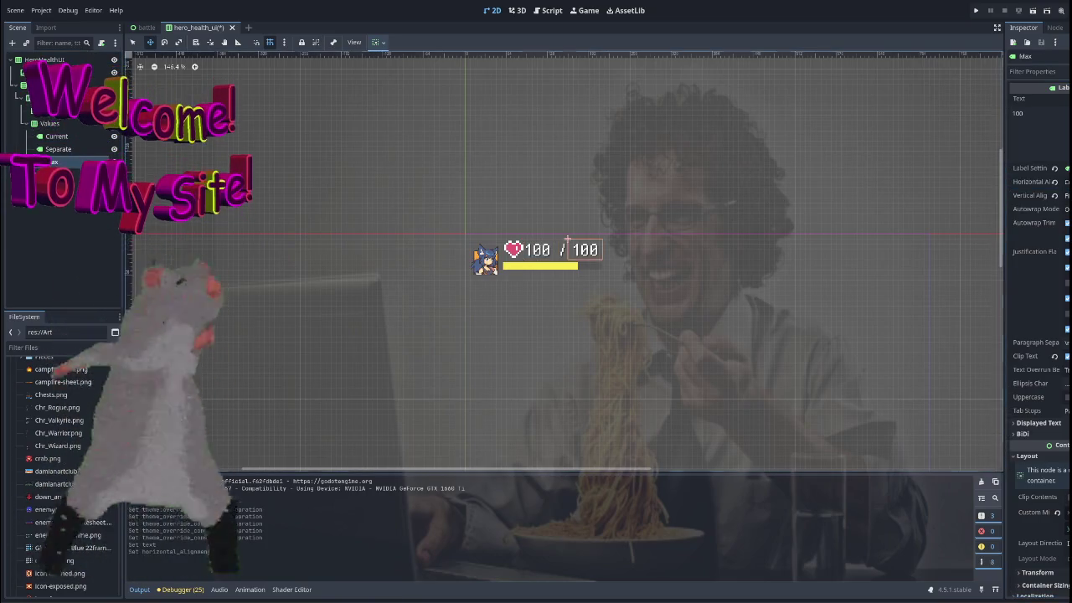
{"action": "left_click", "coordinate": [320, 142]}
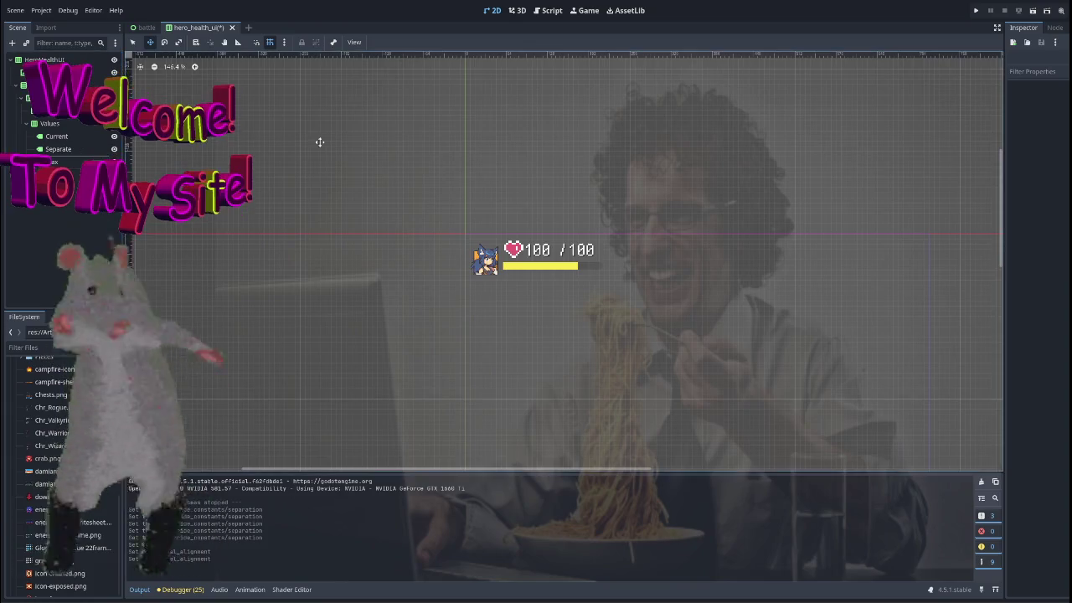
{"action": "left_click", "coordinate": [560, 249]}
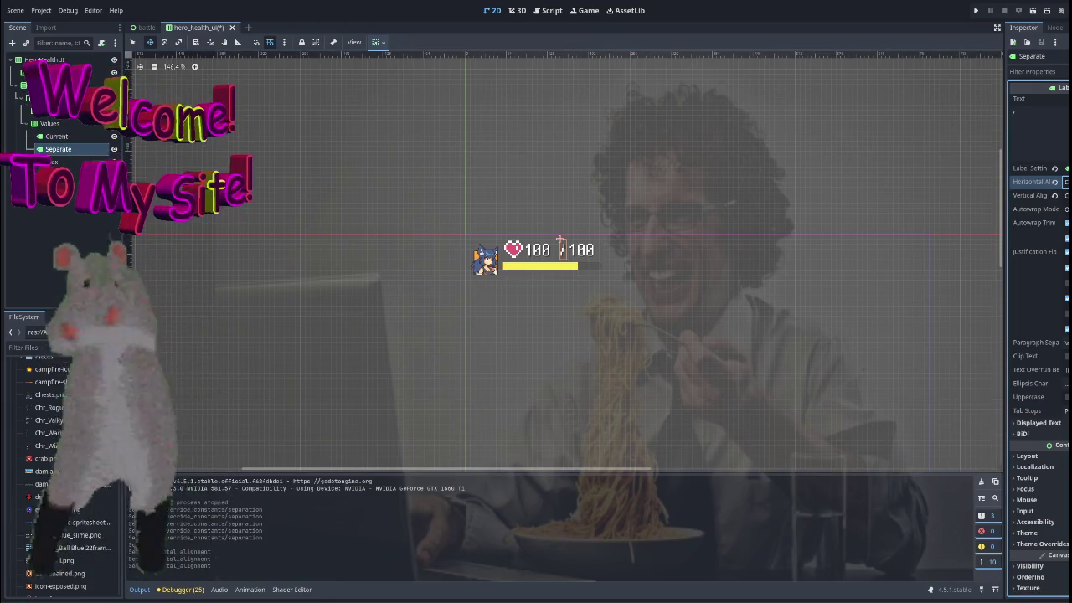
Give the '/' Separate label a fixed Custom Minimum Size, found by filtering for 'size'.
{"action": "left_click", "coordinate": [1051, 72]}
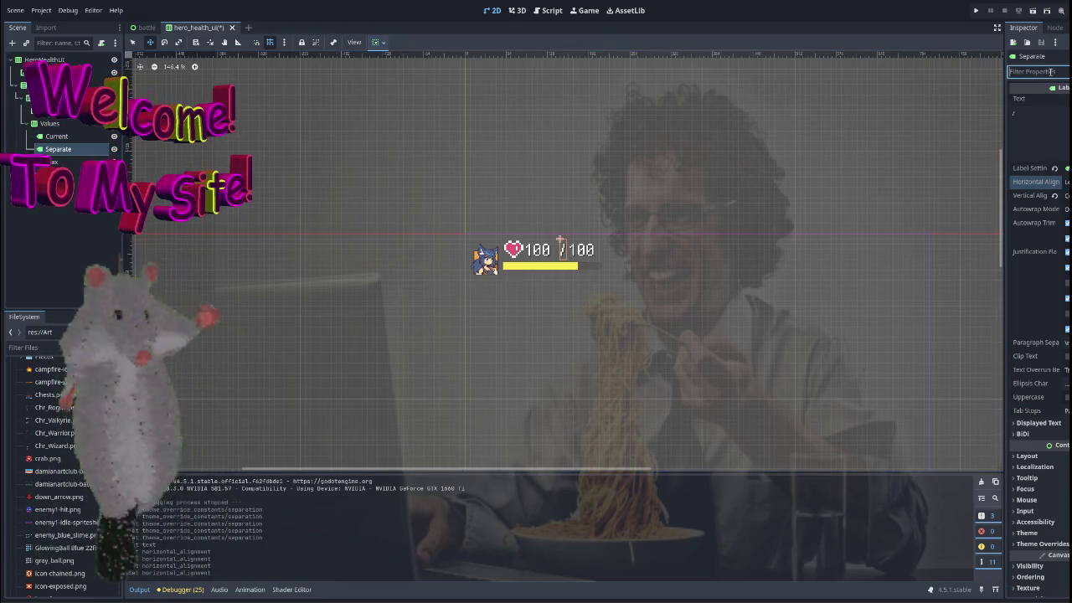
{"action": "type", "text": "size"}
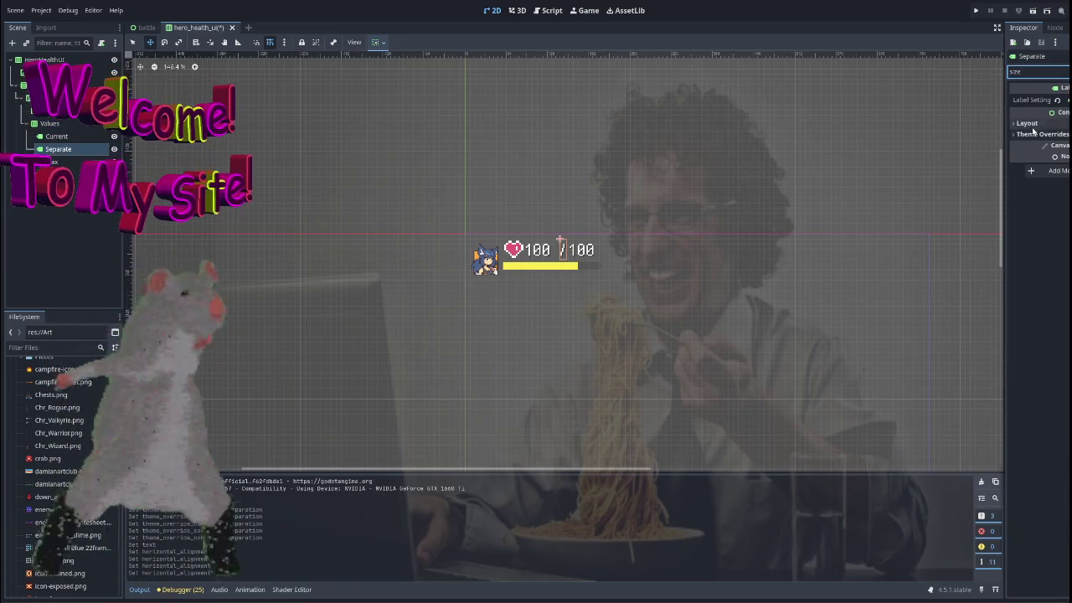
{"action": "left_click", "coordinate": [1027, 123]}
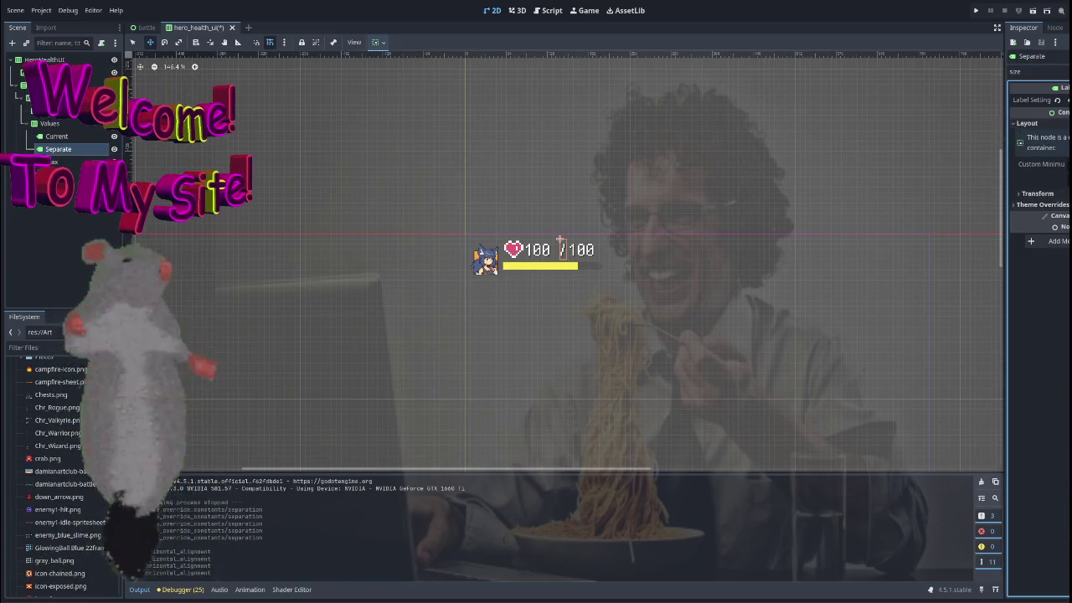
{"action": "left_click_drag", "start_coordinate": [1065, 165], "coordinate": [1070, 164]}
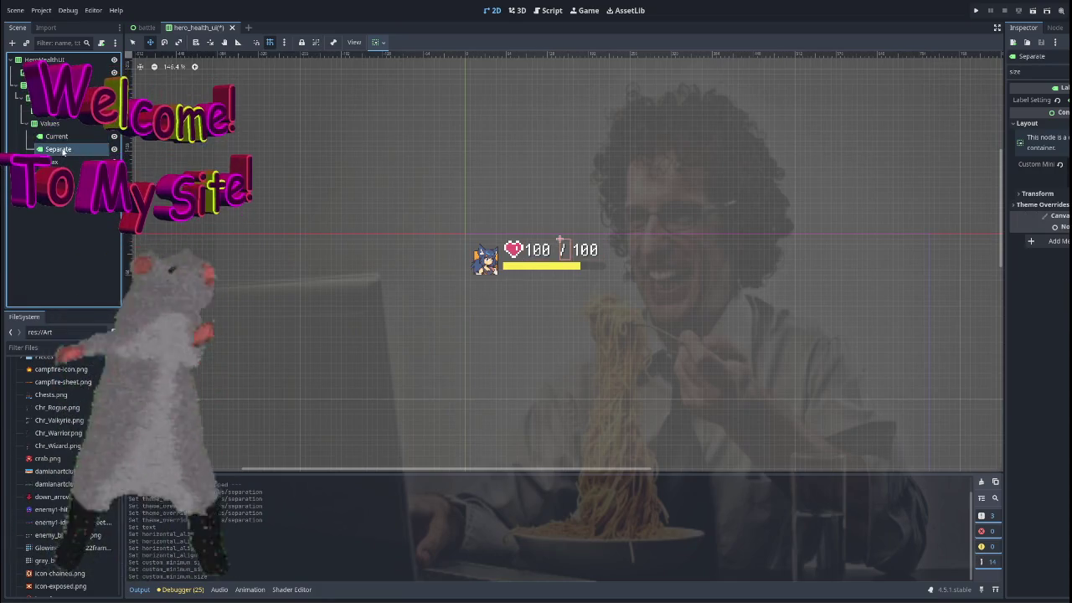
{"action": "key", "text": "BackSpace"}
{"action": "key", "text": "BackSpace"}
{"action": "key", "text": "BackSpace"}
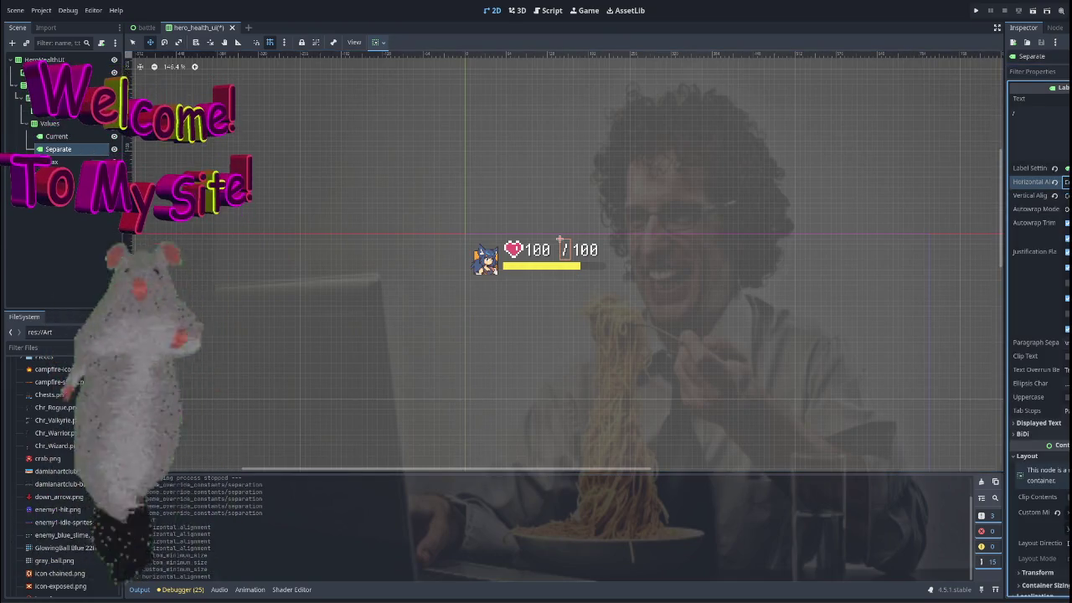
Enable Clip Text on the slash label and change its vertical and horizontal alignment.
{"action": "left_click", "coordinate": [713, 215]}
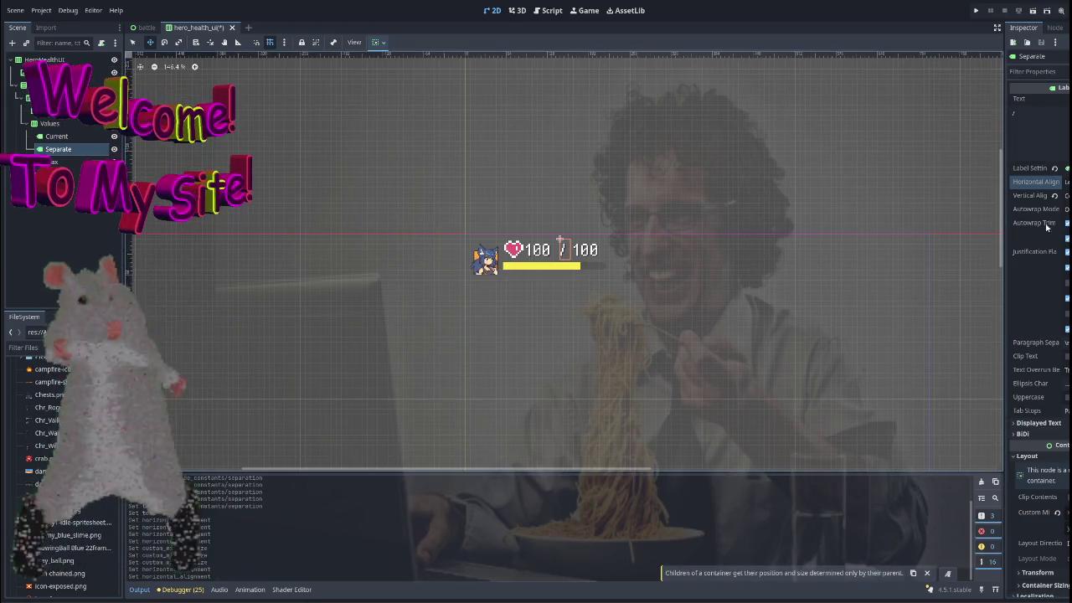
{"action": "left_click", "coordinate": [1066, 356]}
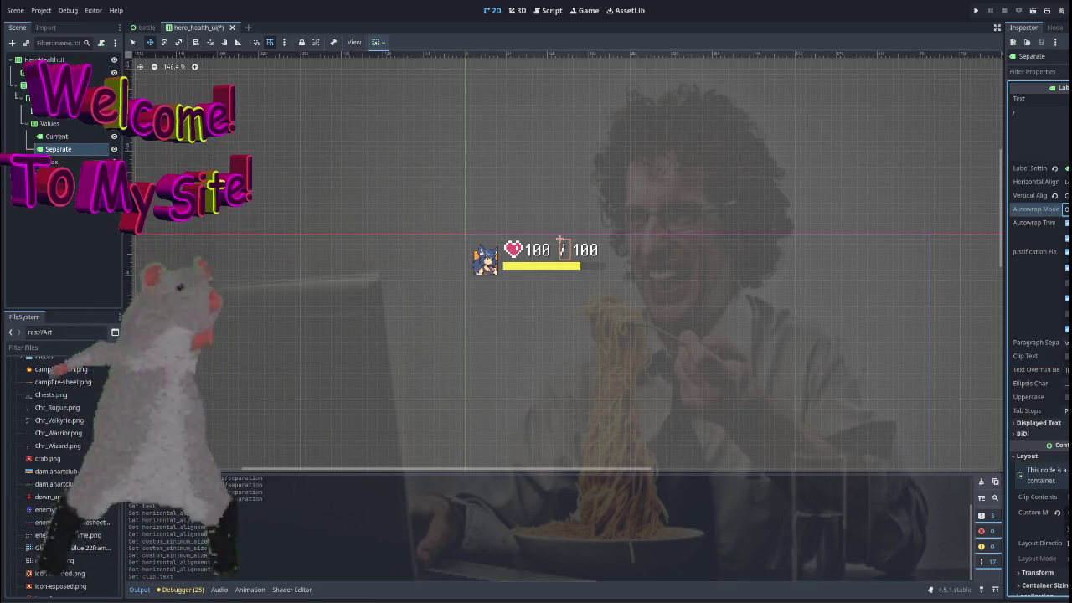
{"action": "left_click", "coordinate": [1066, 195]}
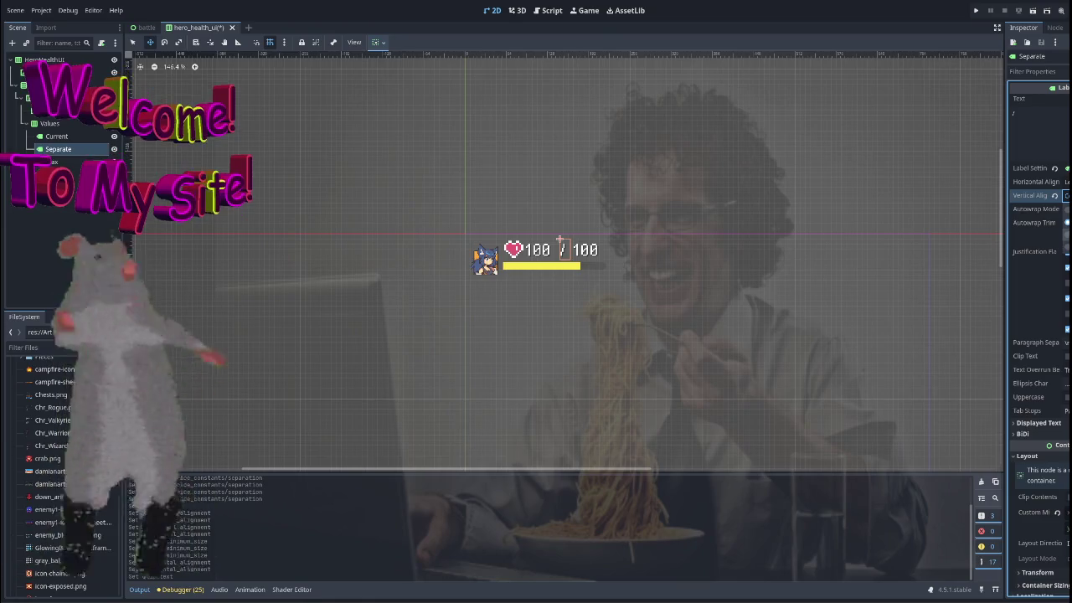
{"action": "left_click", "coordinate": [1066, 236]}
{"action": "left_click", "coordinate": [1066, 182]}
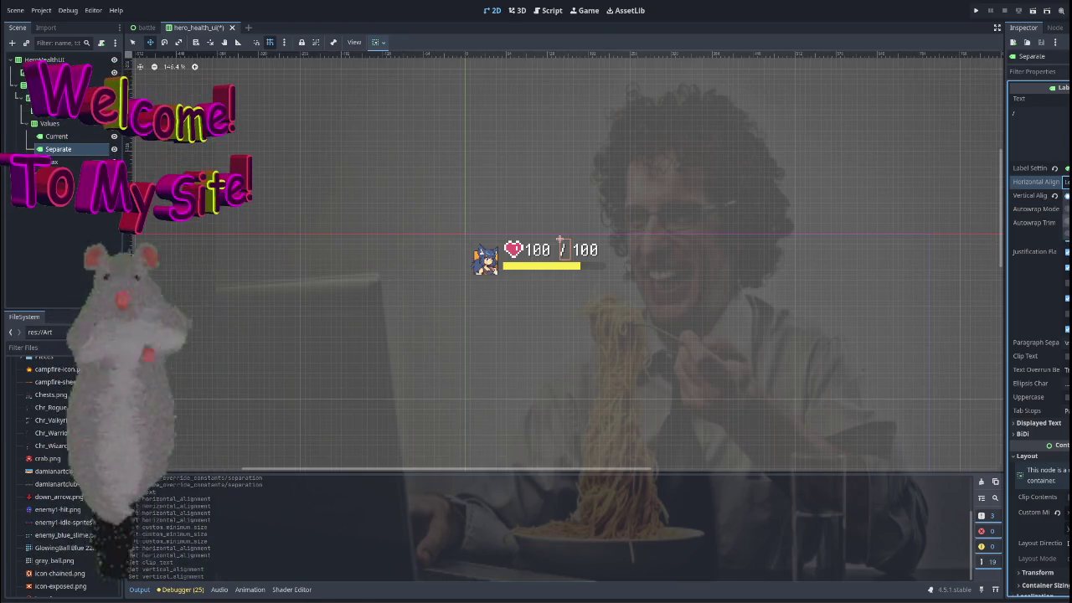
{"action": "left_click", "coordinate": [1066, 222]}
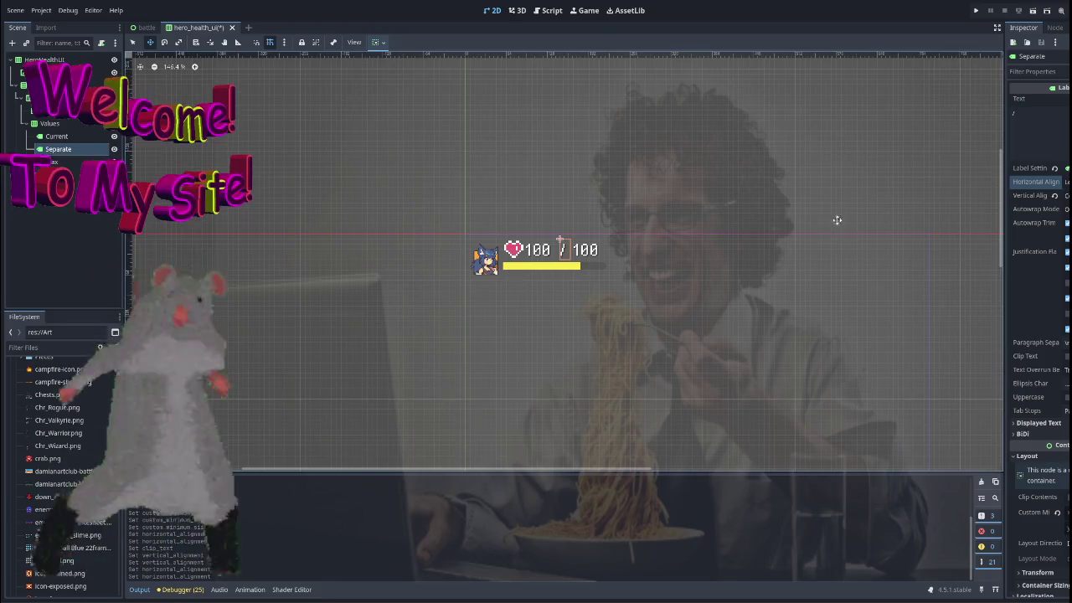
{"action": "left_click", "coordinate": [100, 235]}
{"action": "scroll", "coordinate": [654, 215], "scroll_direction": "down", "scroll_amount": 6}
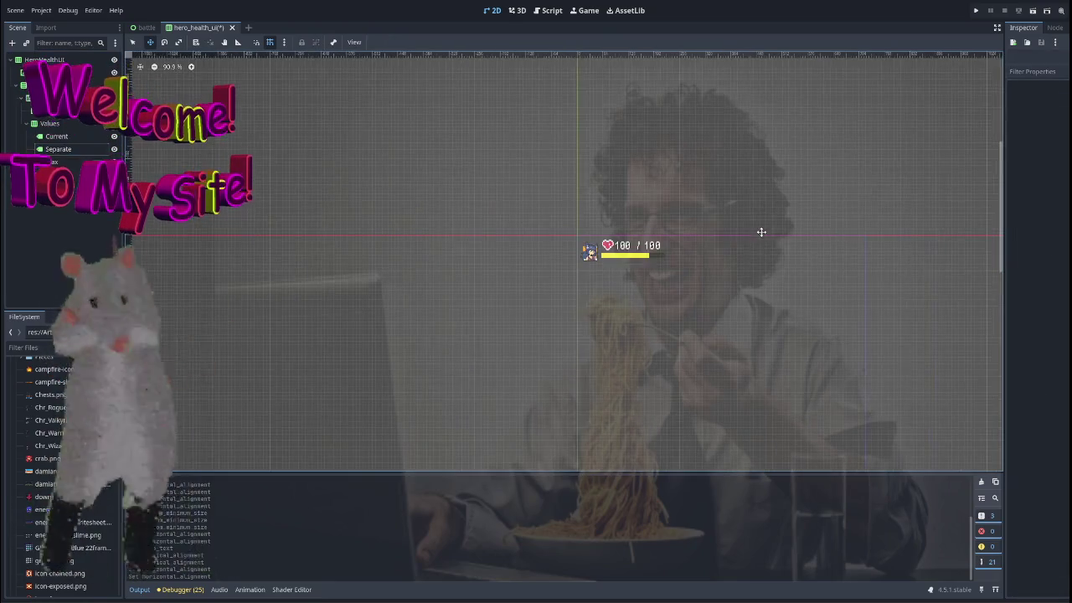
Run the scene to preview the health UI, then stop it.
{"action": "left_click", "coordinate": [1032, 11]}
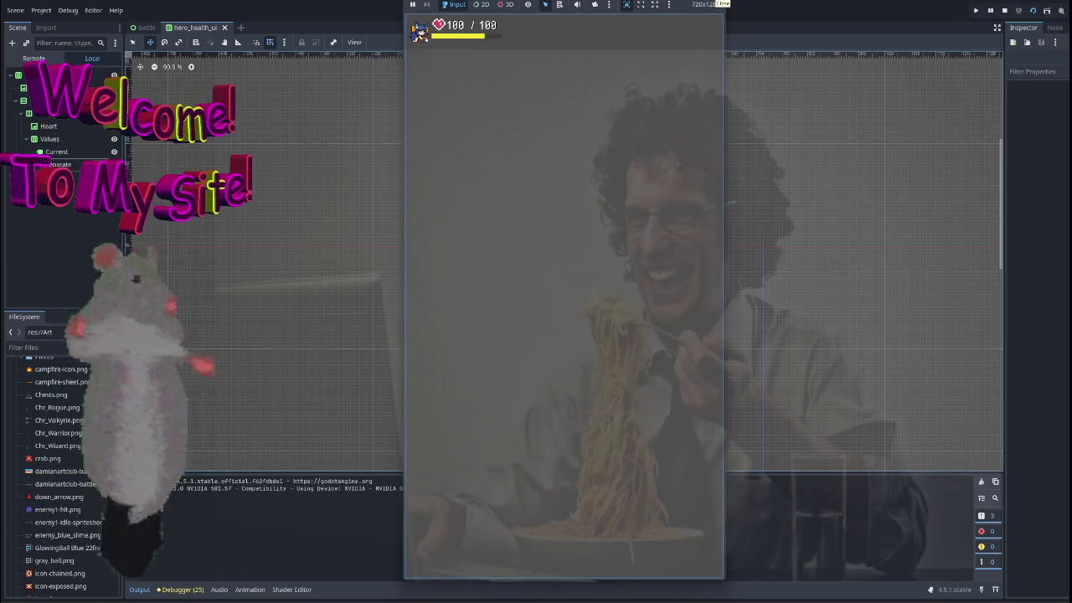
{"action": "left_click", "coordinate": [717, 4]}
{"action": "scroll", "coordinate": [550, 297], "scroll_direction": "up", "scroll_amount": 6}
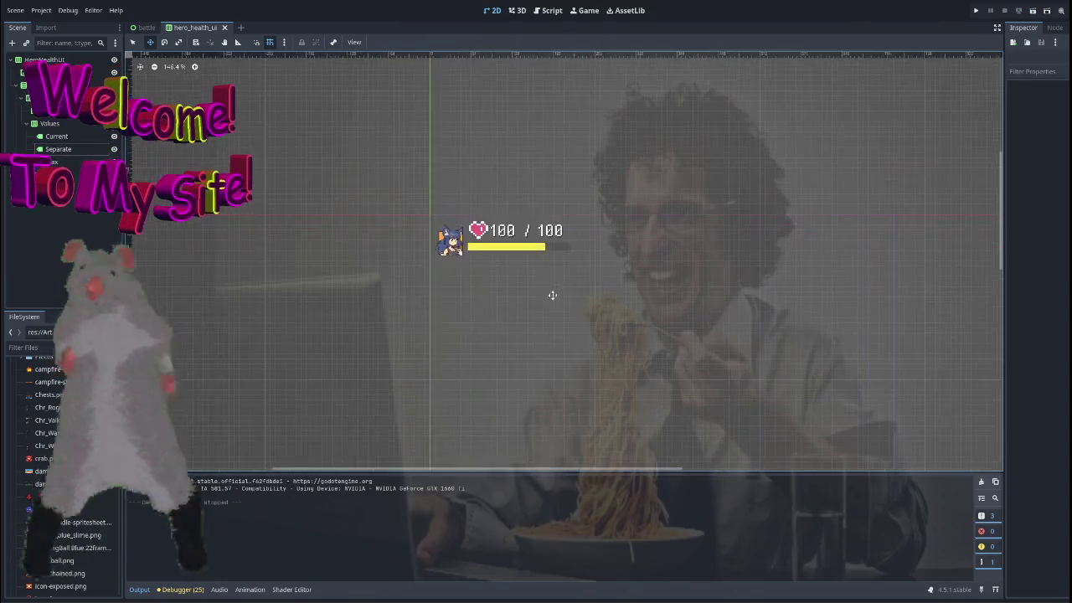
{"action": "left_click", "coordinate": [517, 259]}
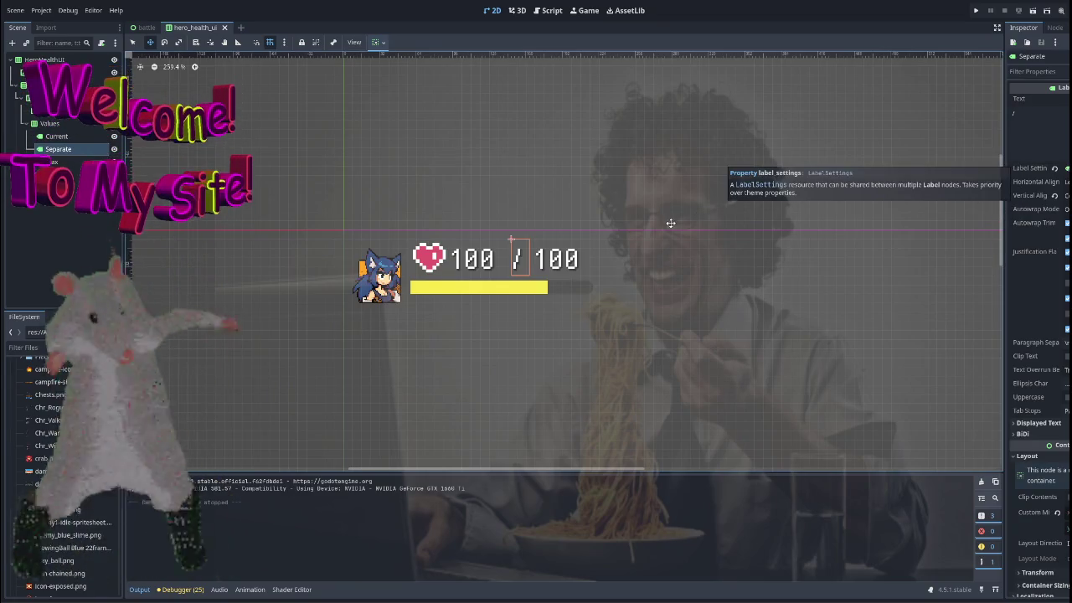
Change both Current and Max texts to 1002 and test-run to check the fixed widths.
{"action": "left_click", "coordinate": [75, 137]}
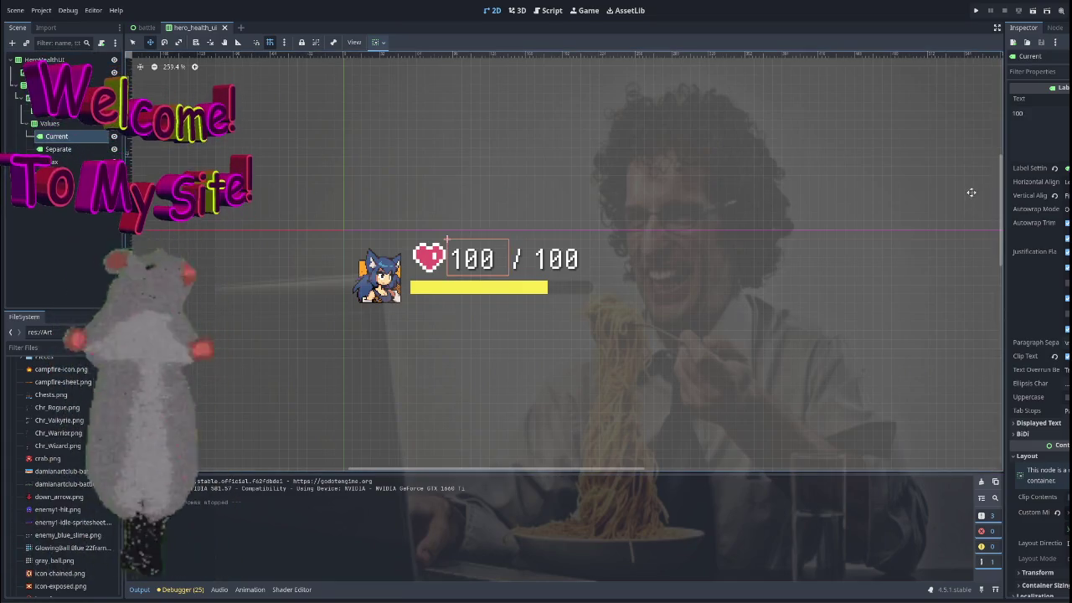
{"action": "left_click", "coordinate": [1037, 113]}
{"action": "type", "text": "2"}
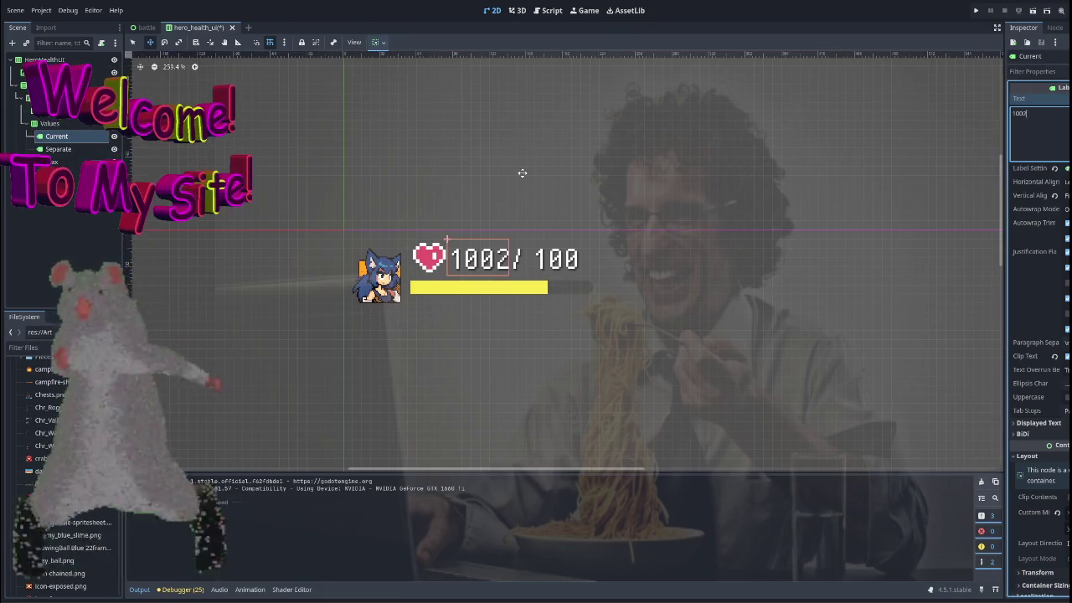
{"action": "left_click", "coordinate": [68, 159]}
{"action": "left_click", "coordinate": [1037, 113]}
{"action": "type", "text": "2"}
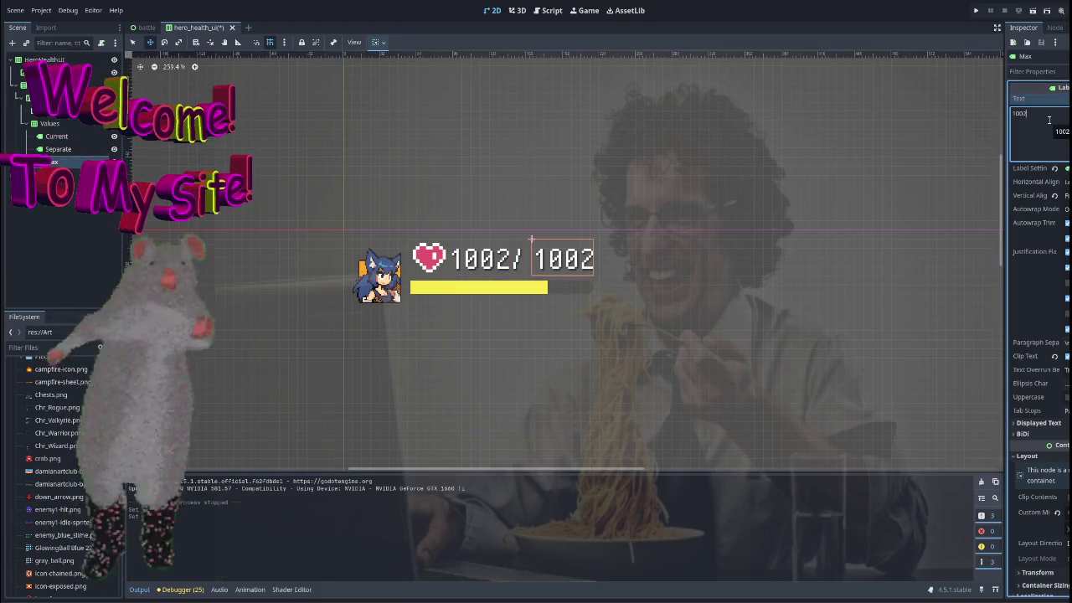
{"action": "left_click", "coordinate": [1031, 11]}
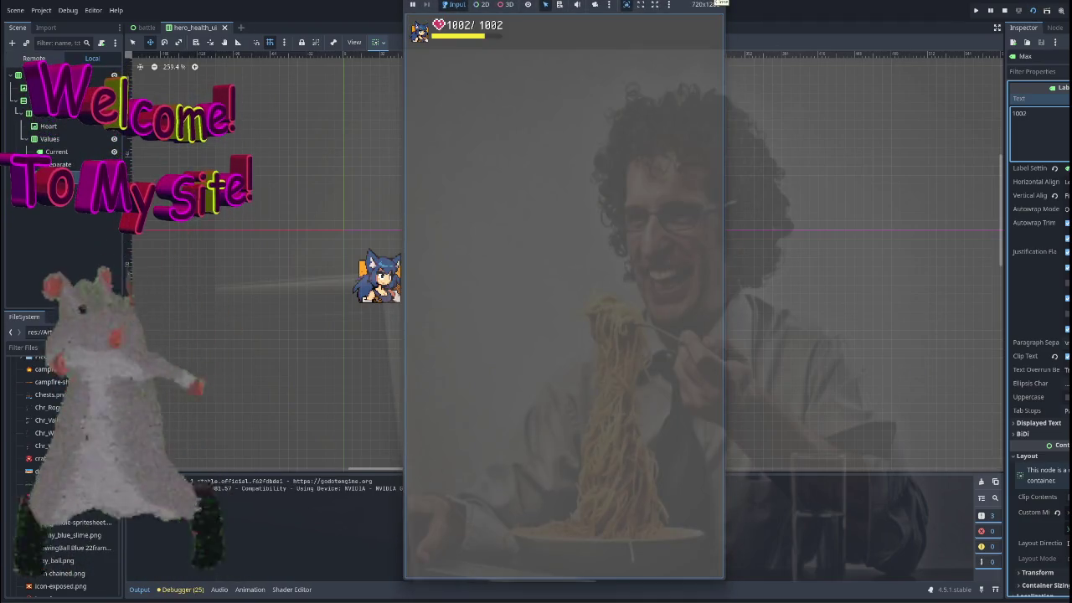
{"action": "key", "text": "F8"}
{"action": "left_click", "coordinate": [64, 139]}
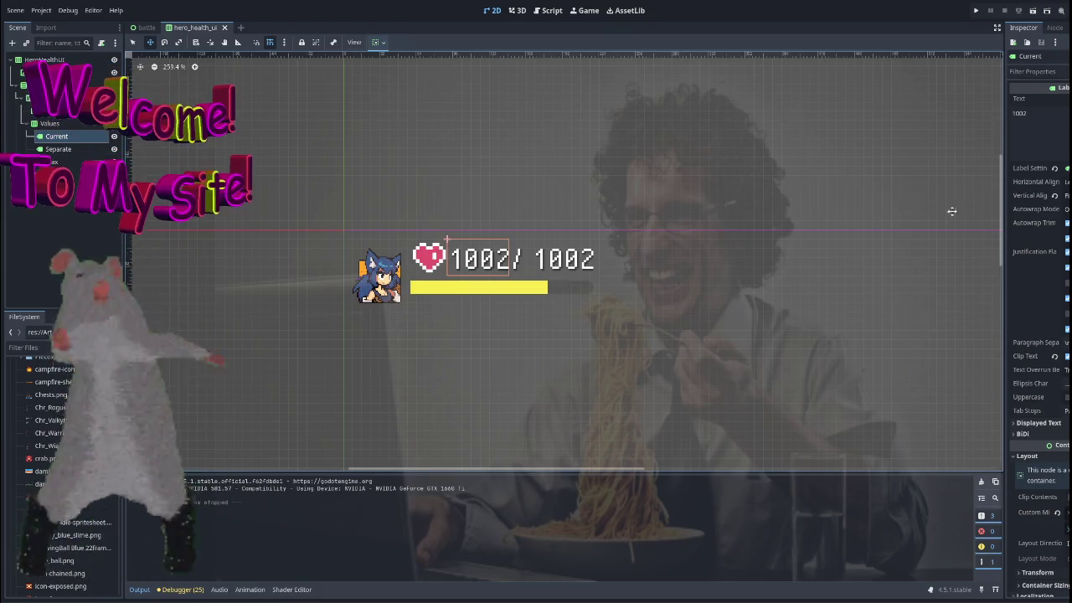
{"action": "left_click", "coordinate": [53, 161]}
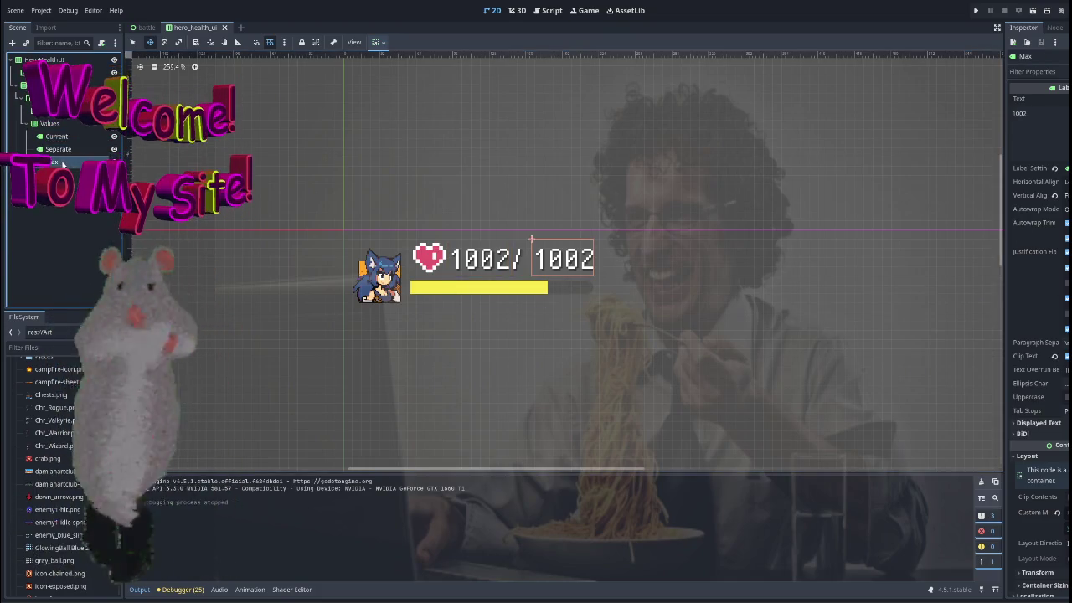
Center the slash within the Separate label and test-run the scene with F6.
{"action": "left_click", "coordinate": [55, 151]}
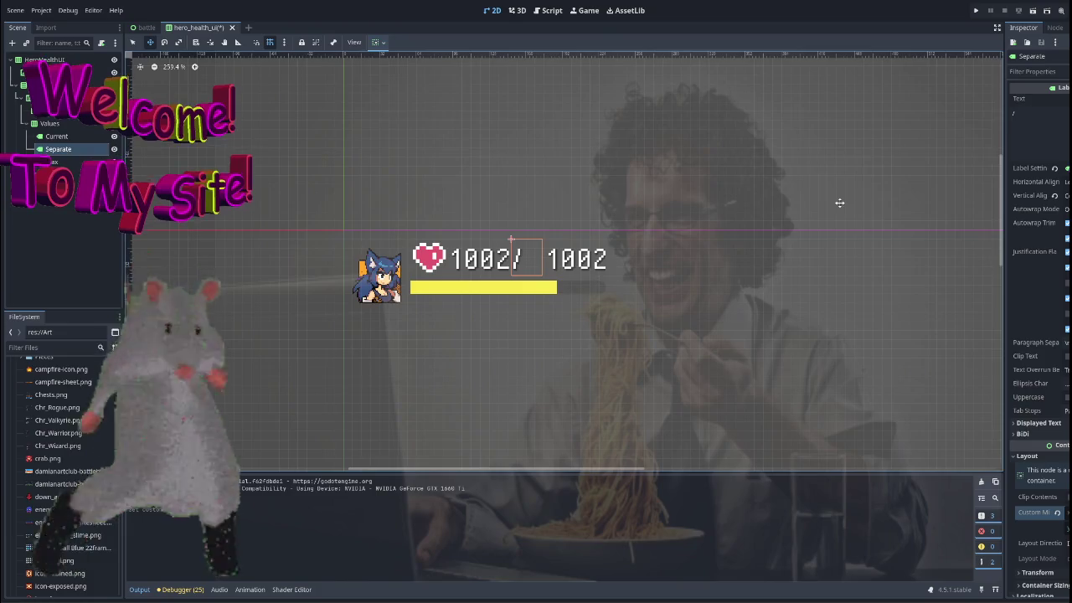
{"action": "left_click", "coordinate": [1065, 182]}
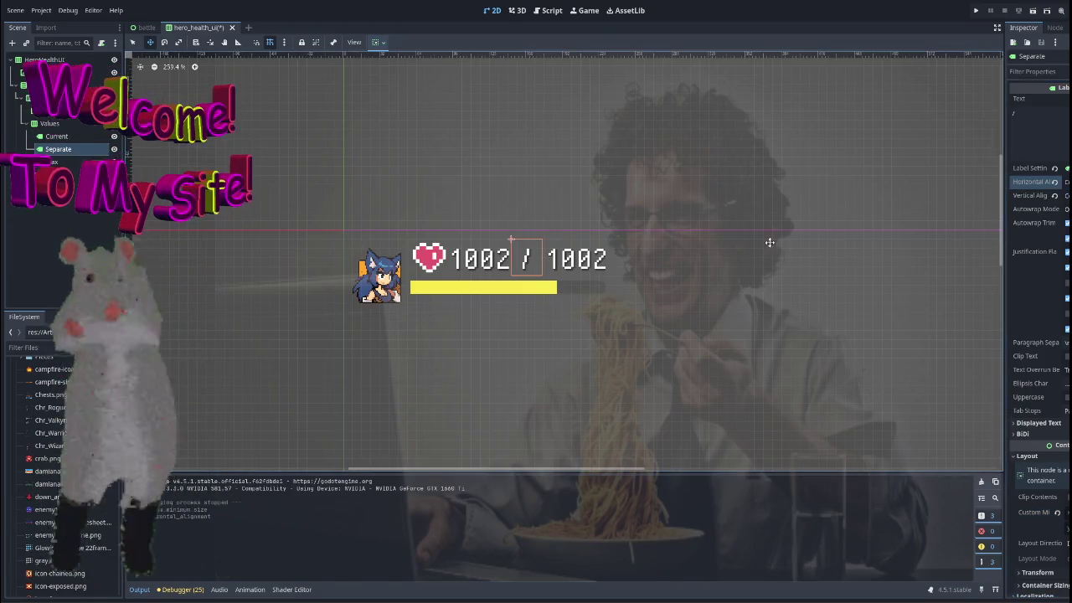
{"action": "key", "text": "Escape"}
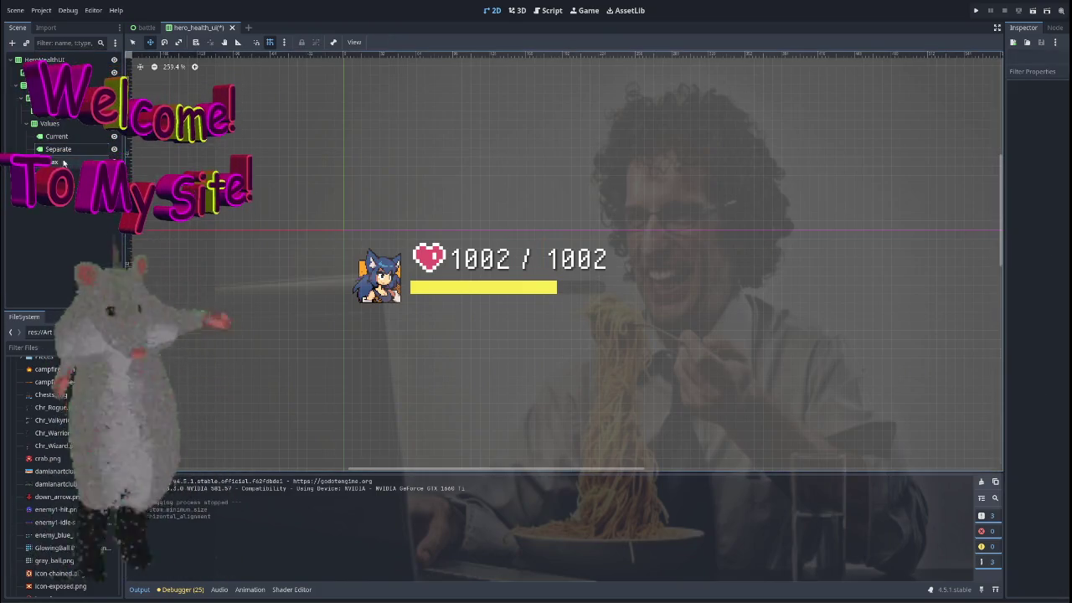
{"action": "left_click", "coordinate": [50, 136]}
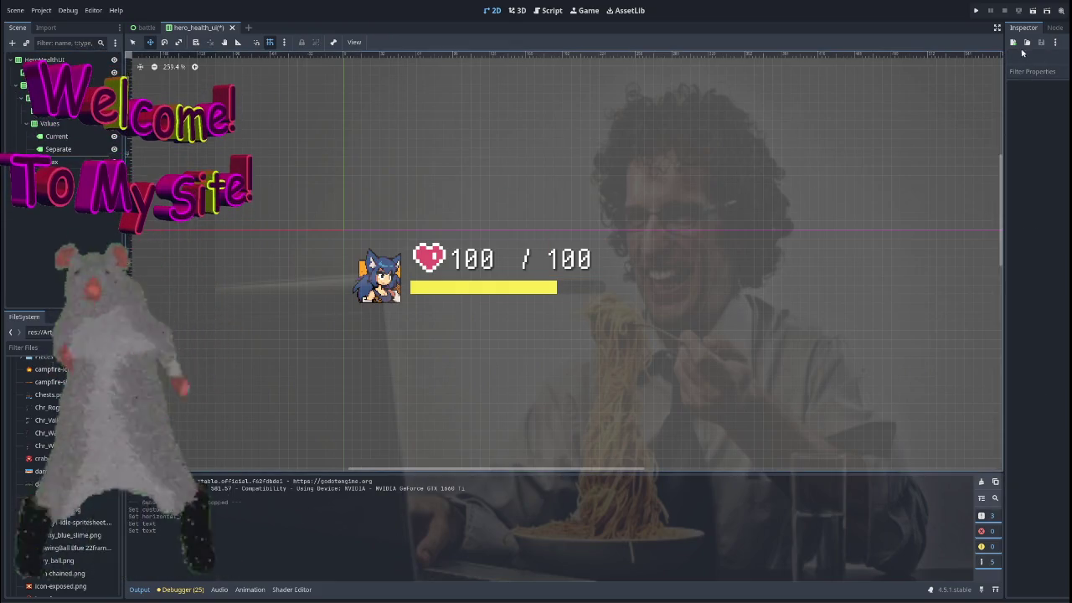
{"action": "key", "text": "F6"}
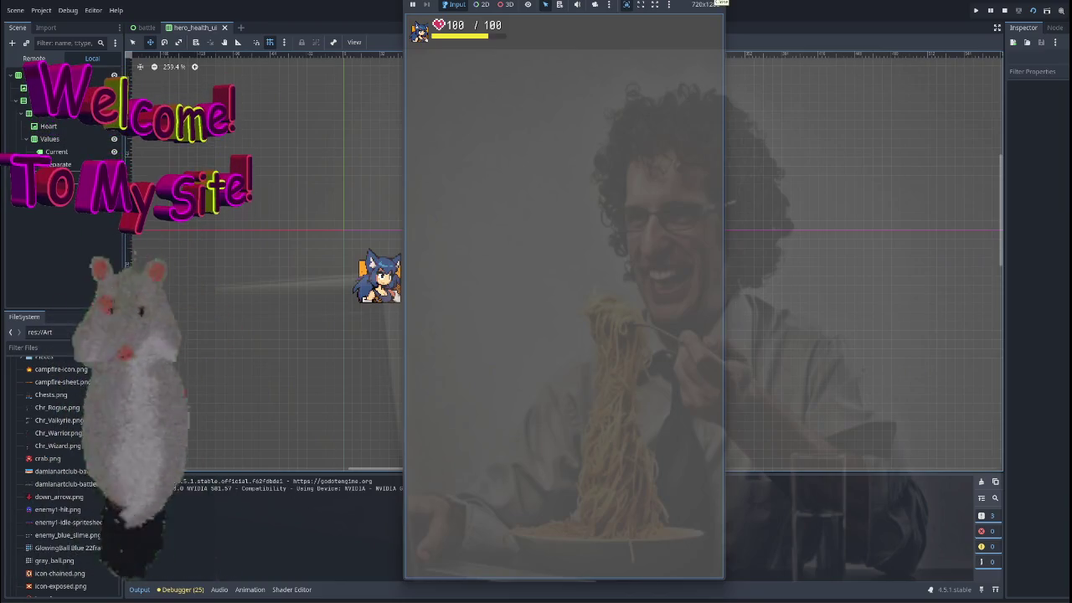
{"action": "key", "text": "F8"}
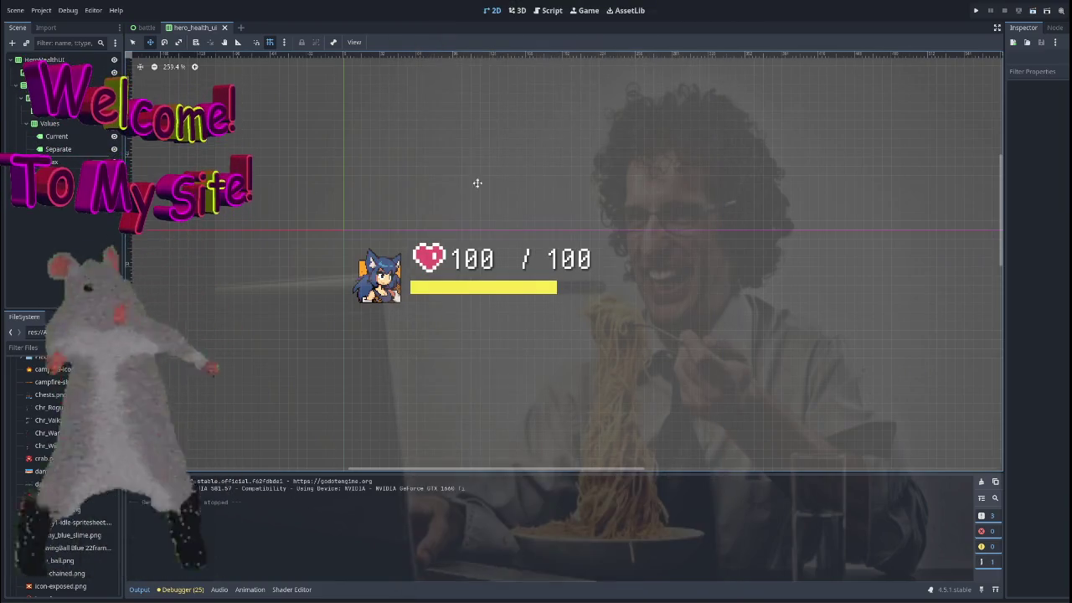
{"action": "left_click", "coordinate": [67, 150]}
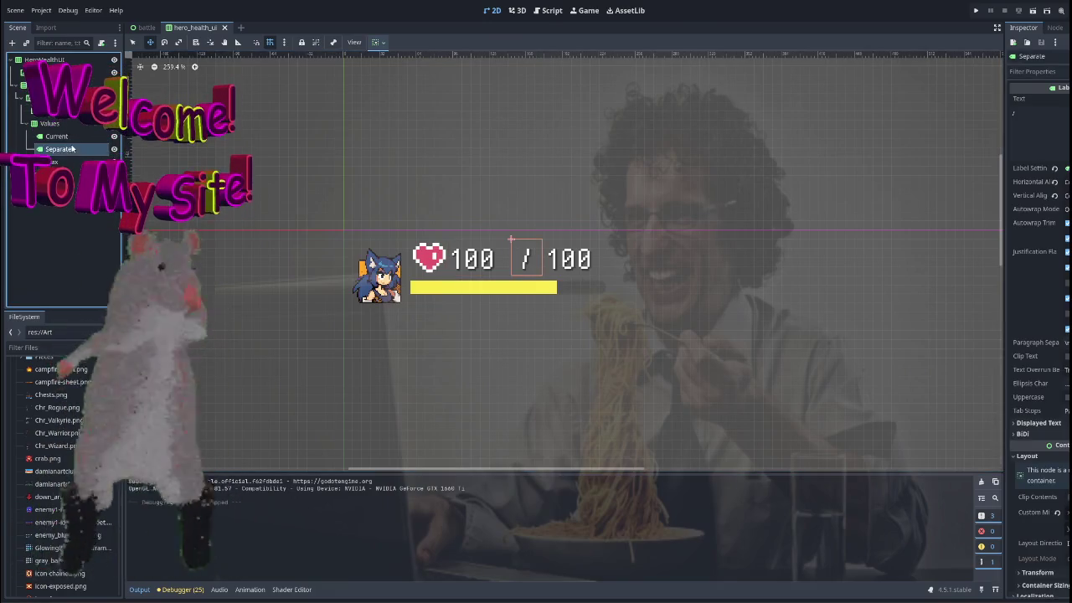
Set the slash label's Horizontal Alignment to Left.
{"action": "key", "text": "Down"}
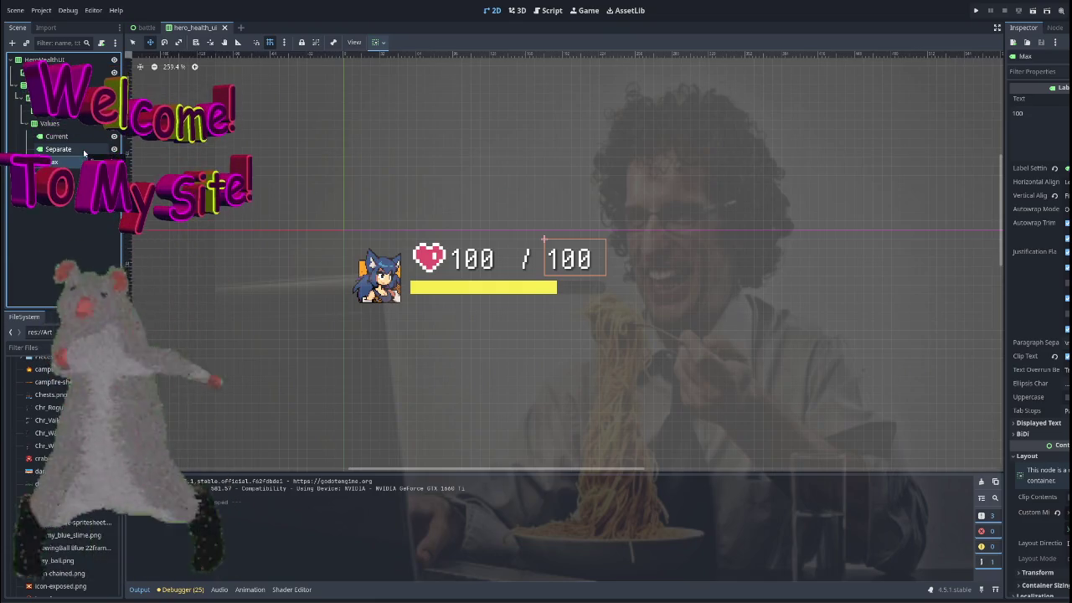
{"action": "left_click", "coordinate": [83, 149]}
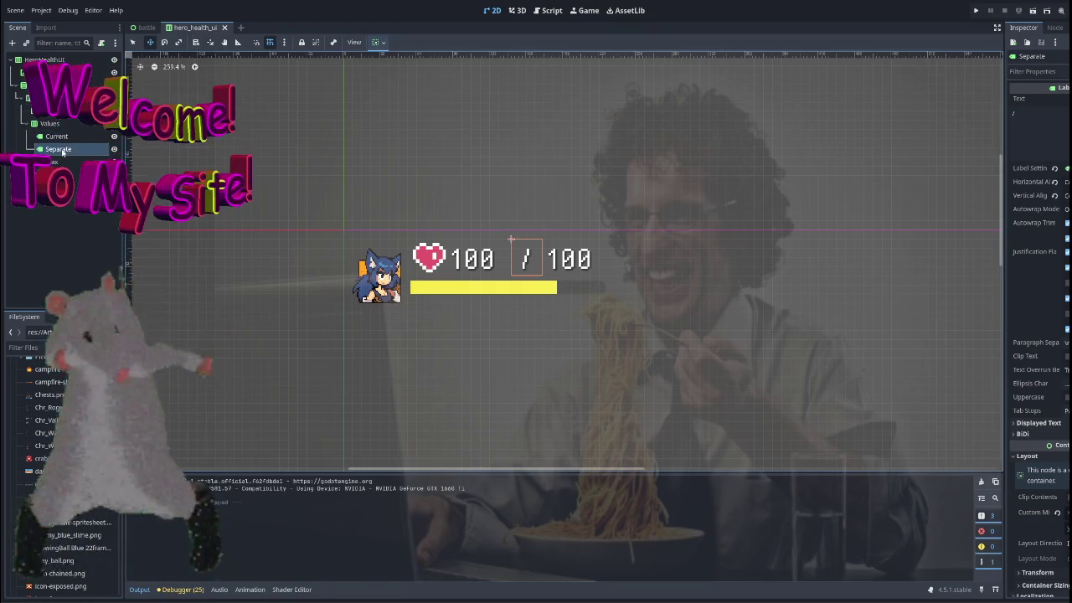
{"action": "left_click_drag", "start_coordinate": [510, 240], "coordinate": [492, 241]}
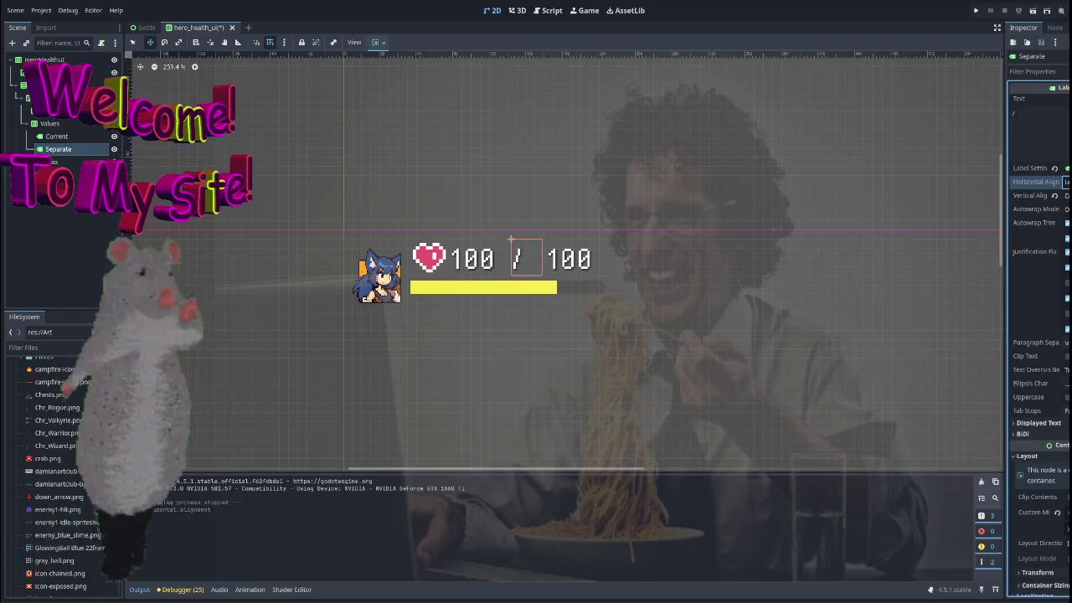
{"action": "left_click", "coordinate": [418, 201]}
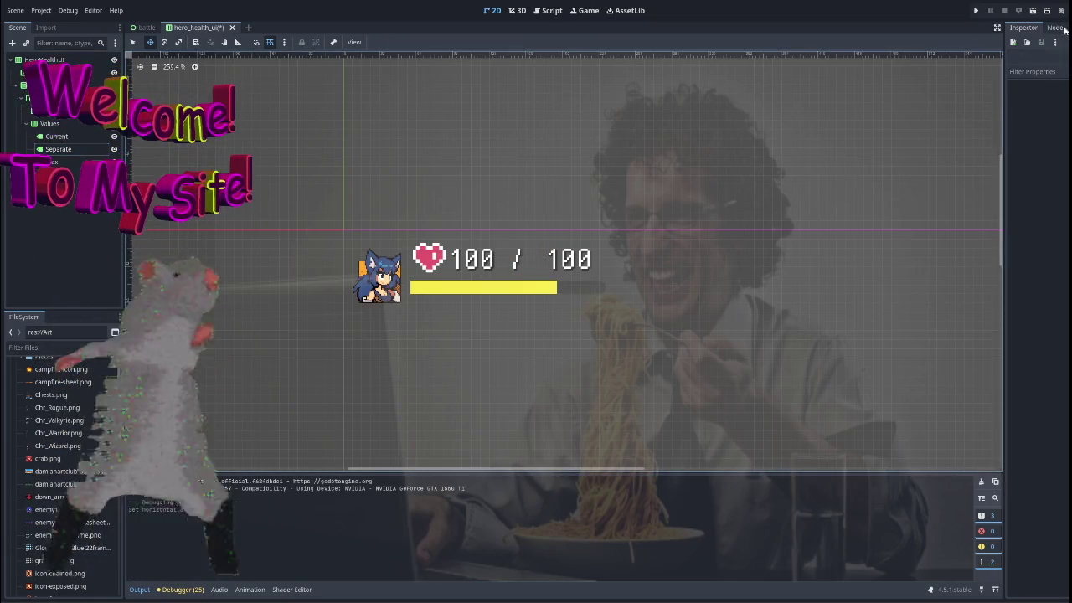
Try an extra '2' in the Current label's text, then undo it back to 100.
{"action": "left_click", "coordinate": [81, 141]}
{"action": "left_click", "coordinate": [1052, 117]}
{"action": "type", "text": "2"}
{"action": "left_click", "coordinate": [77, 189]}
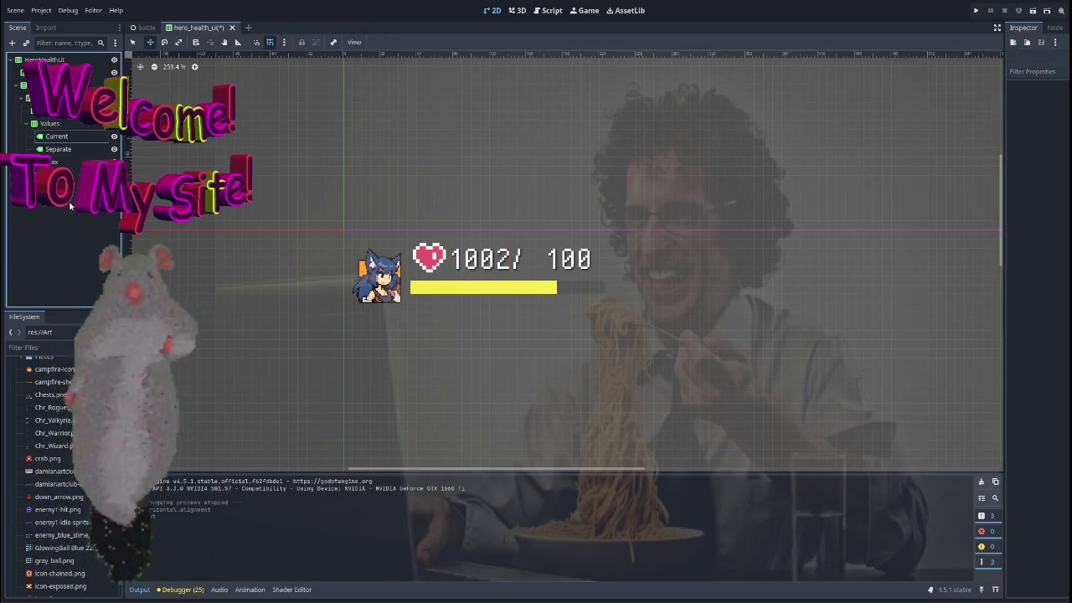
{"action": "left_click", "coordinate": [81, 140]}
{"action": "key", "text": "ctrl+z"}
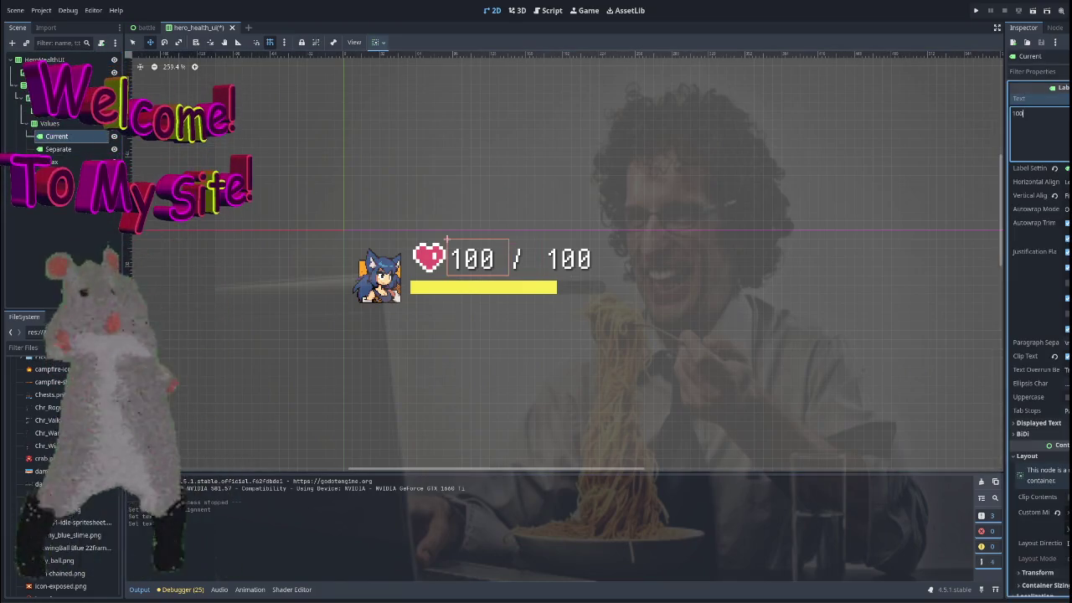
{"action": "key", "text": "ctrl+z"}
Review the slash label's autowrap, text overrun and displayed-text properties.
{"action": "left_click", "coordinate": [59, 149]}
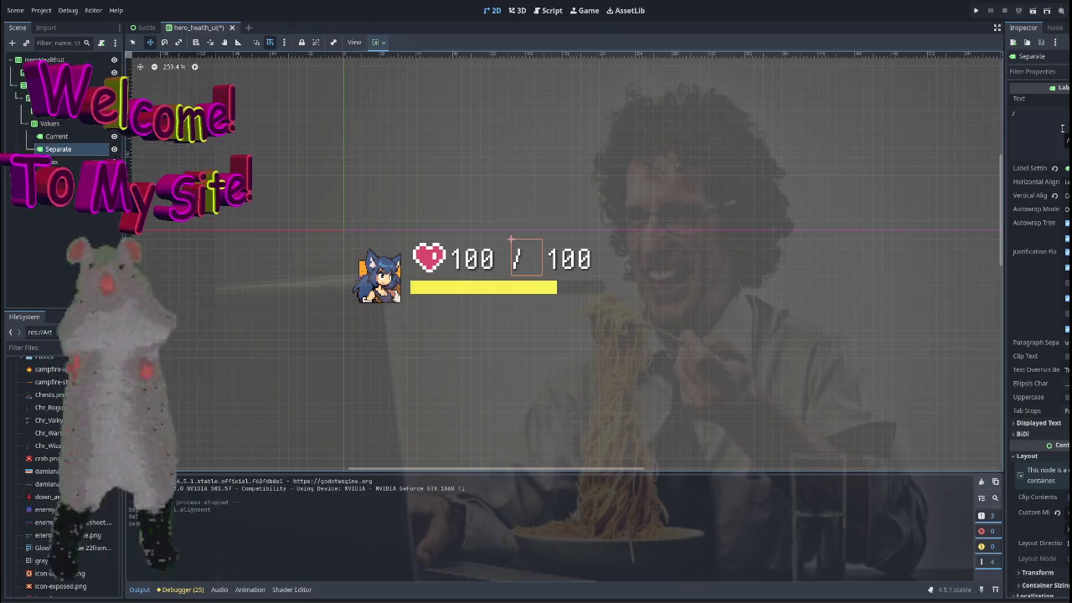
{"action": "left_click", "coordinate": [1035, 209]}
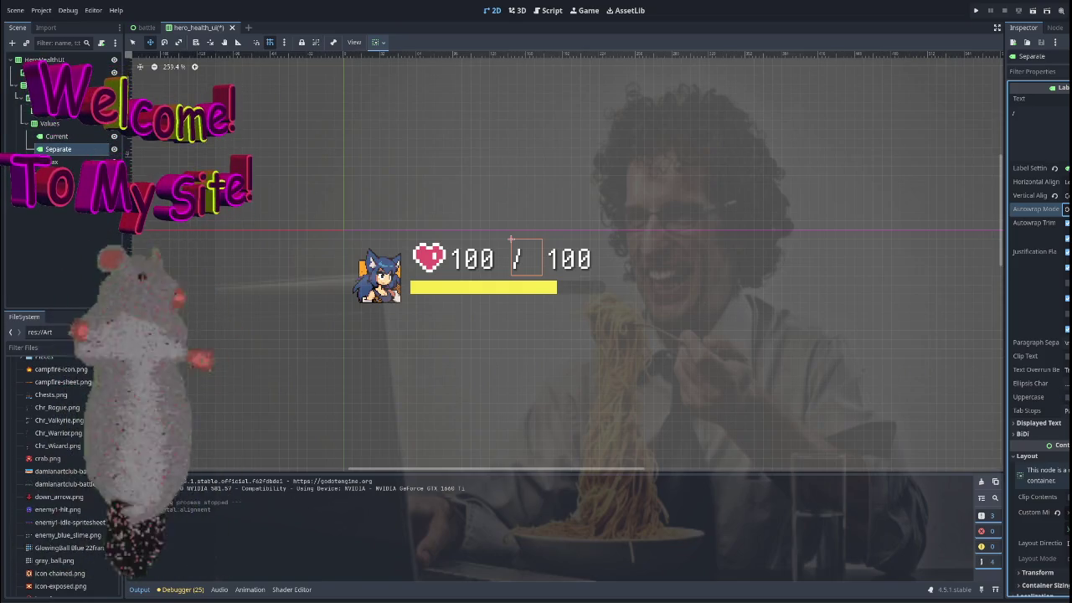
{"action": "left_click", "coordinate": [1066, 369]}
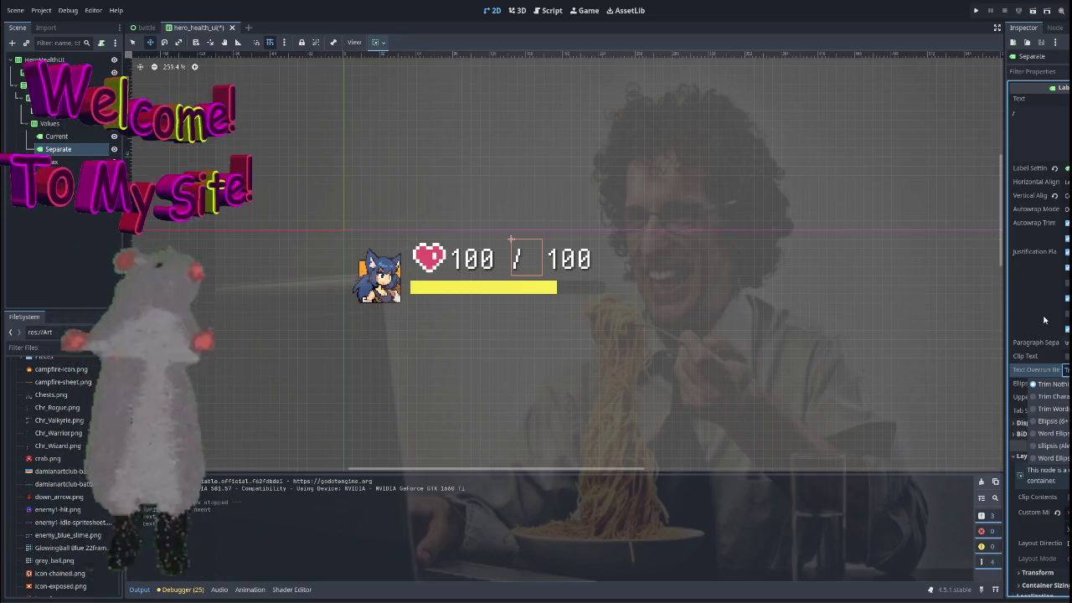
{"action": "mouse_move", "coordinate": [1024, 323]}
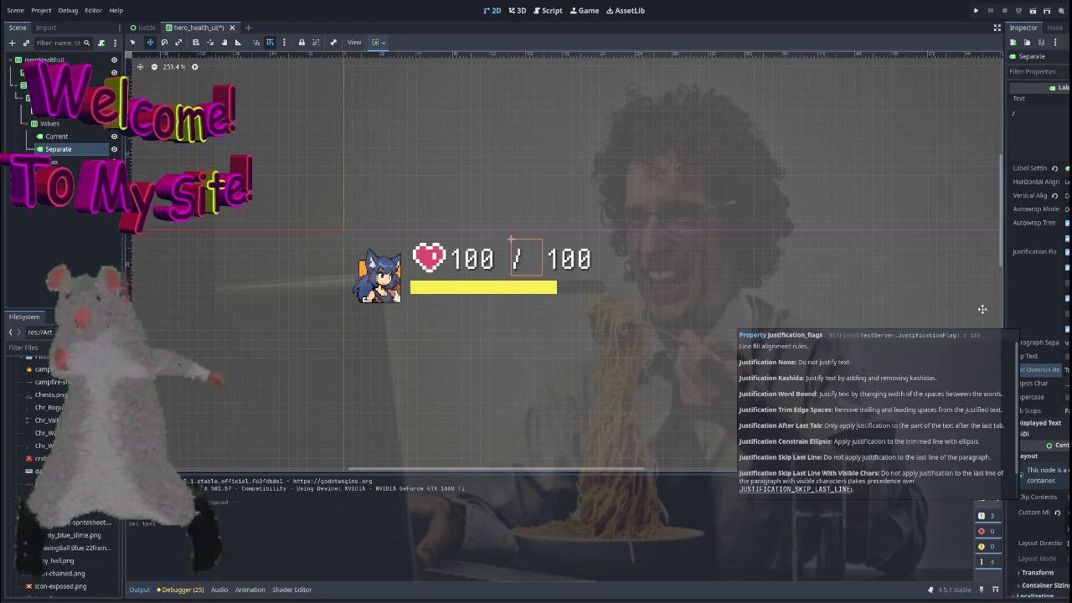
{"action": "left_click", "coordinate": [1057, 424]}
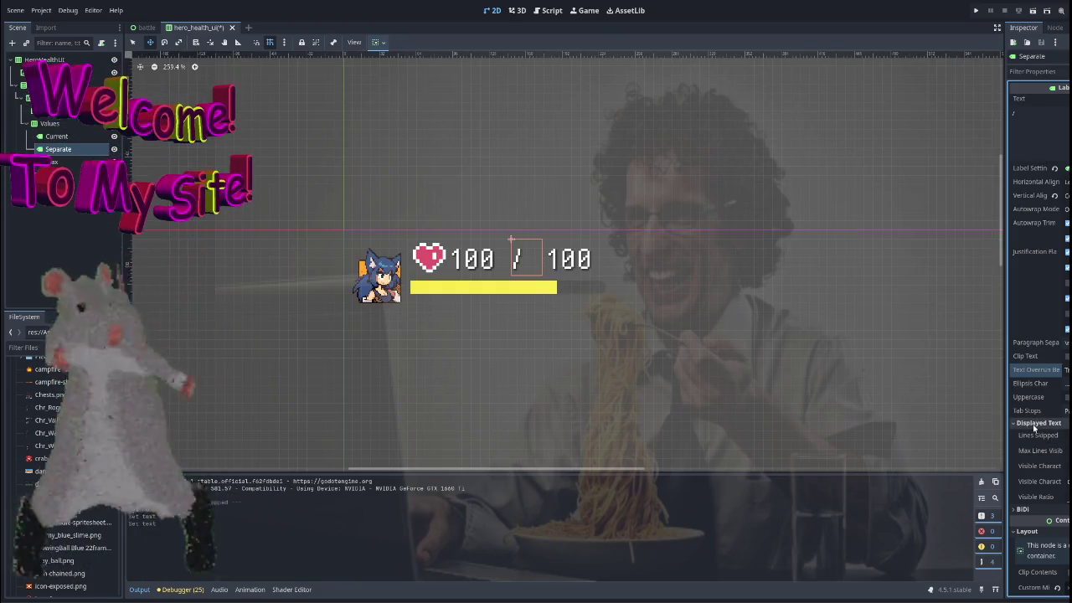
{"action": "left_click", "coordinate": [1034, 424]}
{"action": "mouse_move", "coordinate": [1040, 406]}
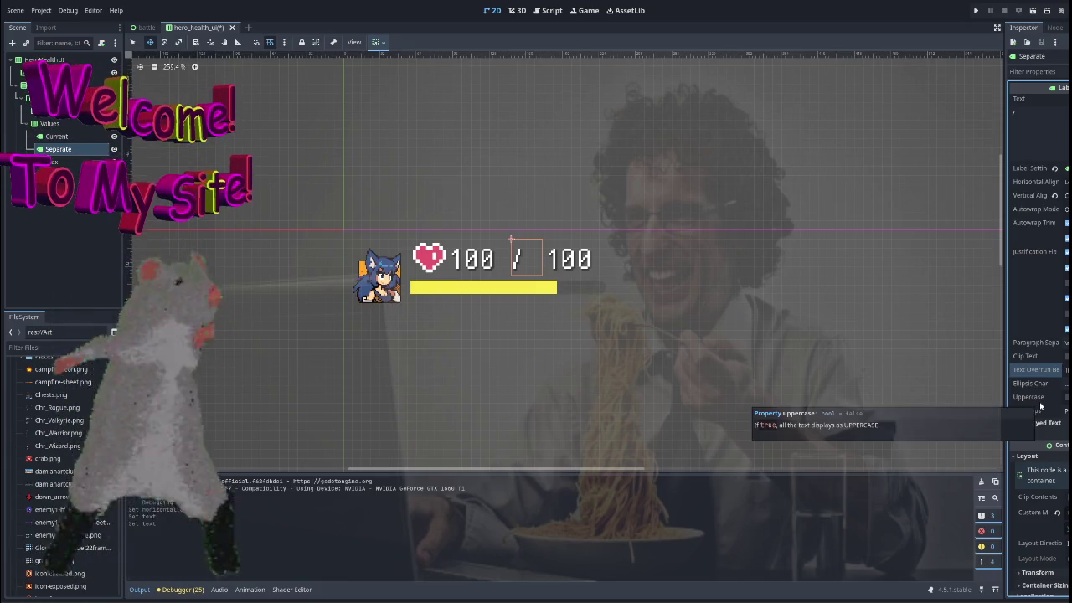
{"action": "left_click", "coordinate": [46, 124]}
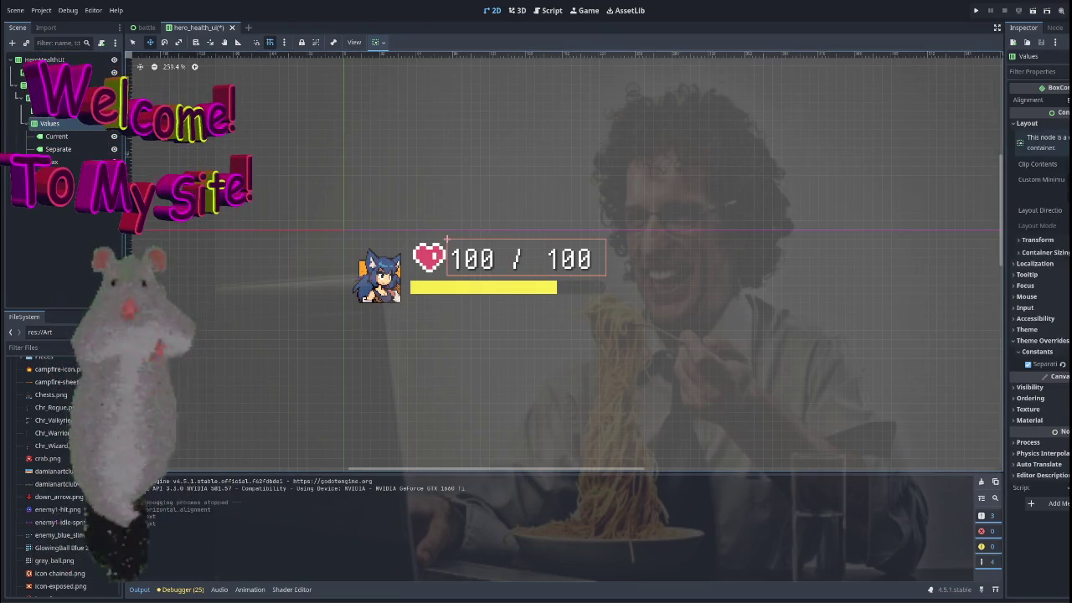
Adjust the Values container's Custom Minimum Size and revert the Current label's minimum size.
{"action": "left_click", "coordinate": [1038, 180]}
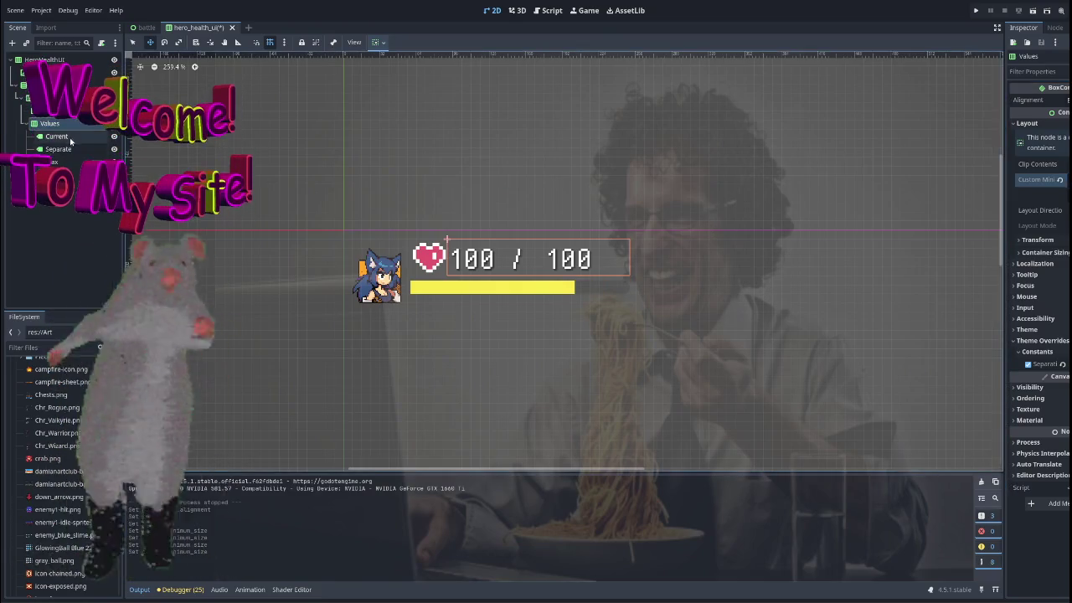
{"action": "left_click", "coordinate": [71, 139]}
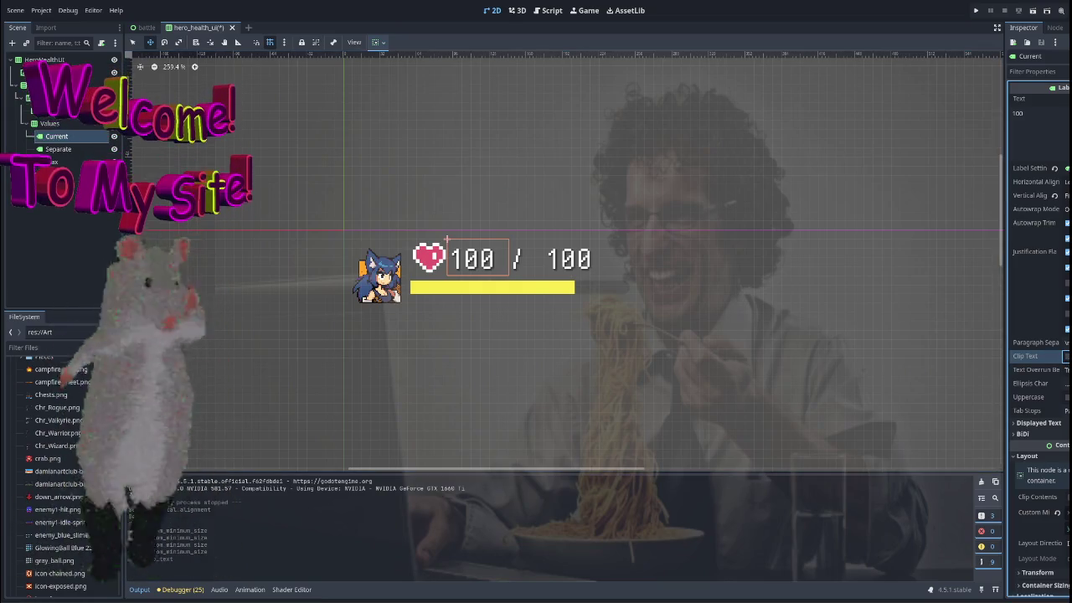
{"action": "left_click", "coordinate": [1057, 512]}
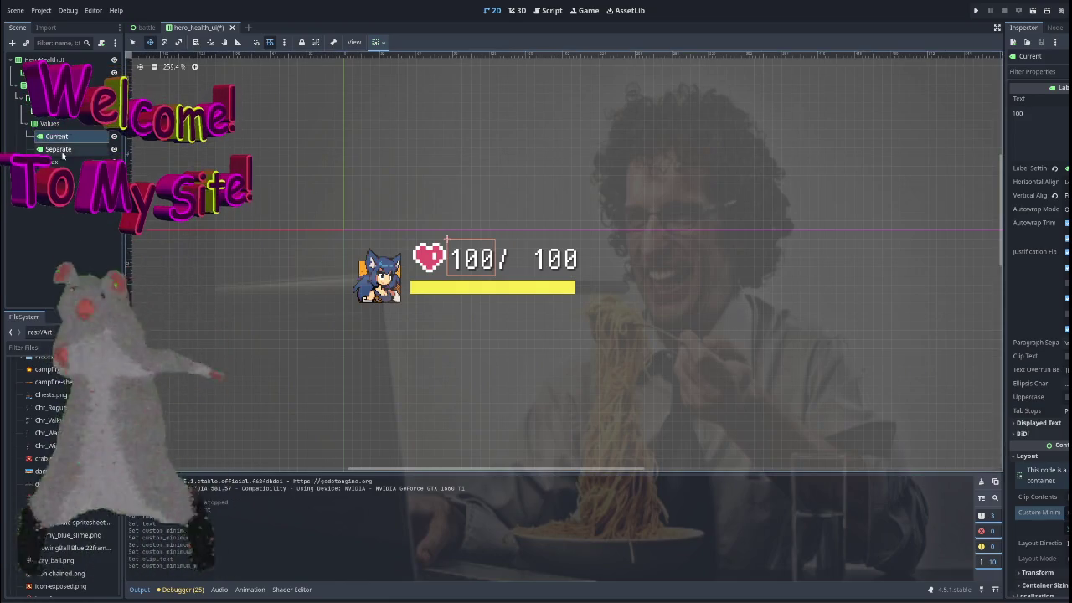
Revert the slash label's Custom Minimum Size and Vertical Alignment to defaults.
{"action": "left_click", "coordinate": [58, 149]}
{"action": "left_click", "coordinate": [1058, 513]}
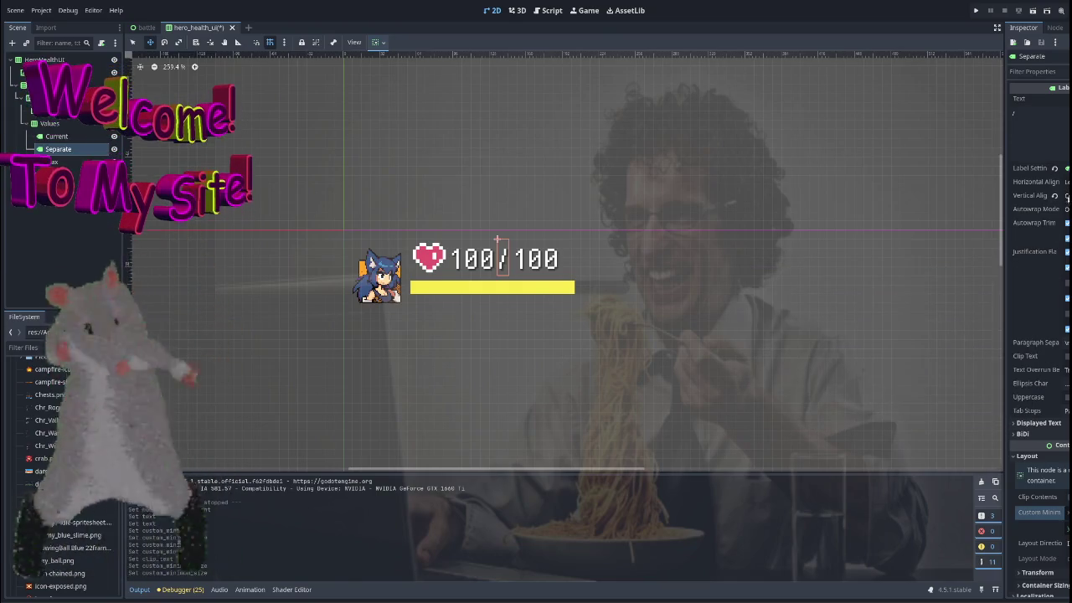
{"action": "left_click", "coordinate": [1054, 195]}
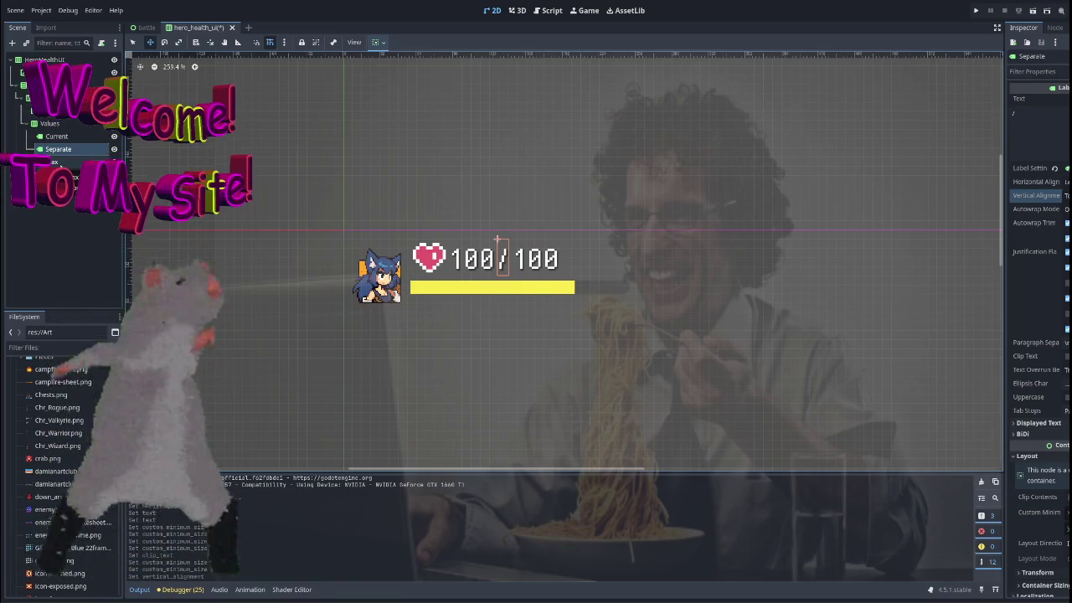
{"action": "left_click", "coordinate": [52, 161]}
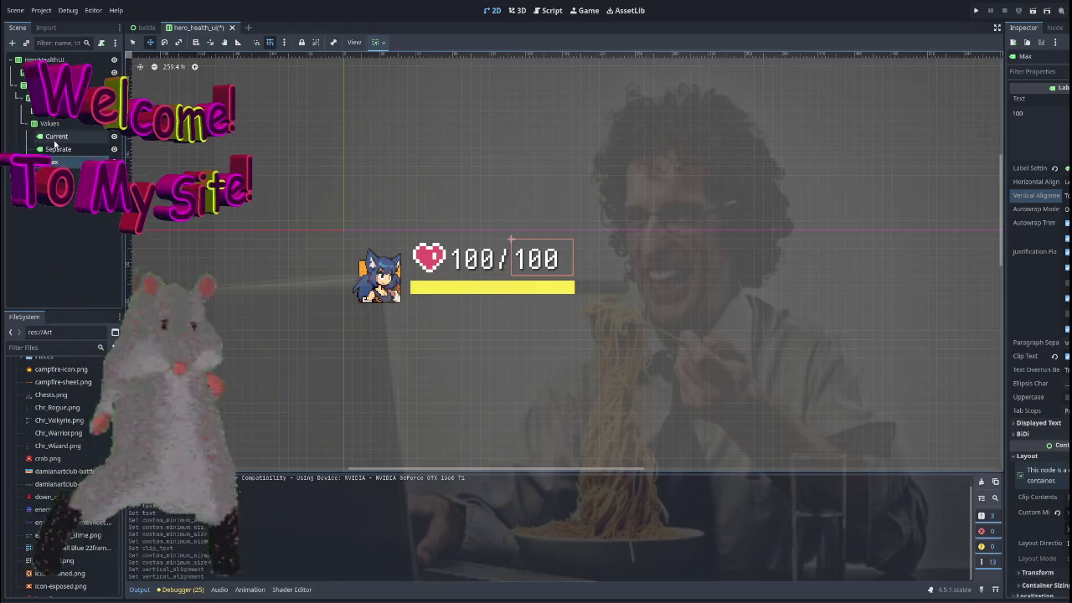
{"action": "left_click", "coordinate": [57, 135]}
{"action": "left_click", "coordinate": [60, 164]}
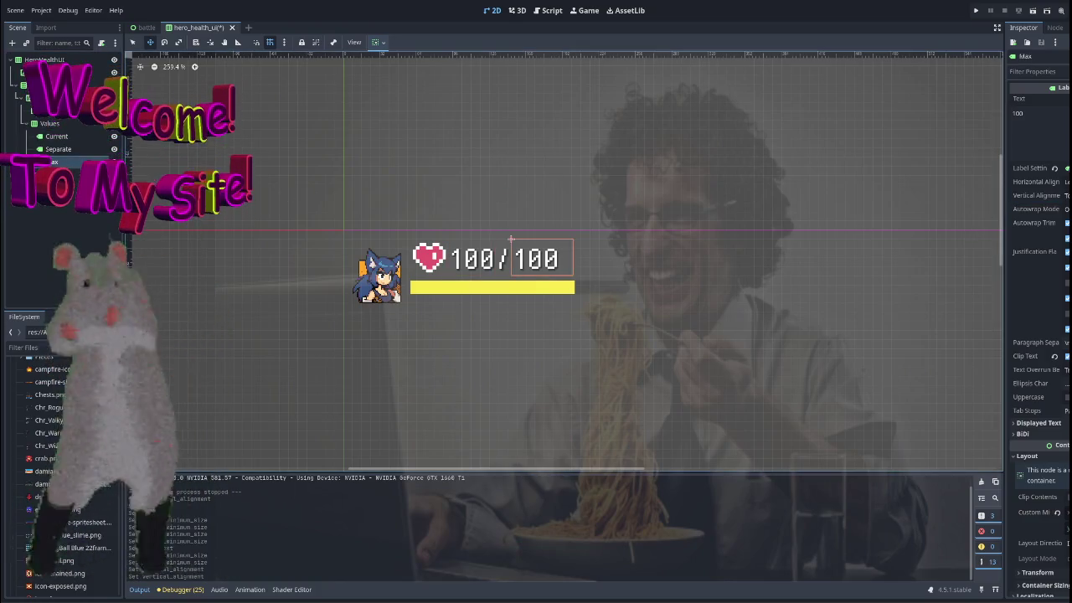